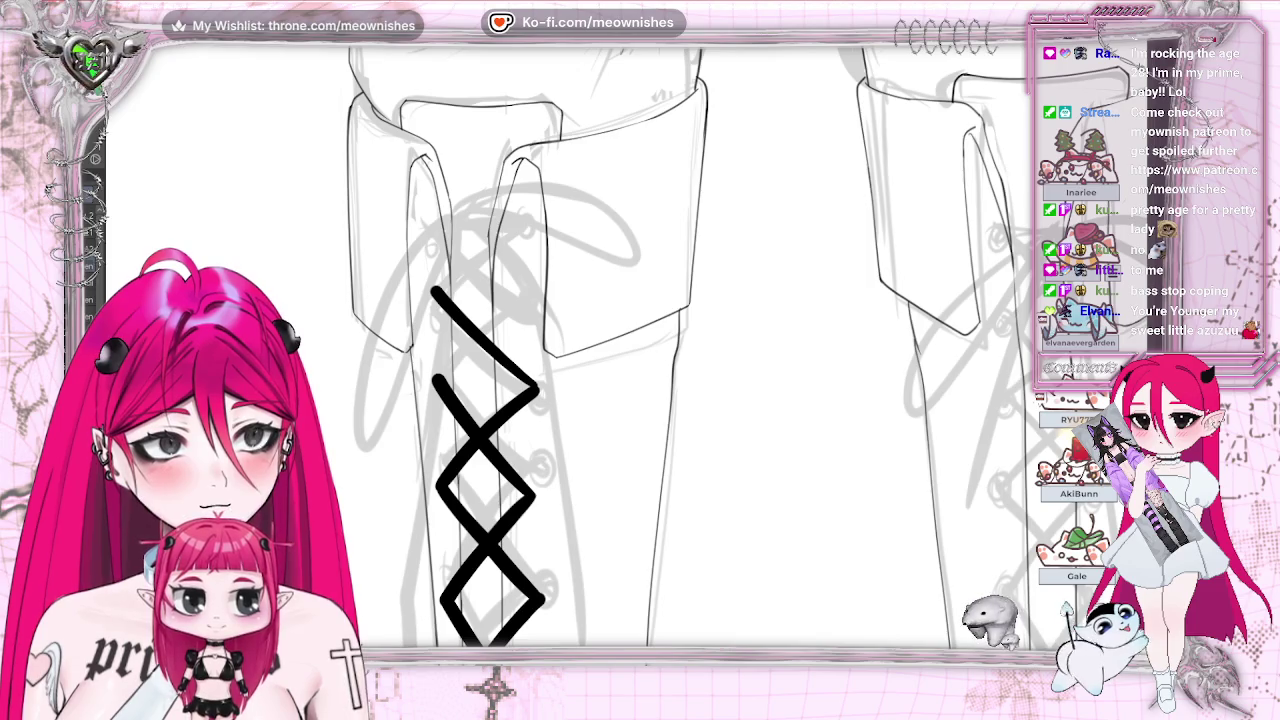
Step: Draw a short hooked lace stroke at the top crossing, then try a top-left arm toward the cuff and undo it
scroll(580, 350, left, 5)
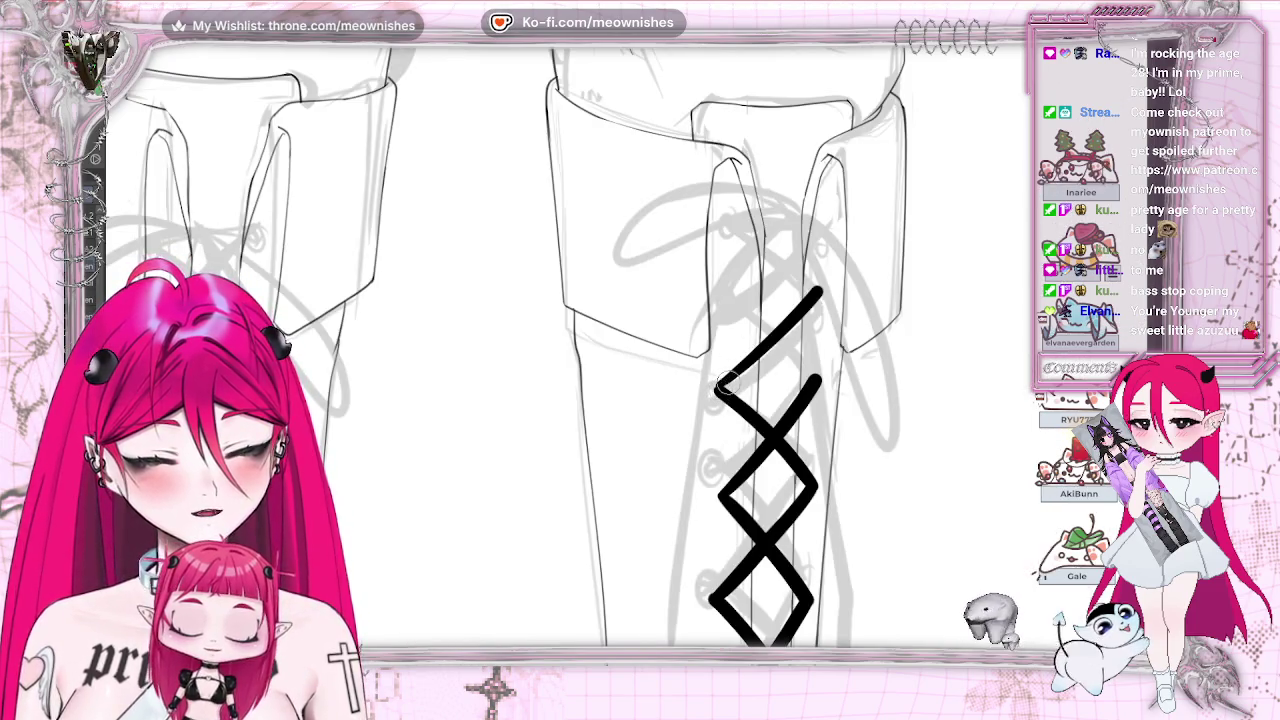
drag(803, 365, 820, 392)
drag(740, 298, 728, 288)
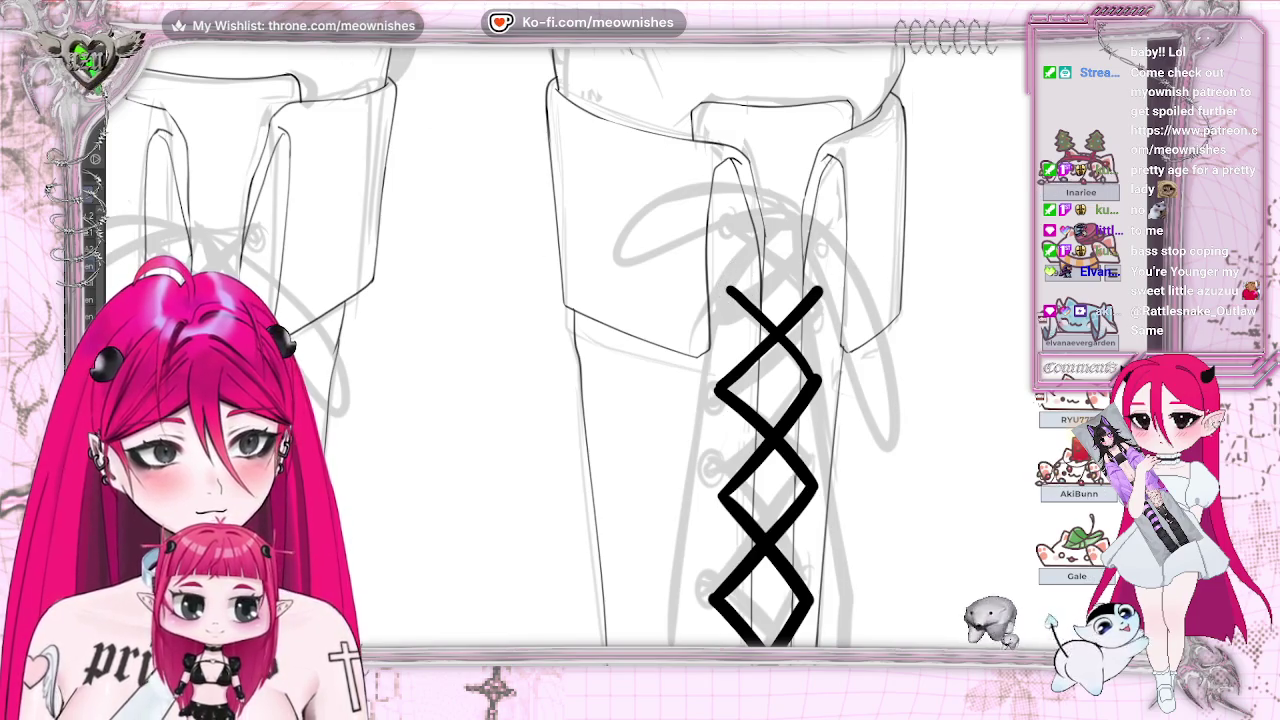
key(ctrl+z)
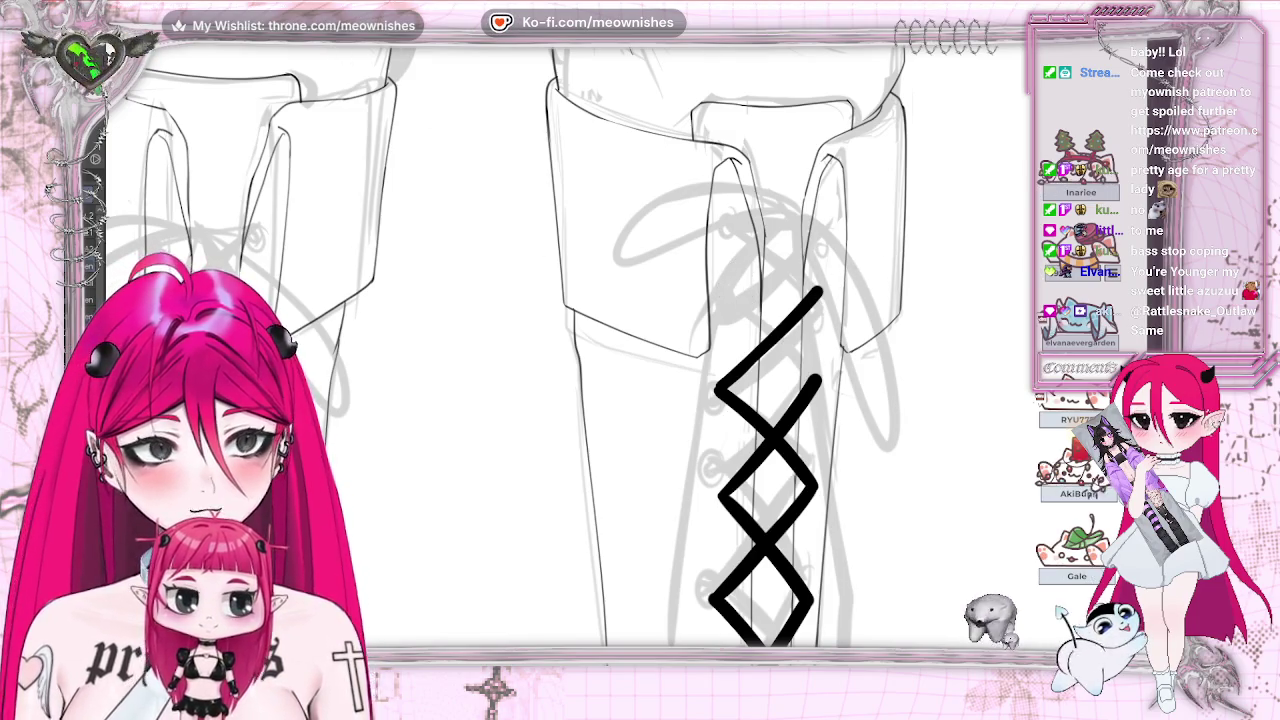
Step: Redraw the top-left lace rising upward and add the crossing line rising up-right, checking on the mirrored canvas
key(h)
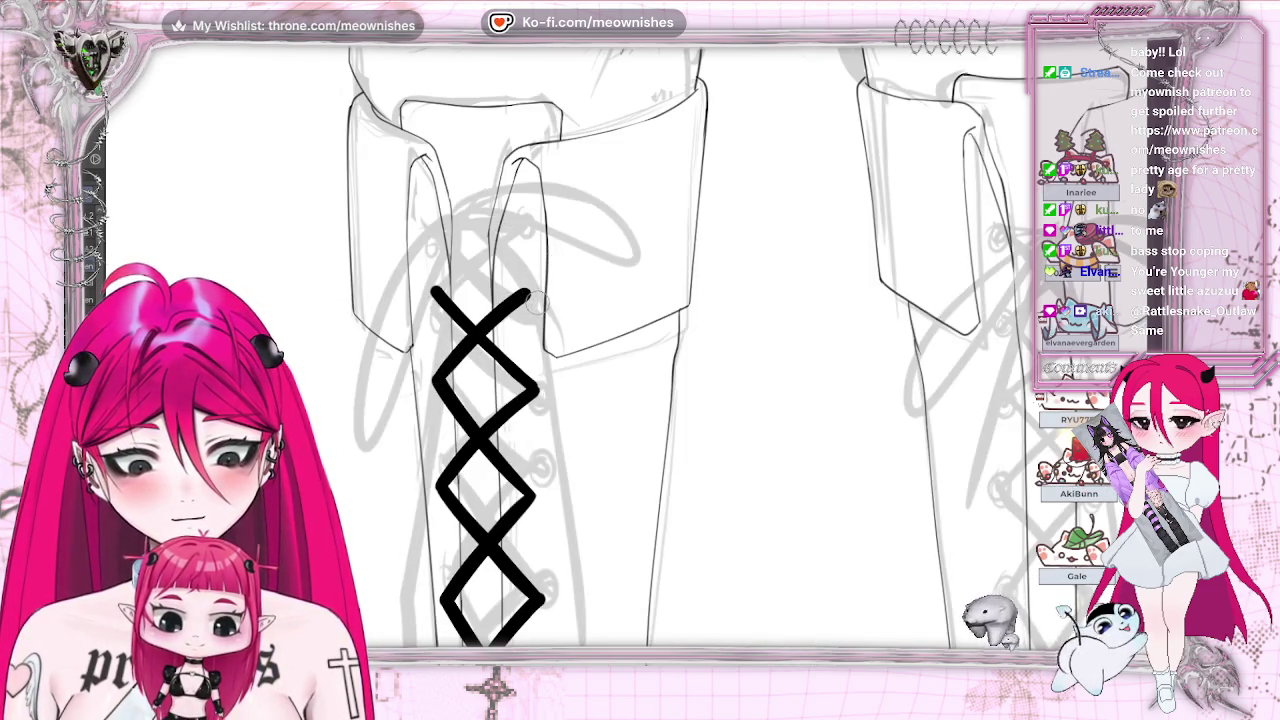
drag(433, 290, 457, 264)
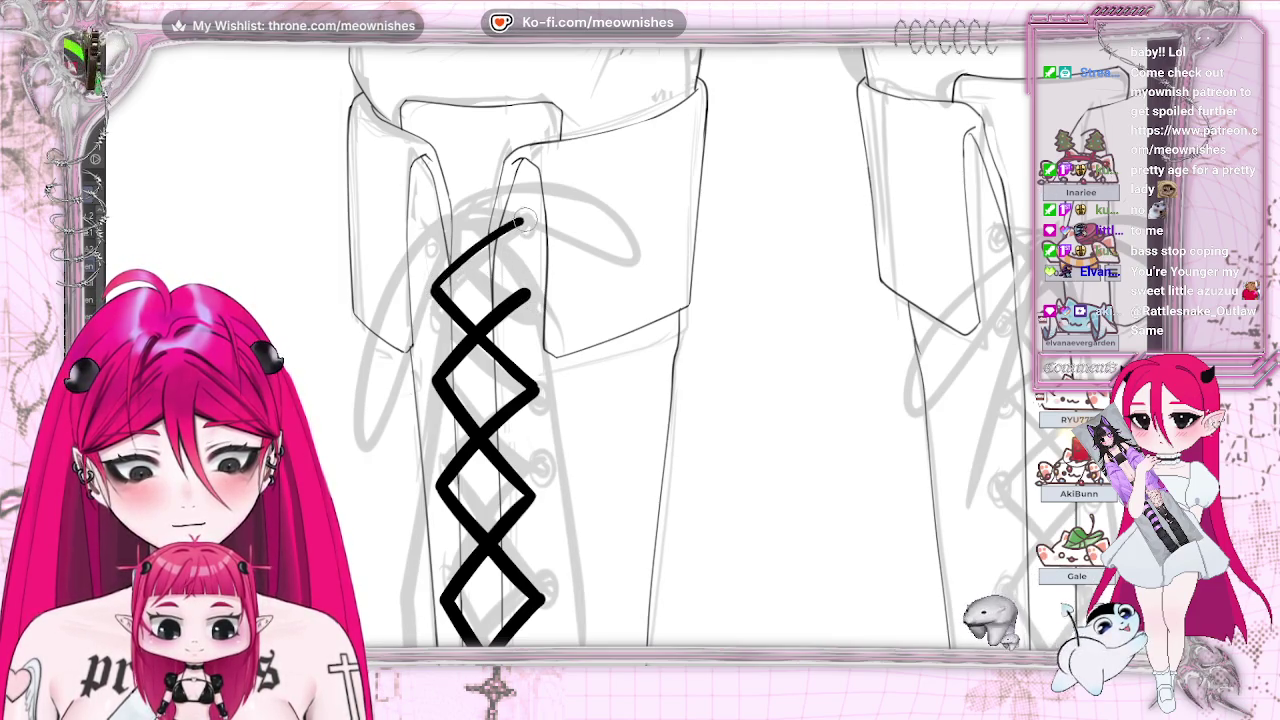
key(h)
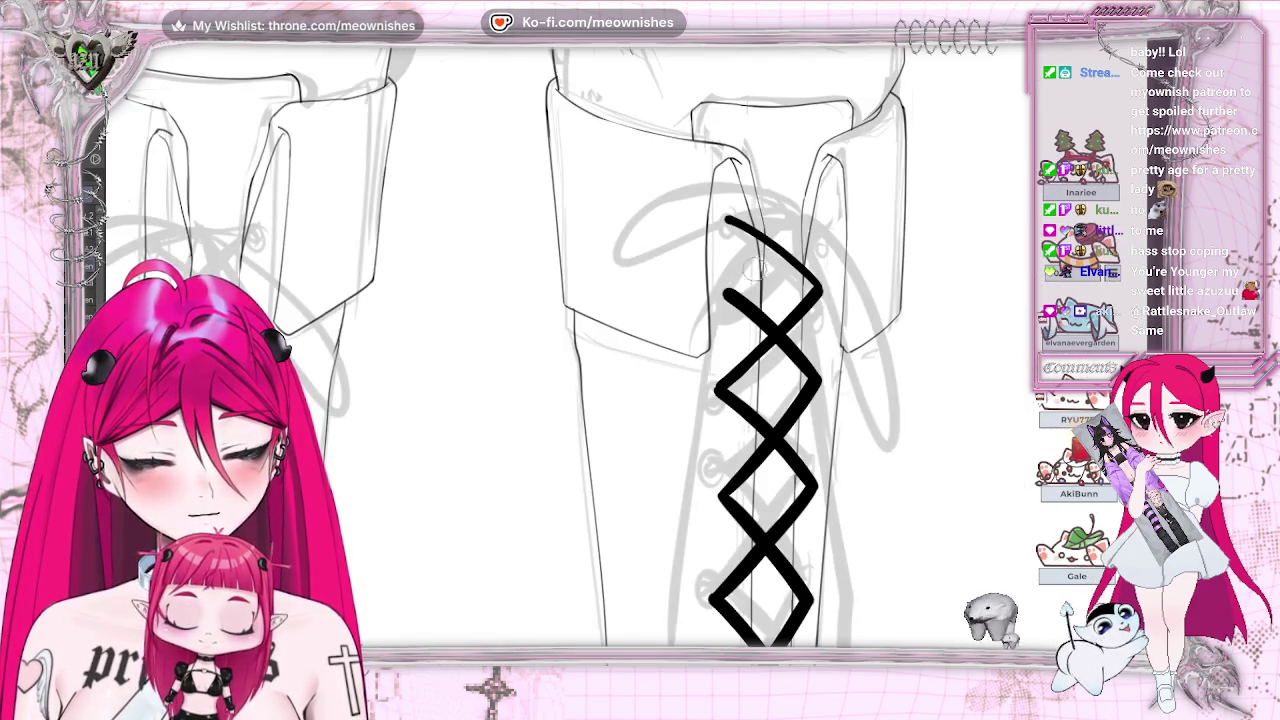
mouse_move(727, 295)
mouse_down()
mouse_move(810, 237)
mouse_move(726, 219)
mouse_up()
key(h)
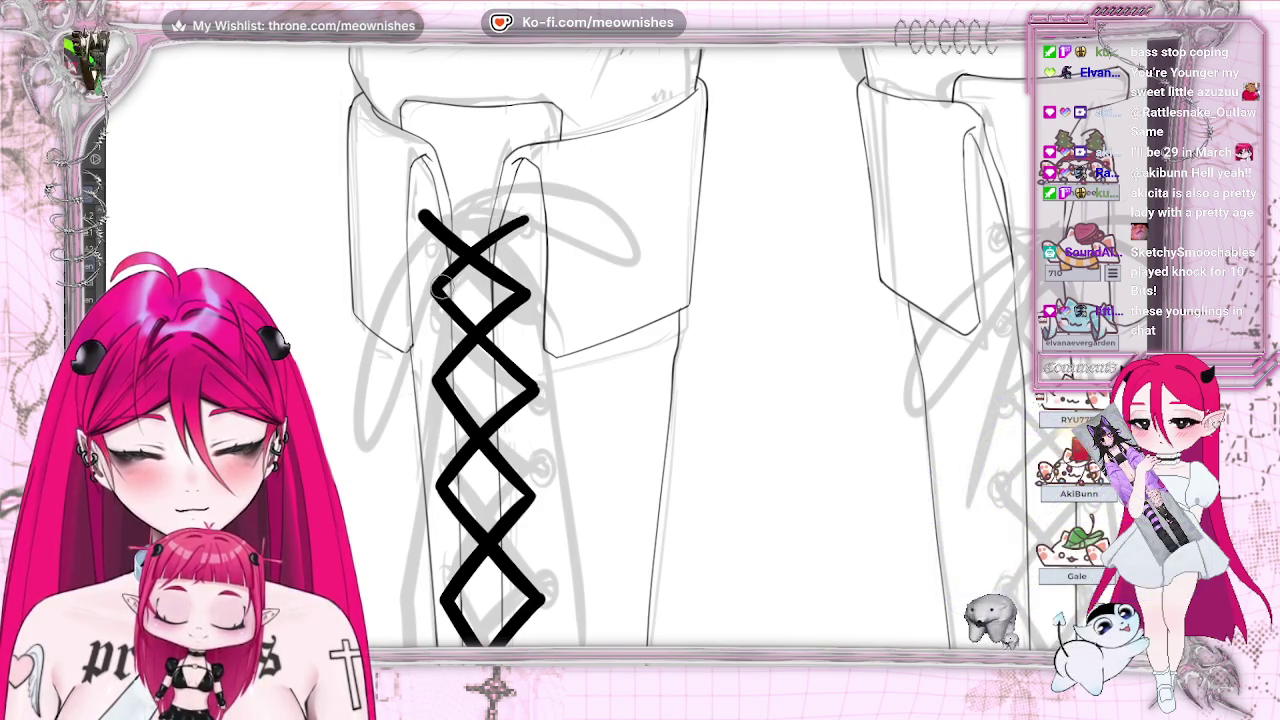
Step: Adjust the zoom and pan the laced boot toward the middle of the view
scroll(700, 350, down, 5)
scroll(700, 350, up, 2)
scroll(700, 350, down, 1)
scroll(600, 400, up, 2)
scroll(600, 400, up, 1)
scroll(600, 400, up, 1)
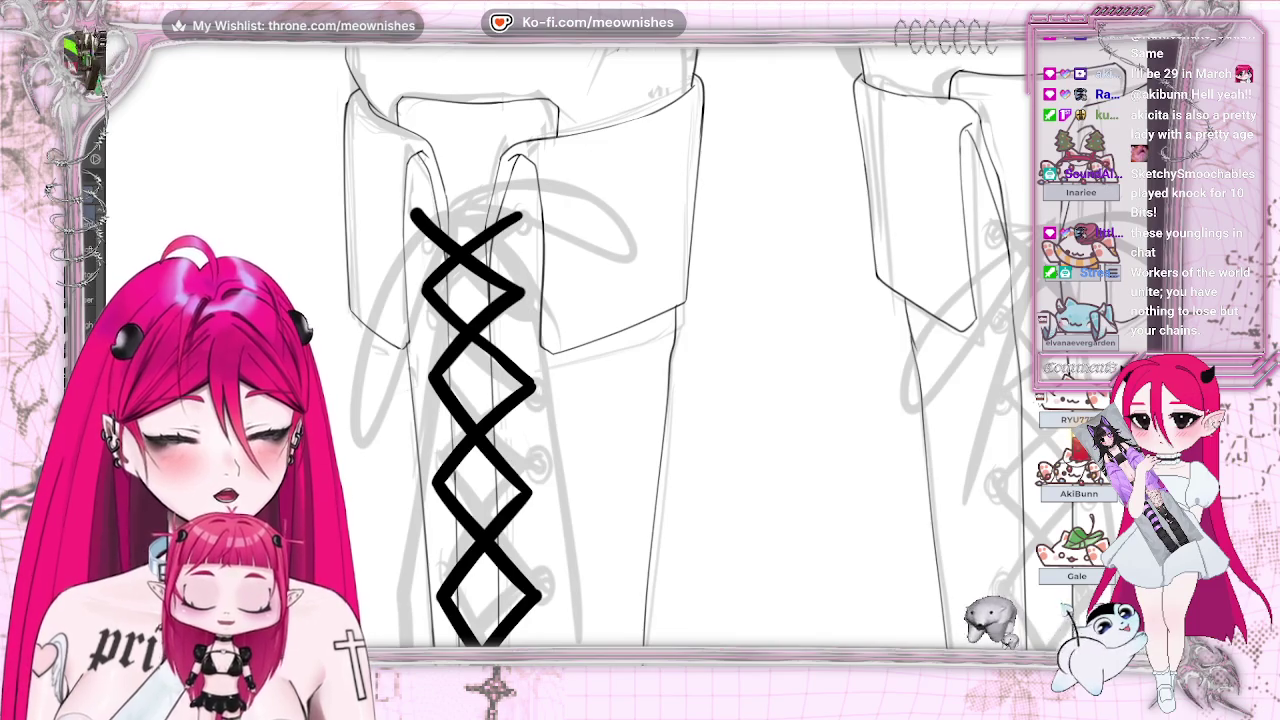
drag(488, 254, 808, 254)
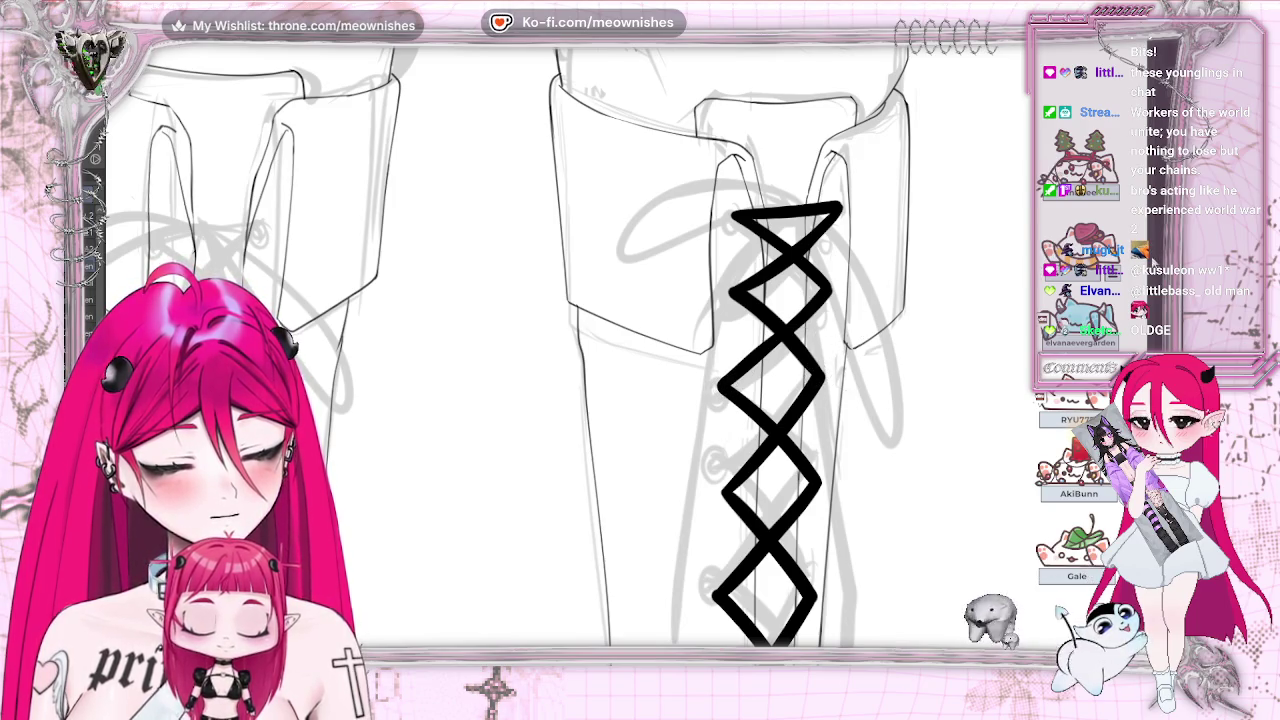
scroll(730, 347, down, 5)
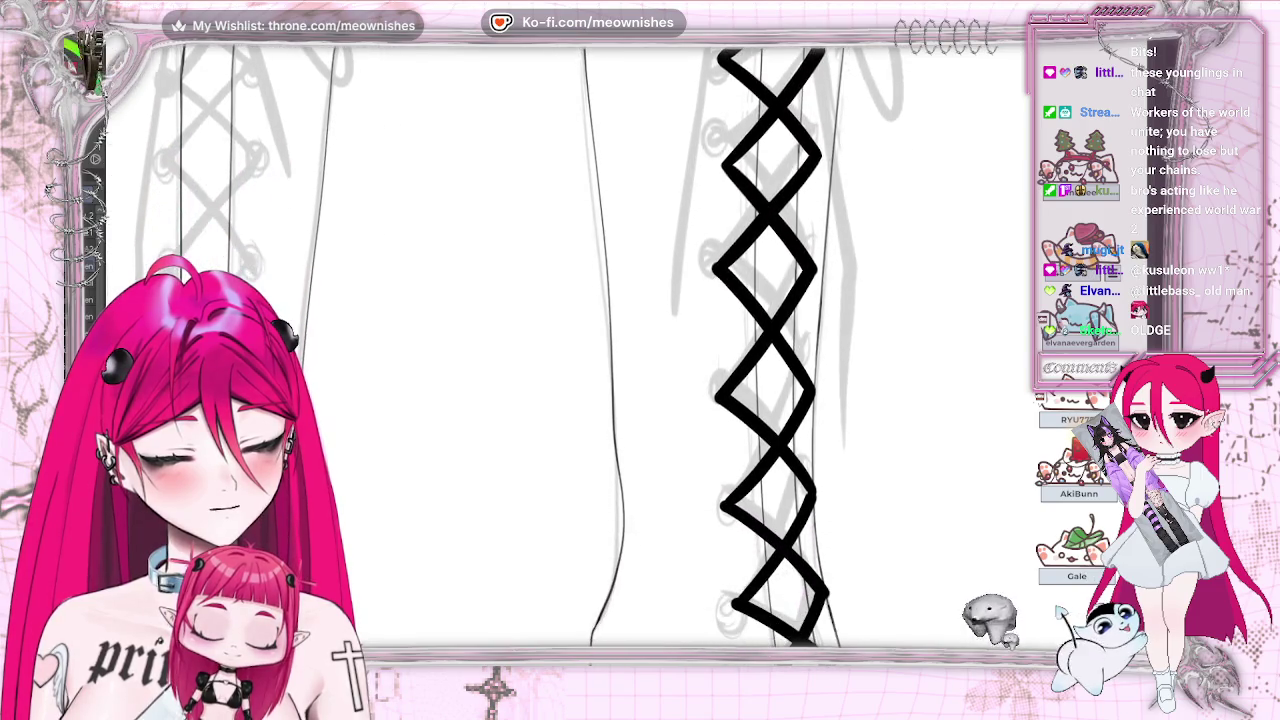
scroll(770, 347, down, 2)
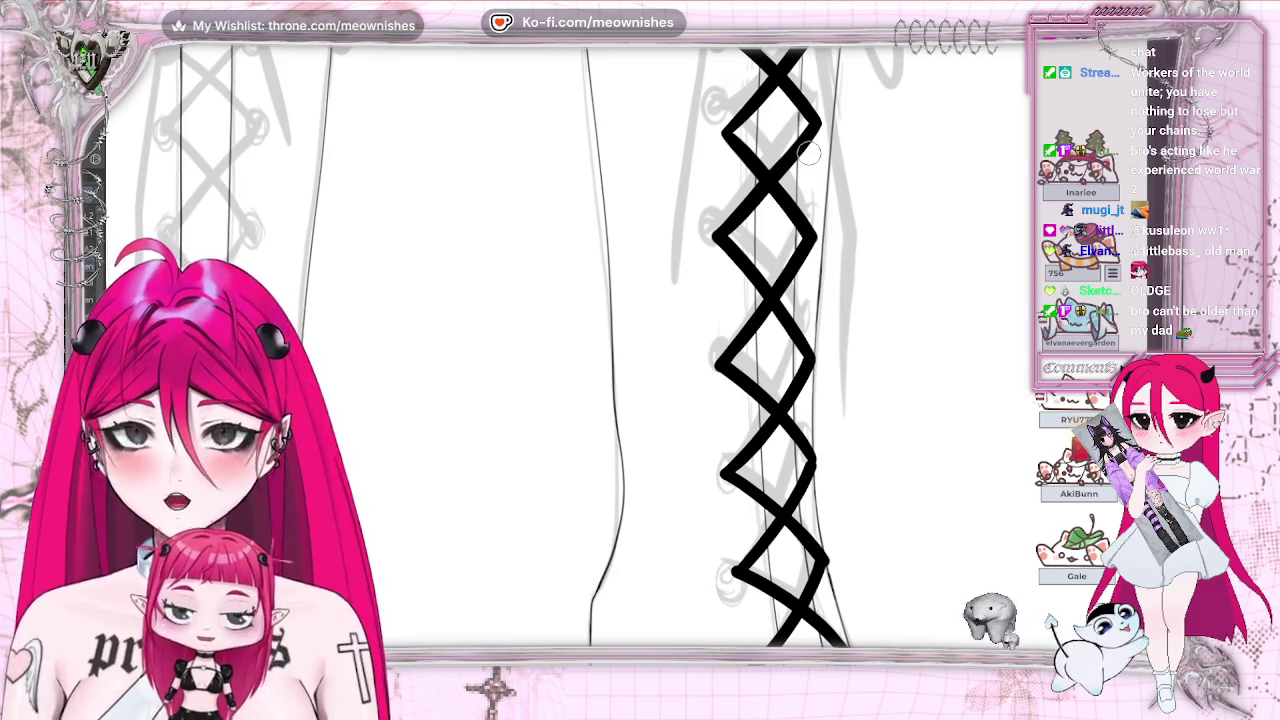
key(m)
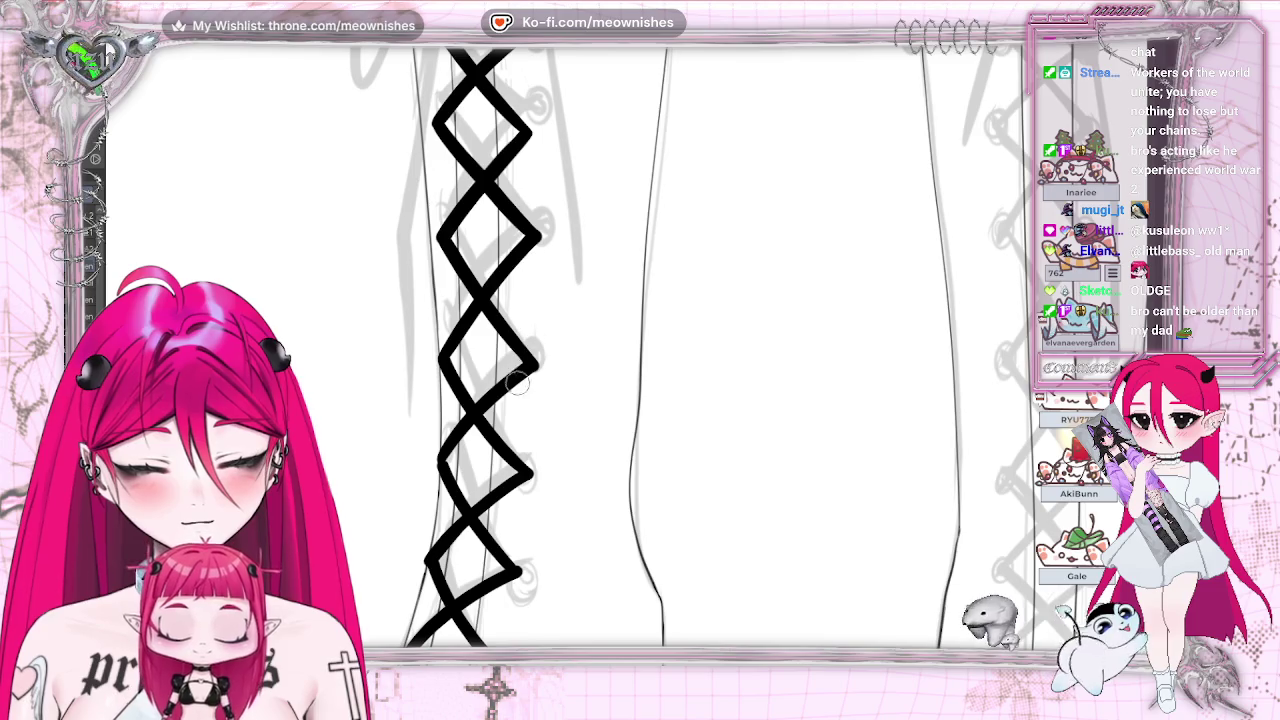
scroll(523, 347, up, 2)
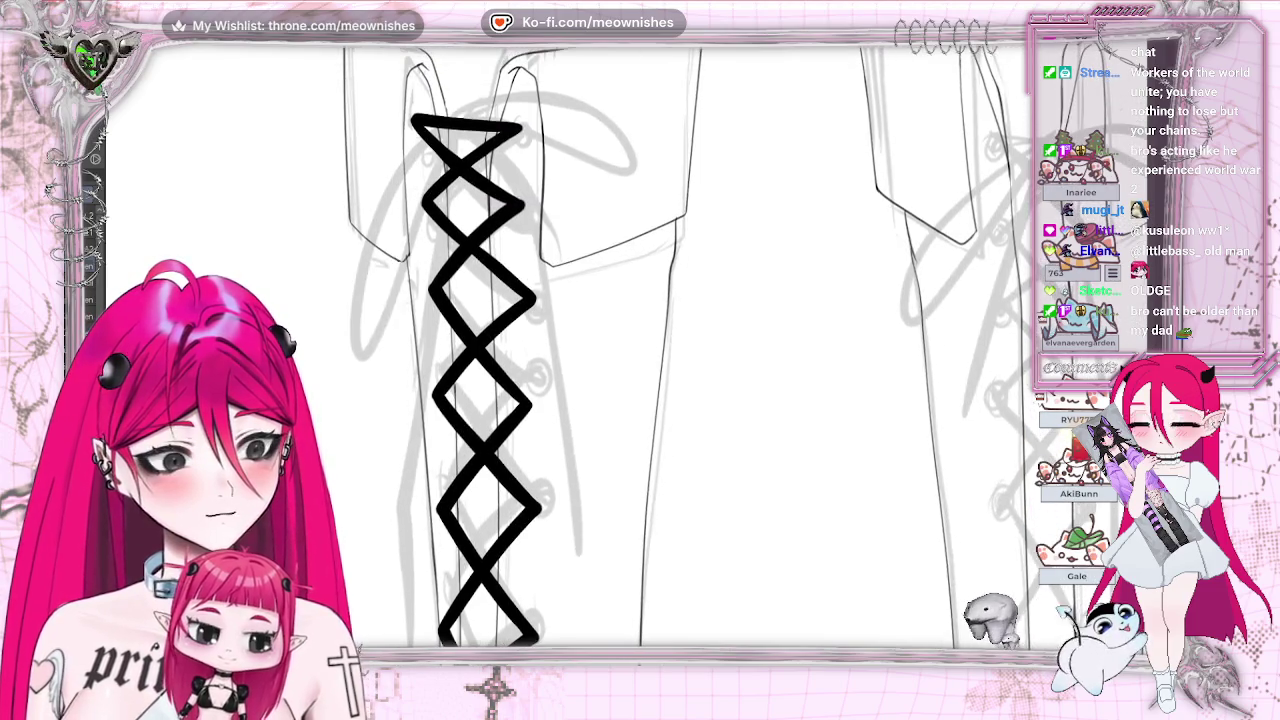
scroll(520, 347, down, 3)
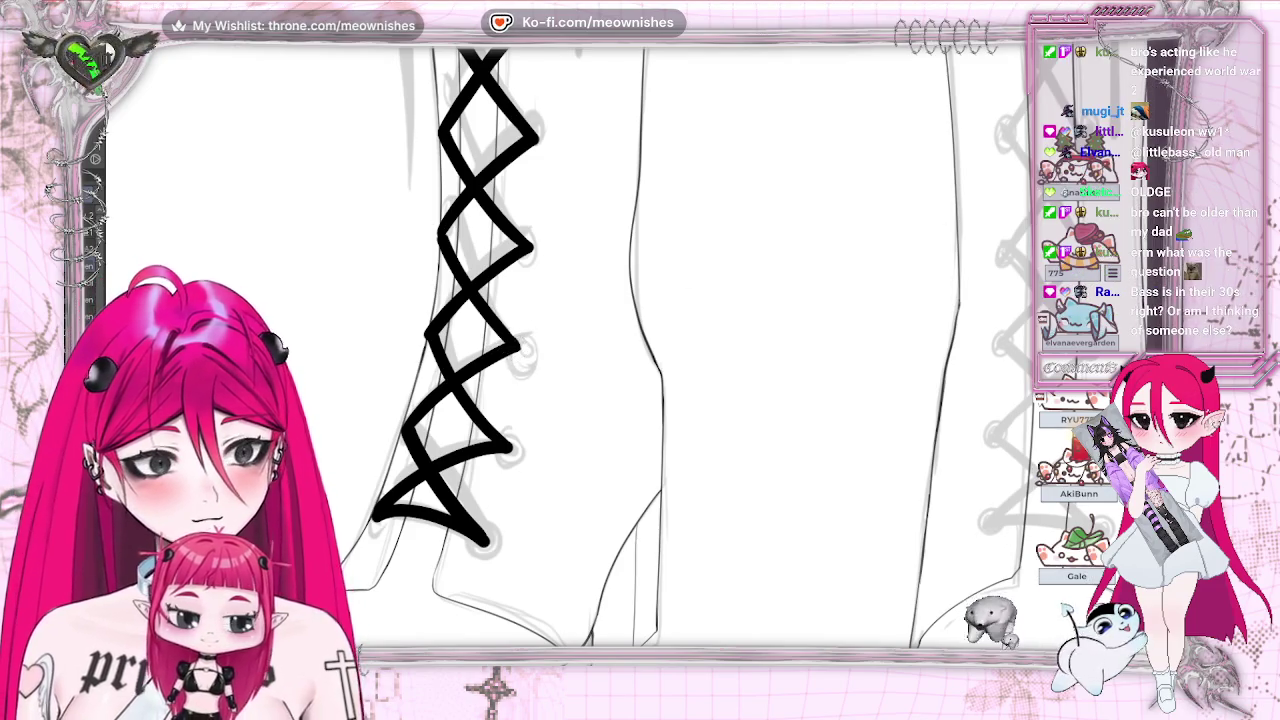
key(m)
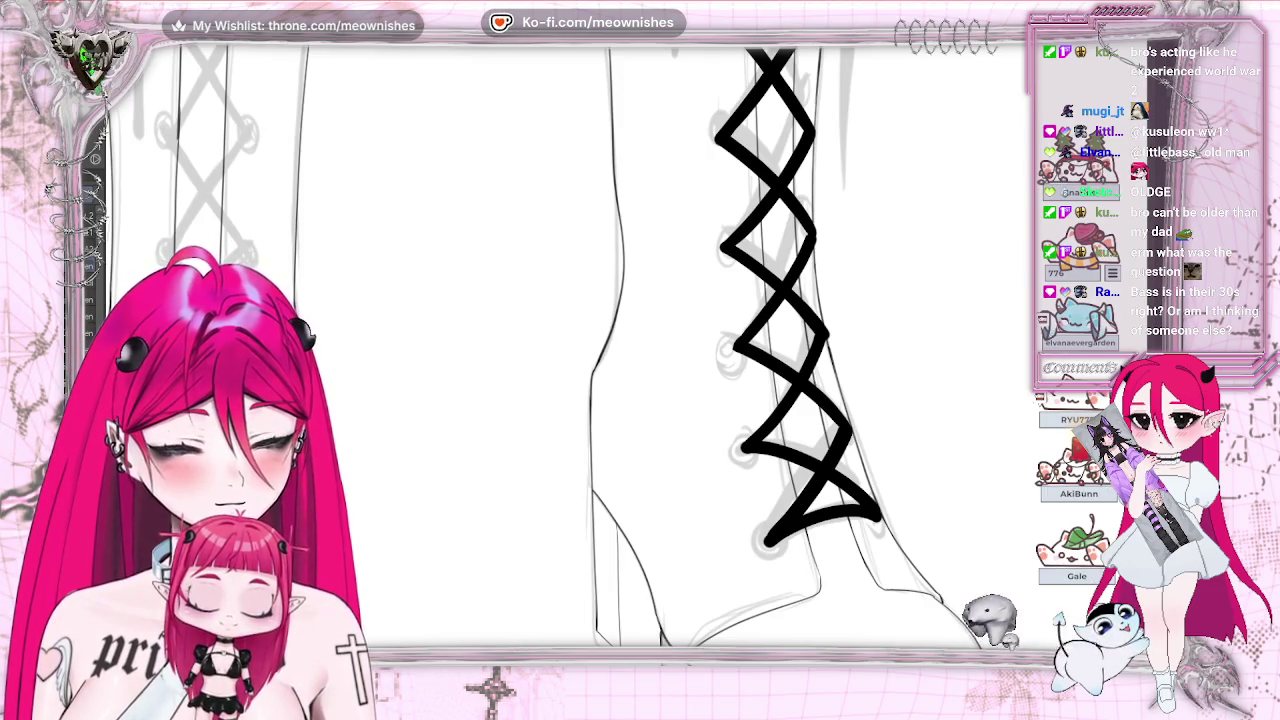
key(minus)
key(minus)
key(minus)
key(plus)
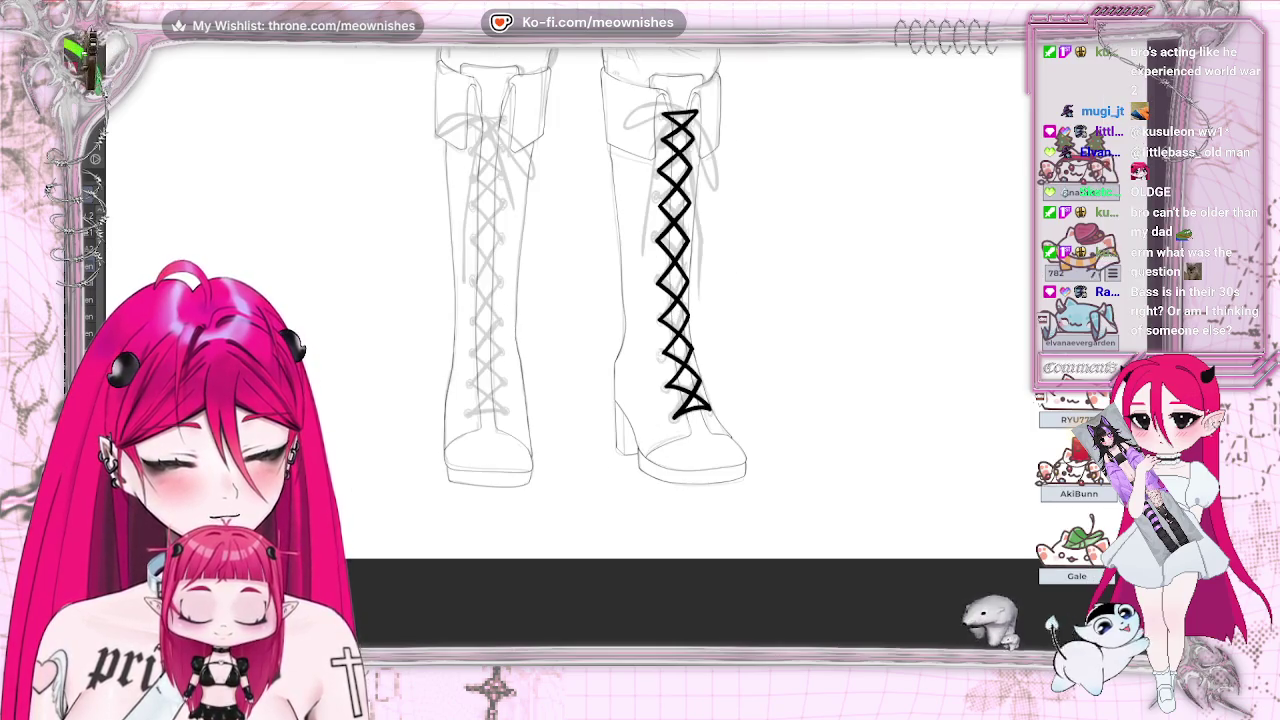
key(plus)
key(ctrl+z)
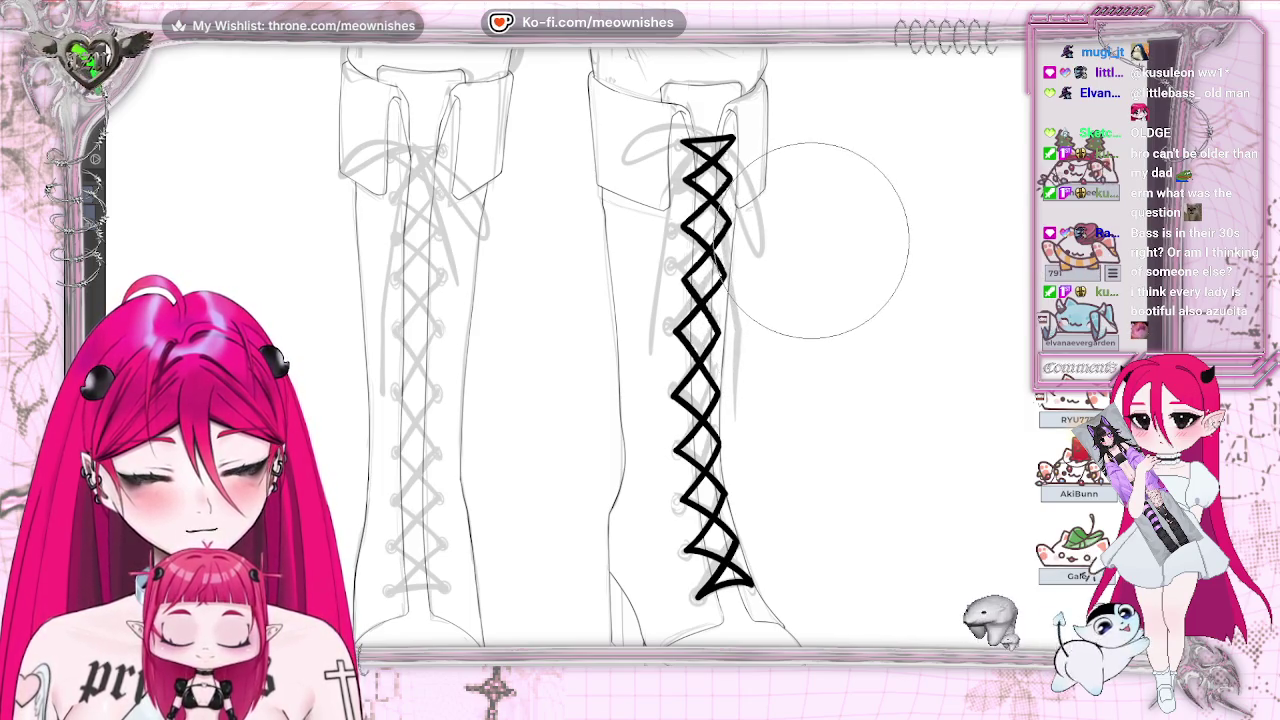
key(m)
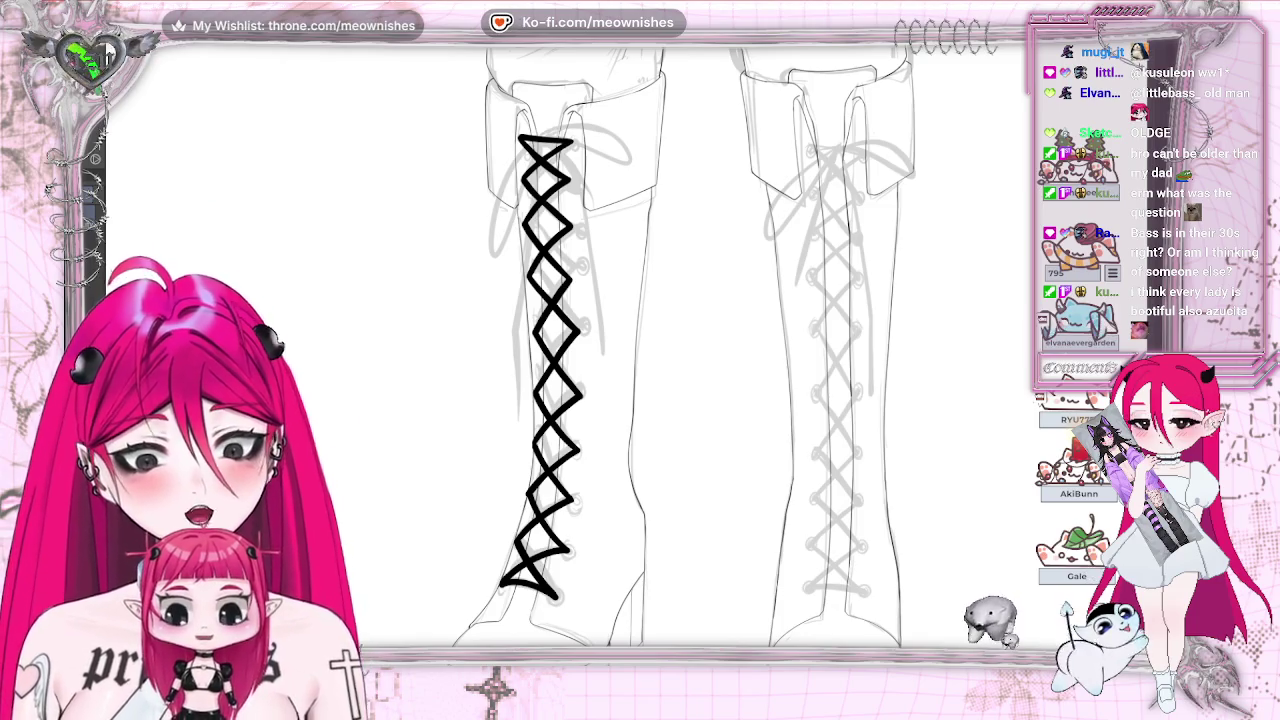
scroll(640, 345, down, 2)
Step: Zoom out to see the full character sheet
scroll(640, 345, down, 2)
scroll(640, 345, down, 2)
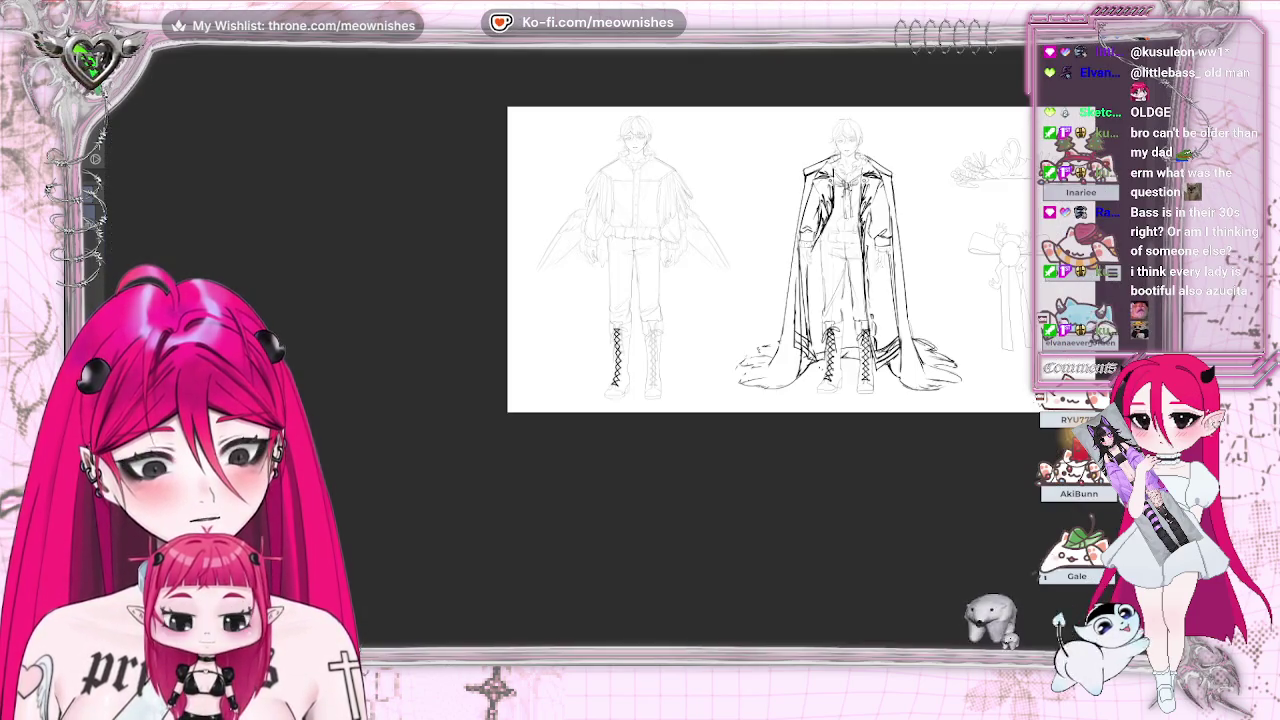
scroll(629, 355, up, 2)
scroll(629, 355, up, 2)
scroll(629, 355, up, 1)
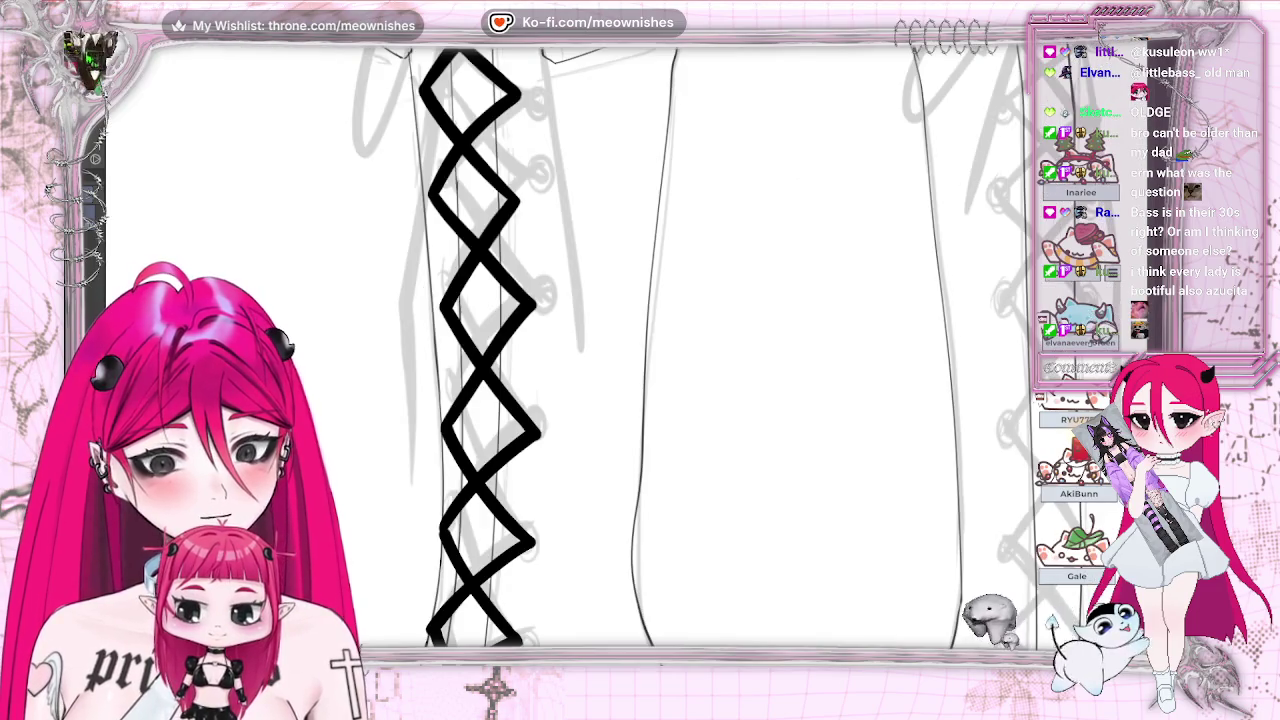
scroll(630, 350, down, 2)
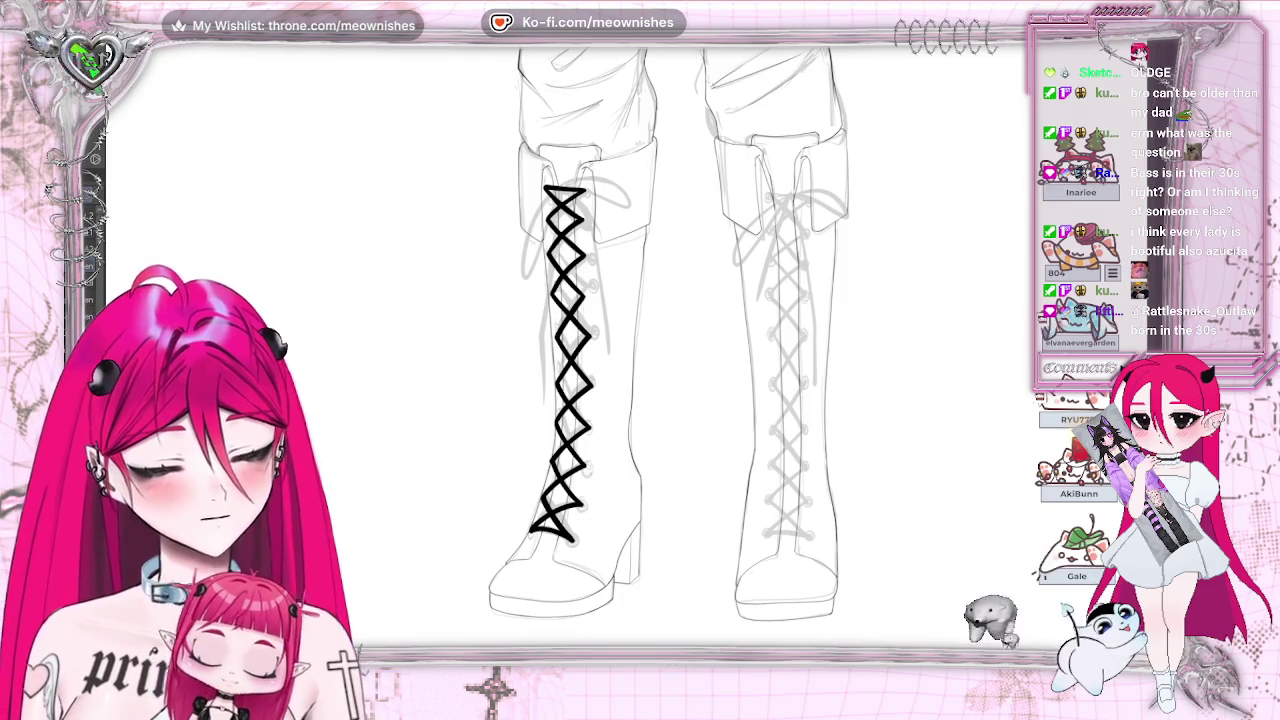
Step: Move to the right boot's sketched laces and ink a short stroke across its lowest lace row
scroll(600, 340, right, 5)
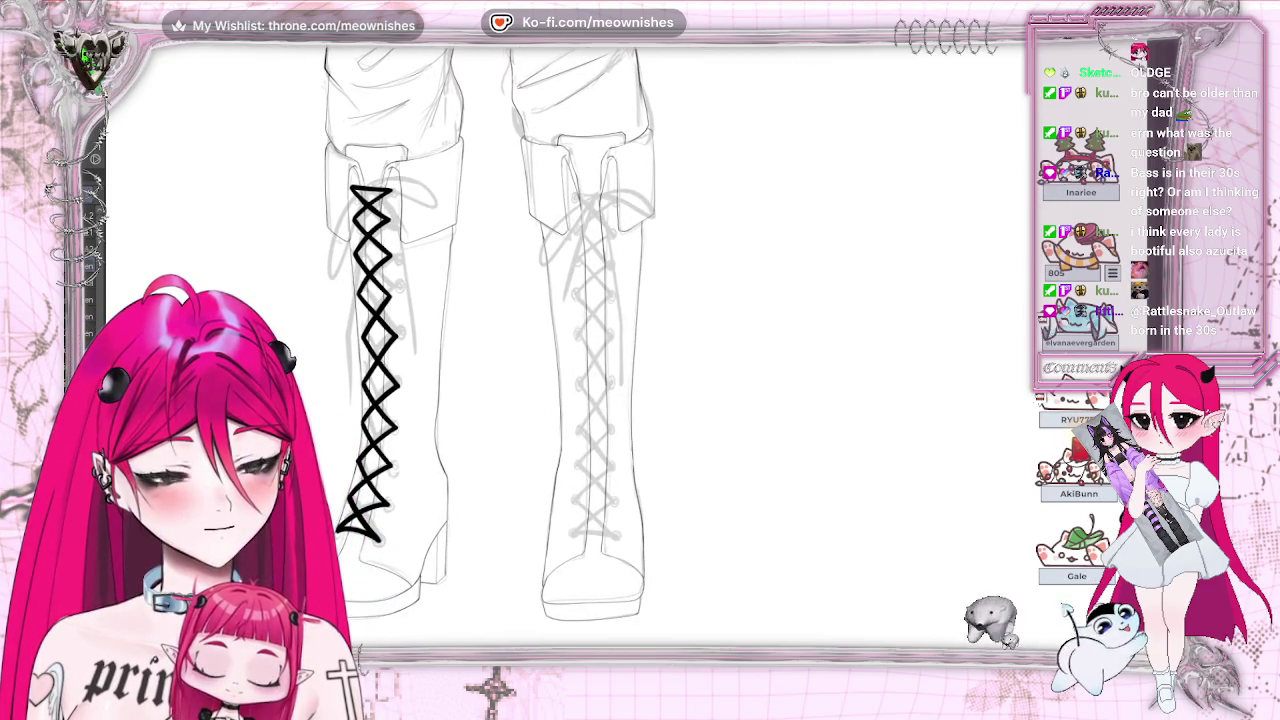
scroll(590, 340, down, 2)
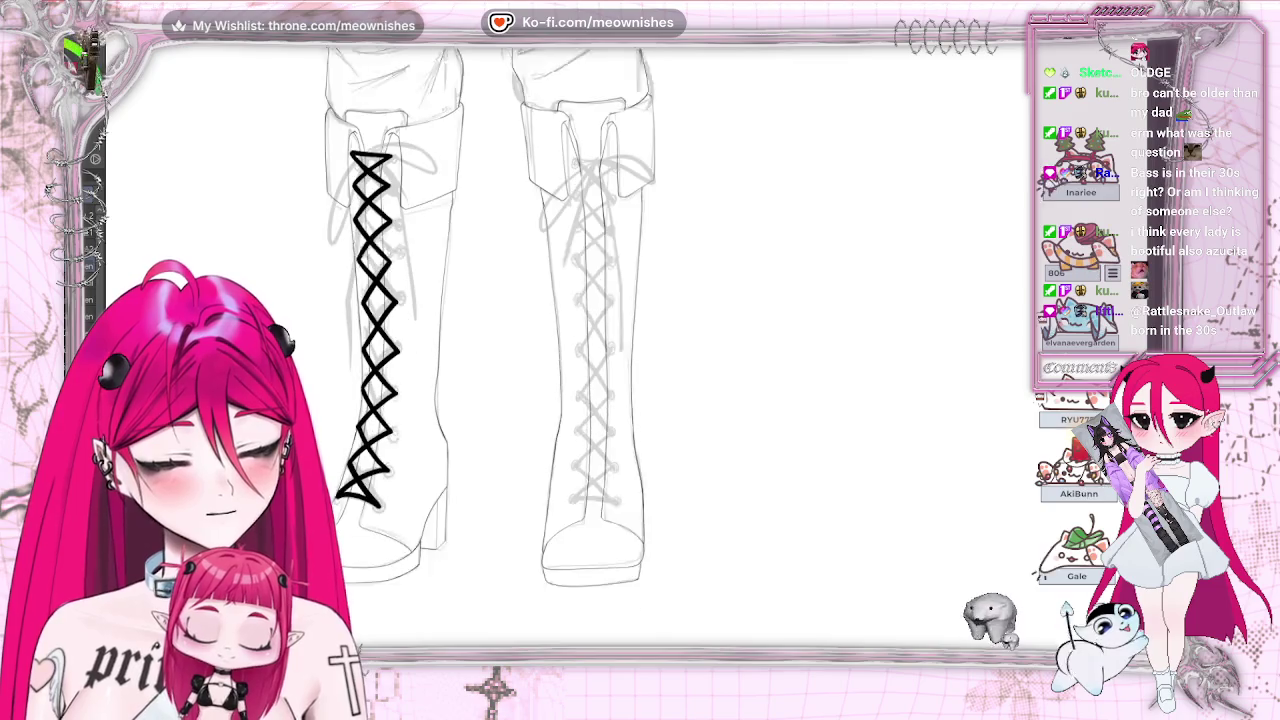
scroll(590, 340, down, 2)
scroll(590, 340, down, 1)
scroll(590, 340, down, 1)
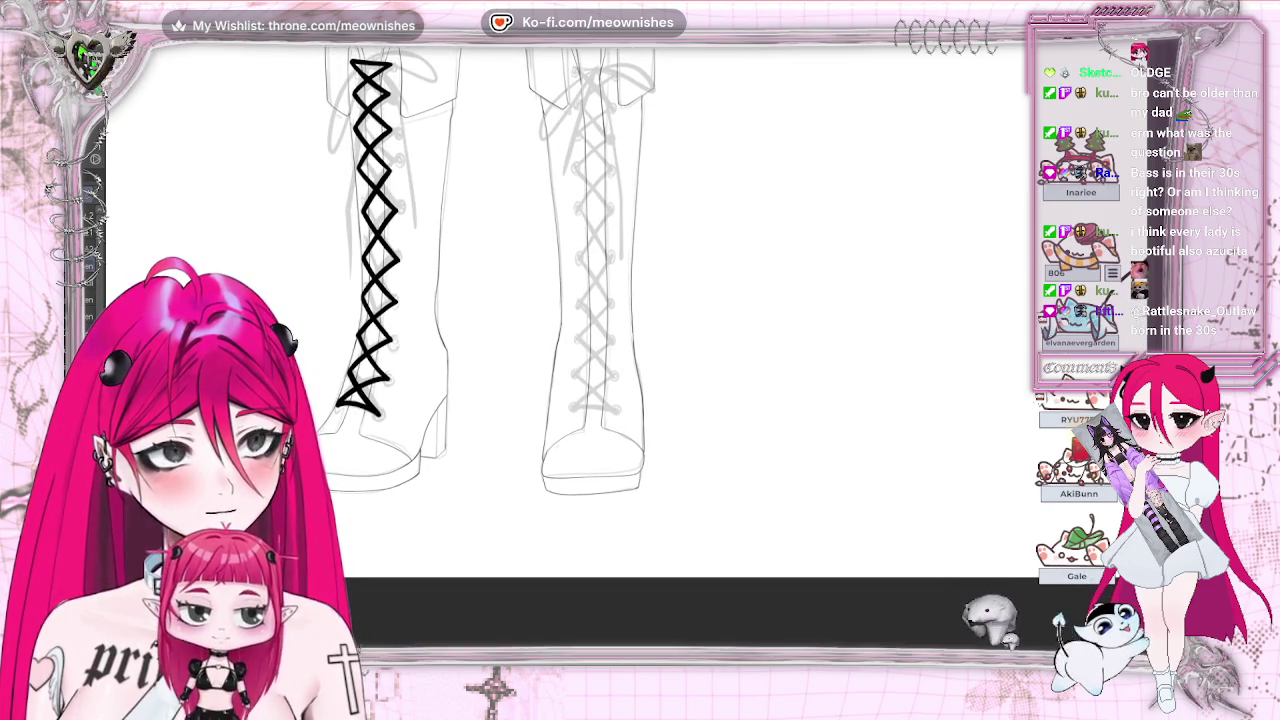
scroll(590, 354, up, 1)
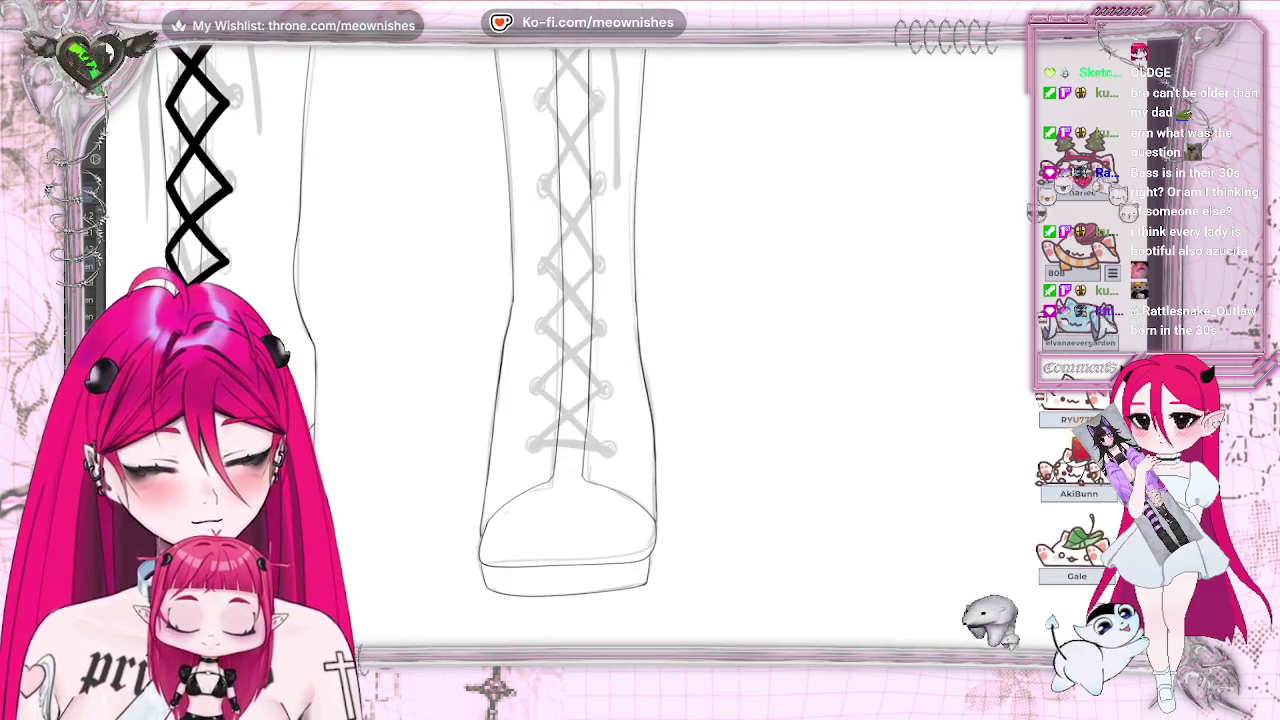
scroll(590, 354, up, 1)
drag(610, 449, 616, 448)
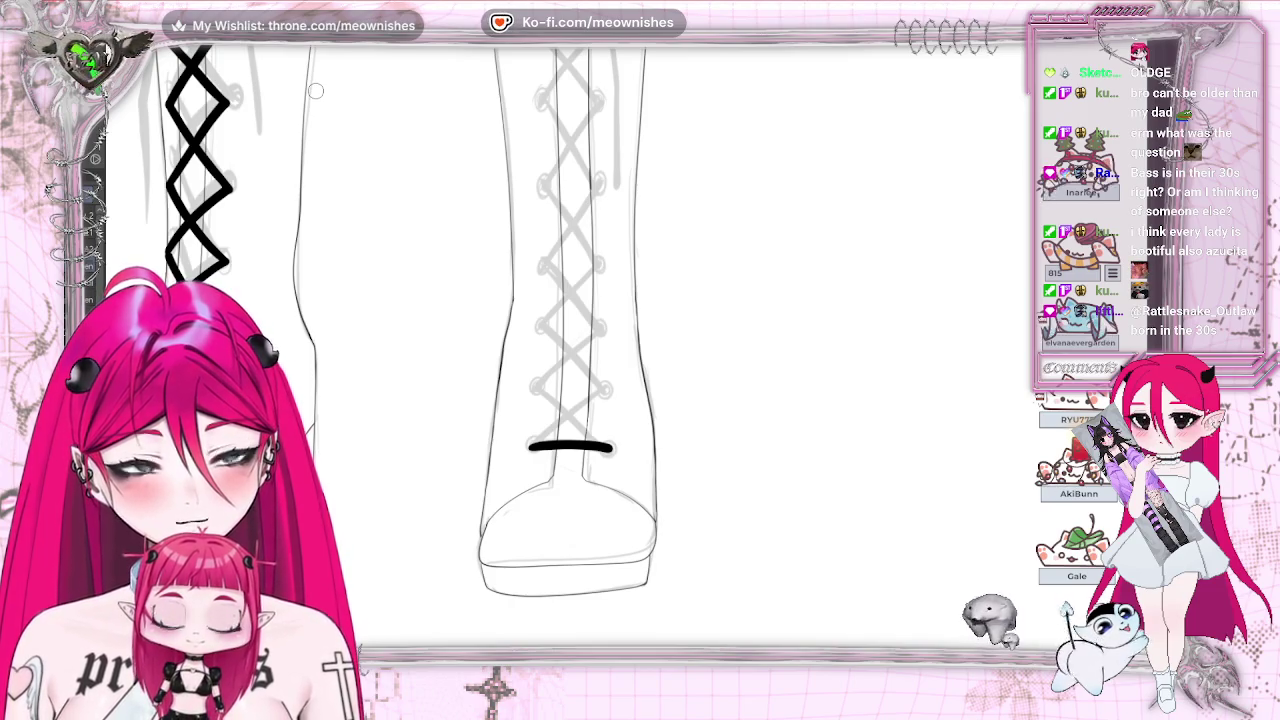
Step: Ink the lowest lace diagonals on the second boot, closing them into the first X crossing
drag(530, 447, 560, 433)
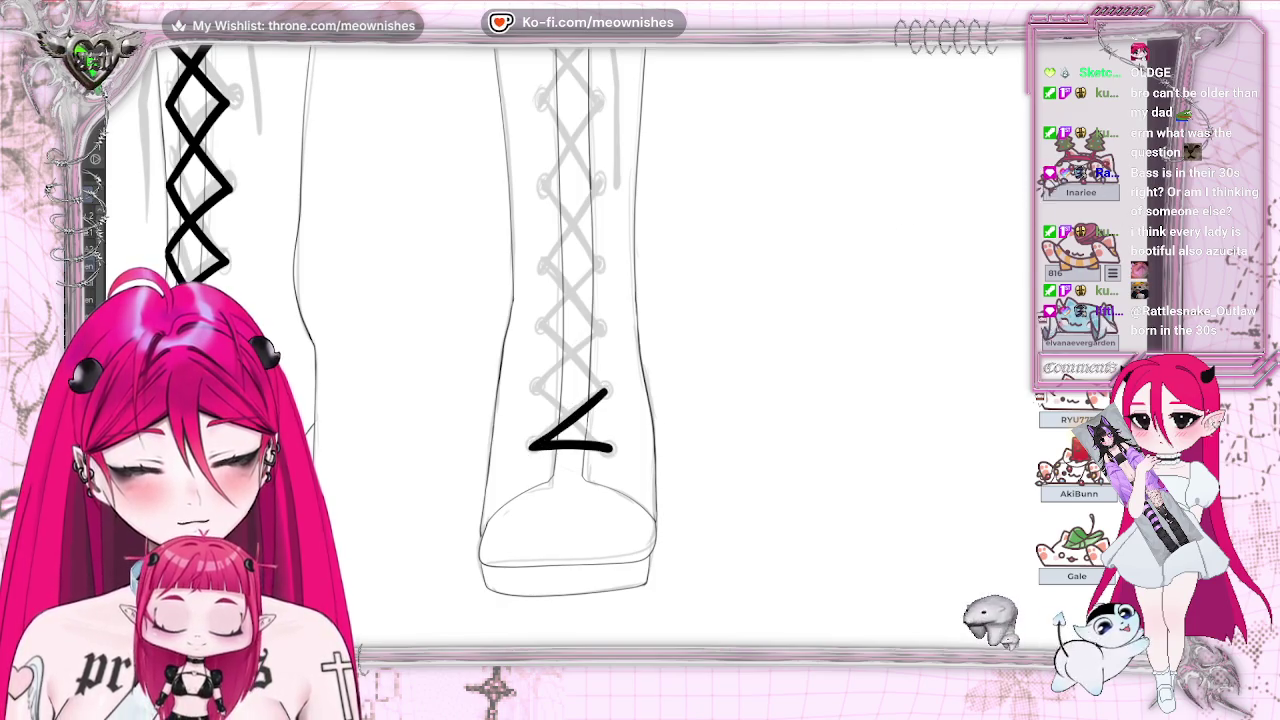
key(m)
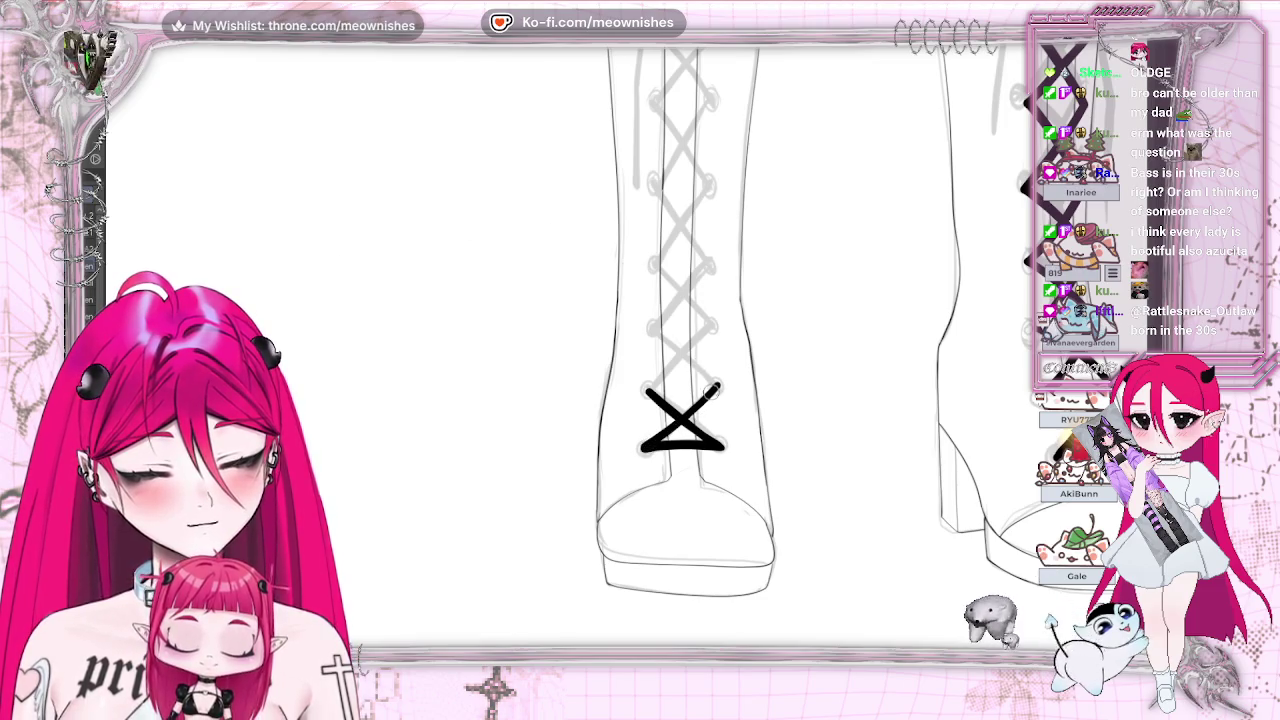
key(m)
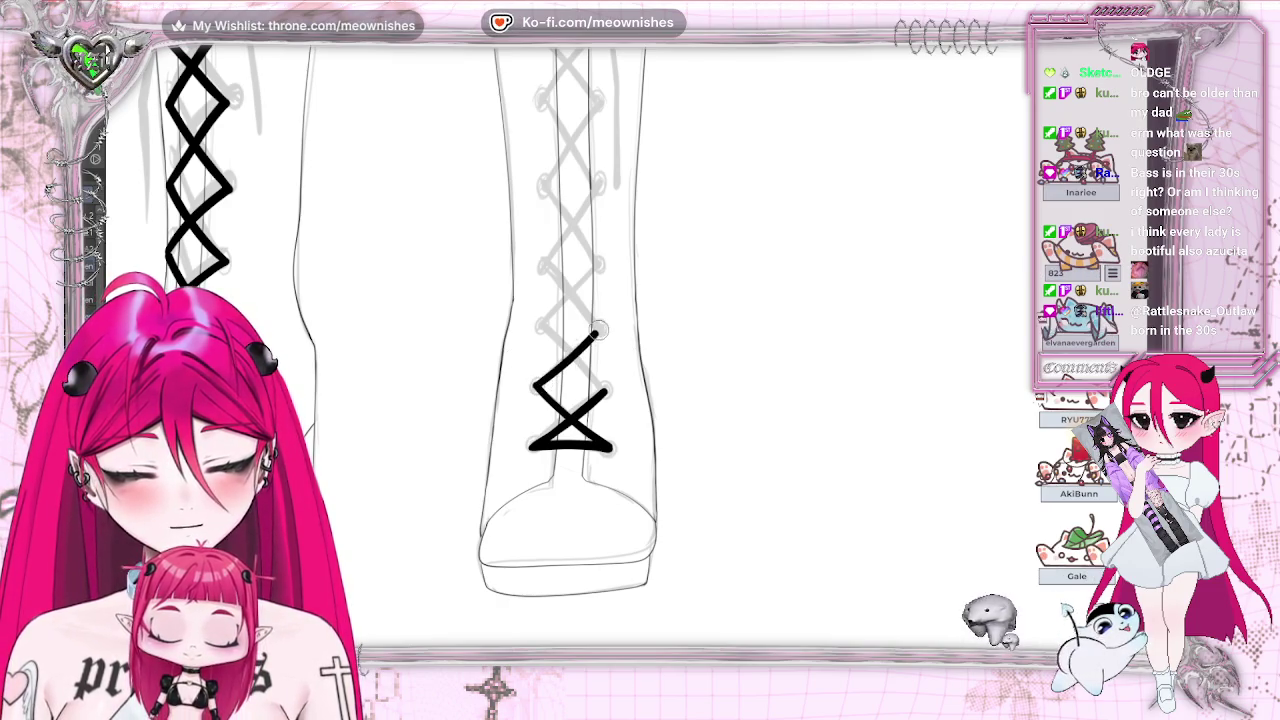
key(m)
drag(656, 386, 714, 330)
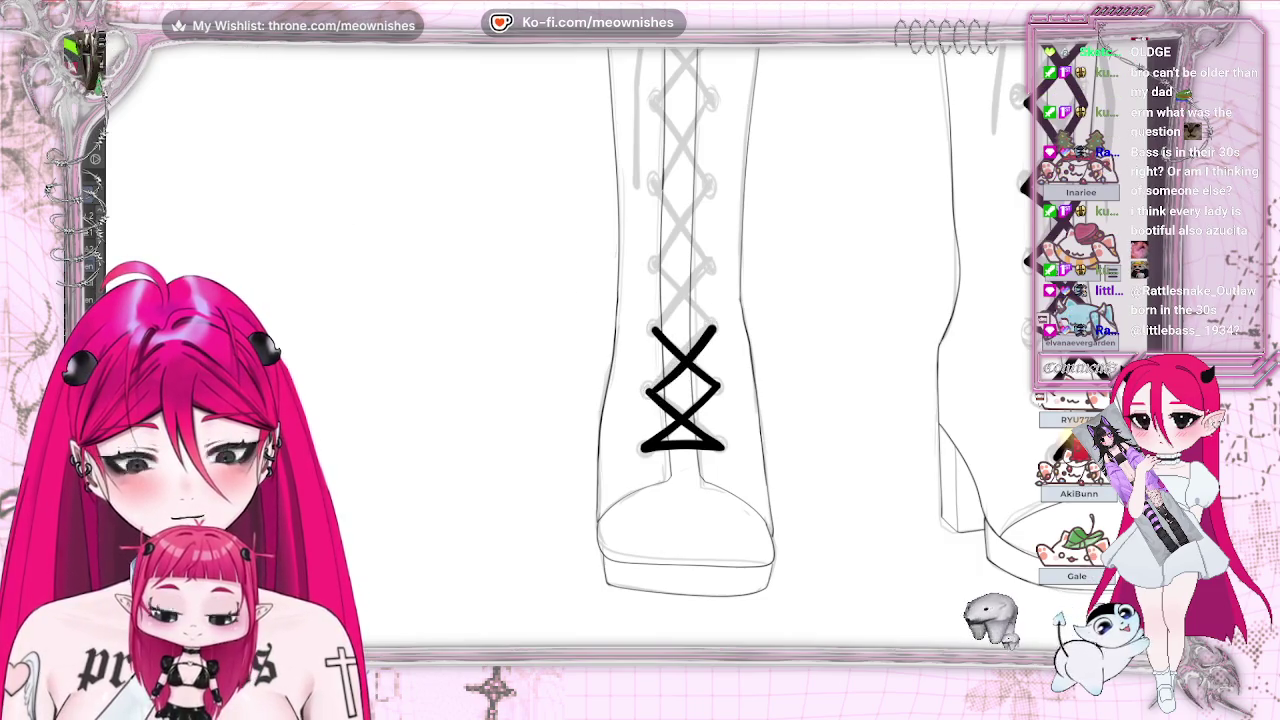
drag(646, 396, 697, 350)
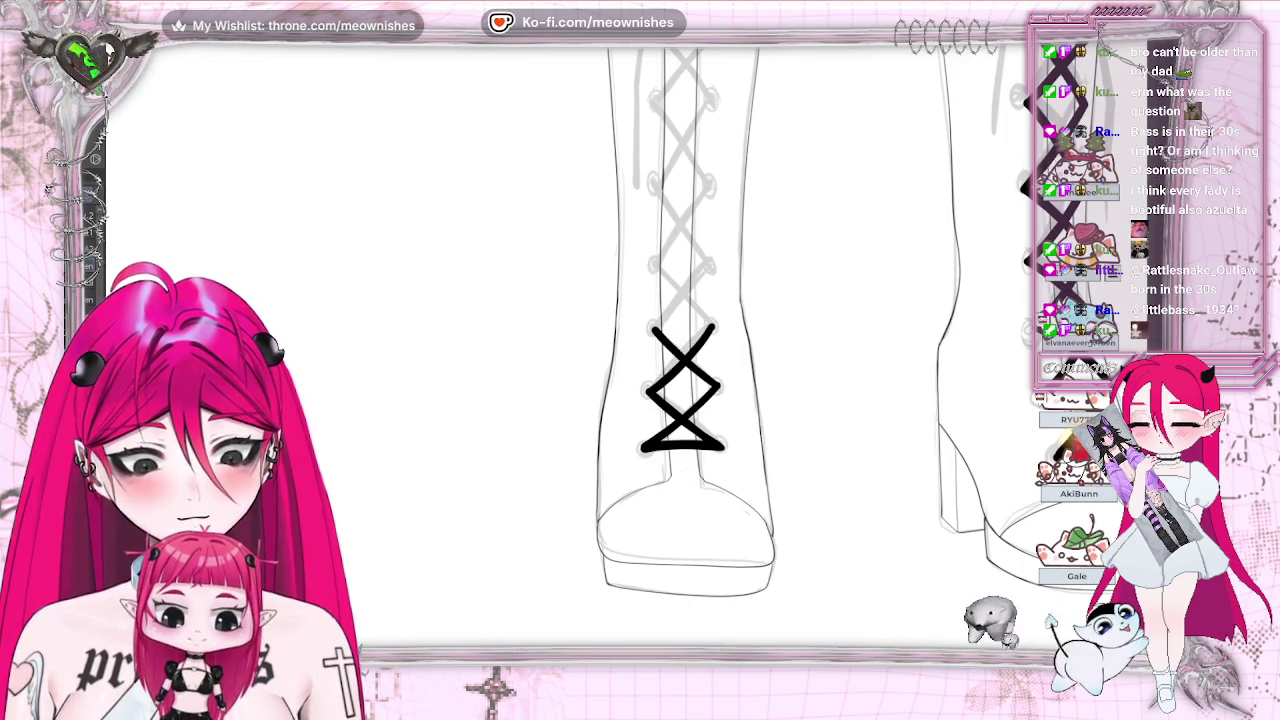
Step: Add the next diagonal and complete the upper X, redrawing its top-right arm
key(h)
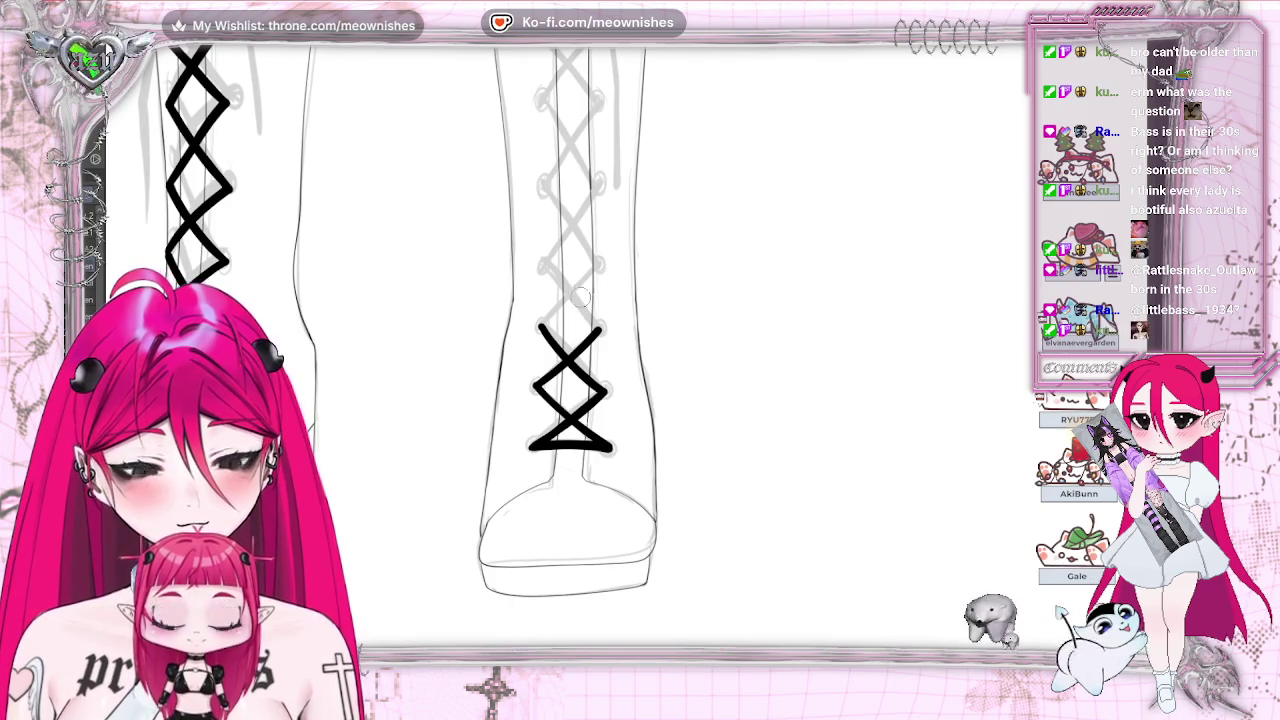
drag(541, 330, 591, 280)
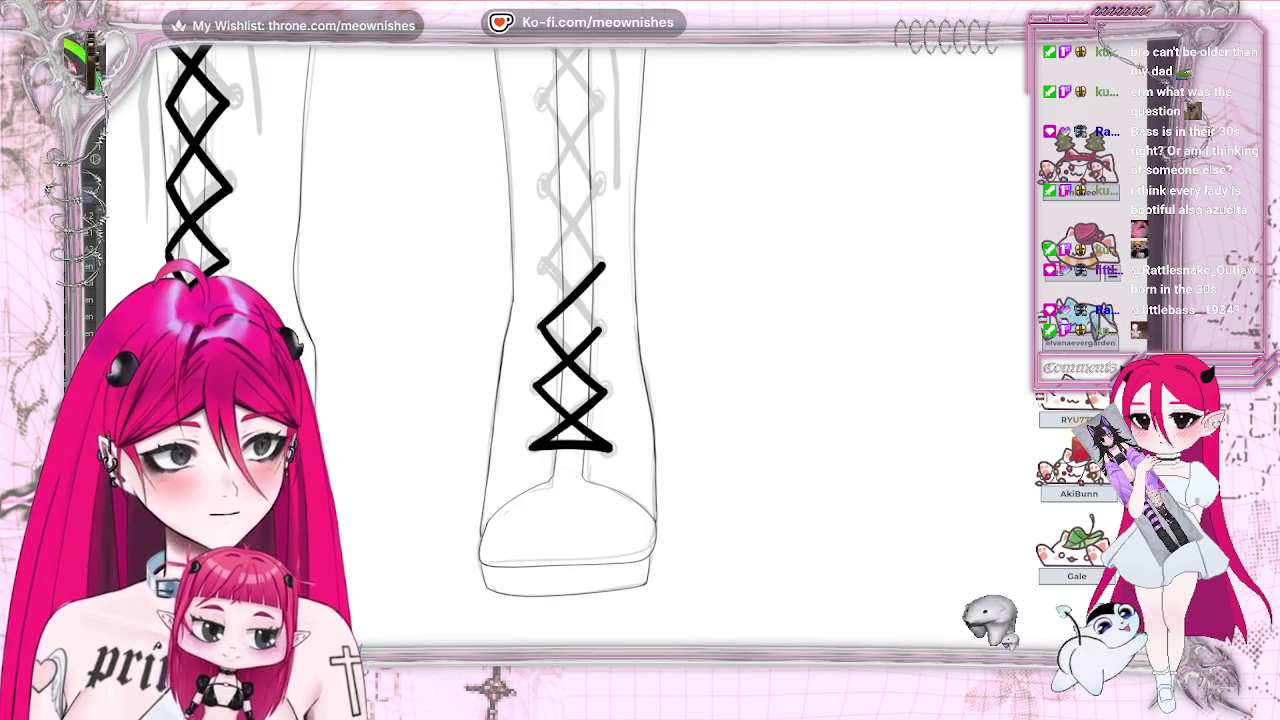
scroll(570, 400, up, 2)
scroll(570, 400, down, 1)
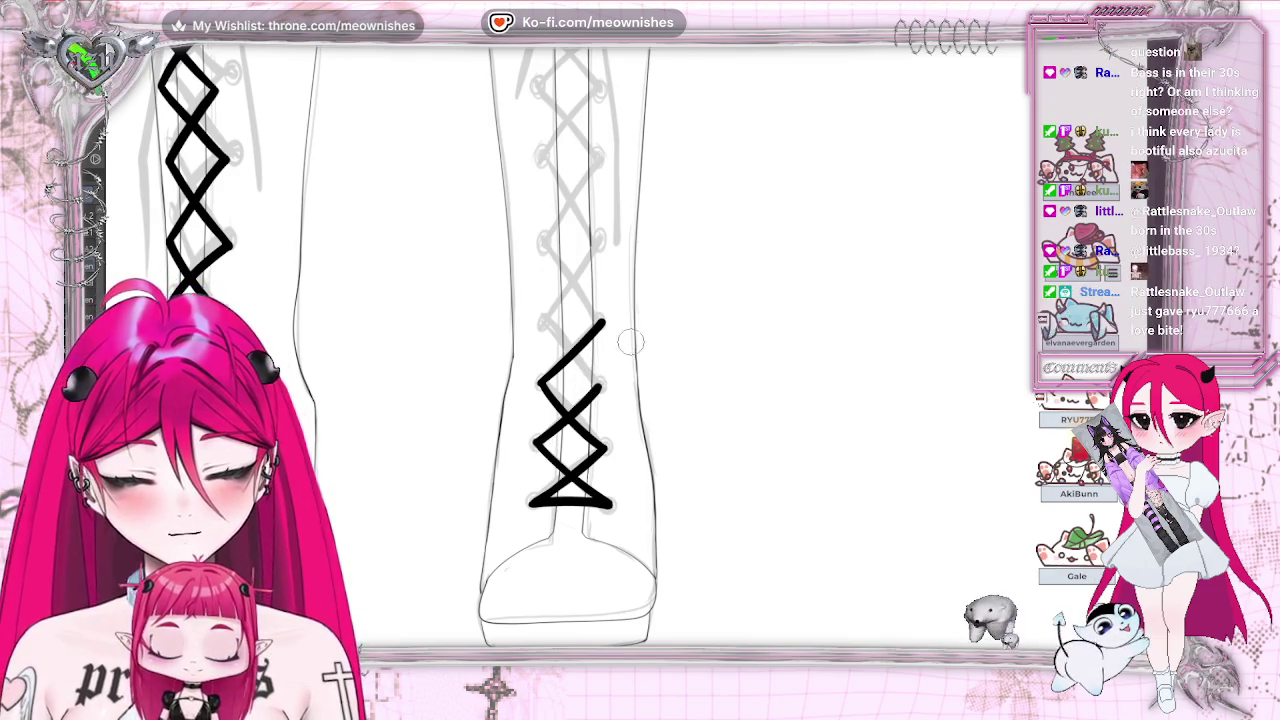
key(m)
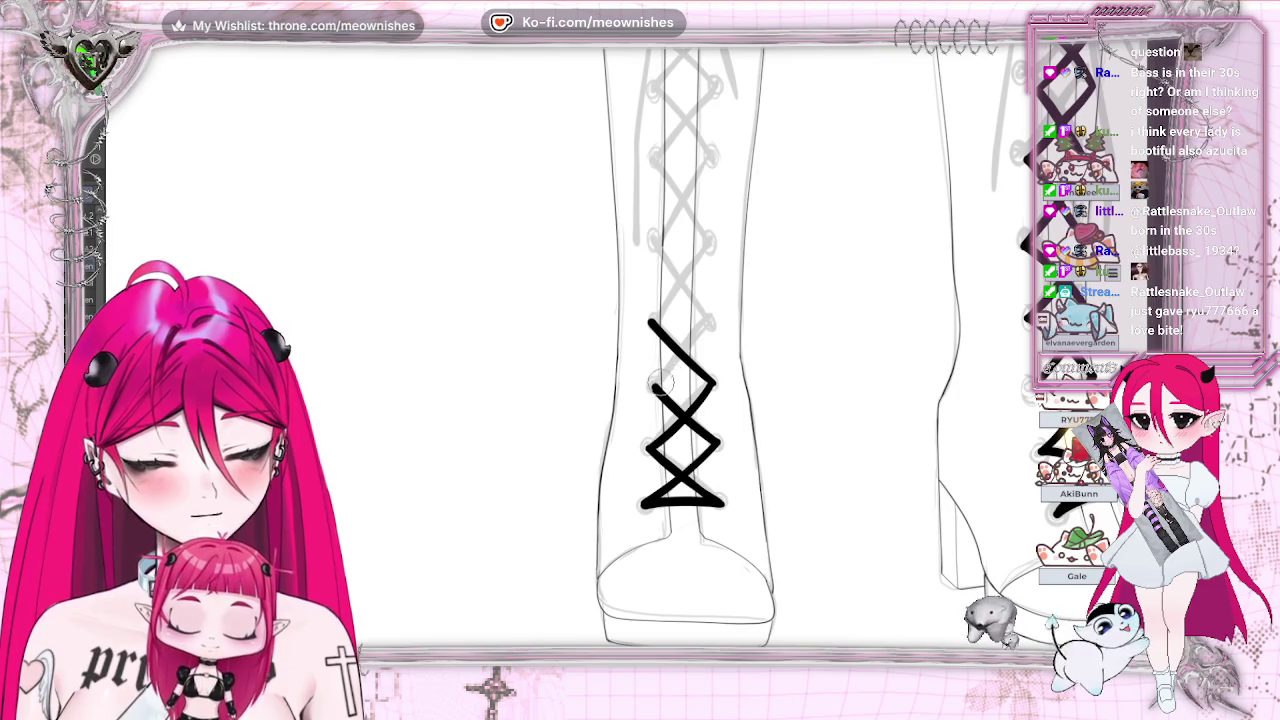
drag(668, 365, 708, 322)
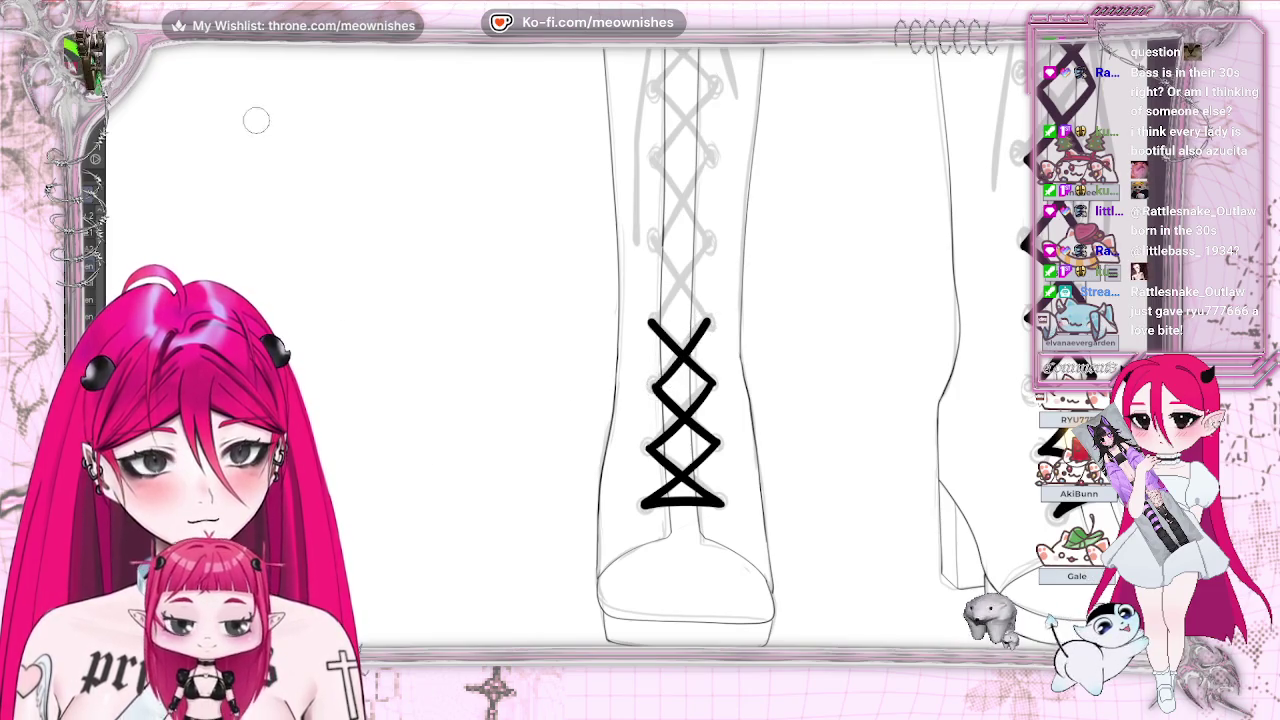
key(ctrl+z)
drag(668, 372, 707, 326)
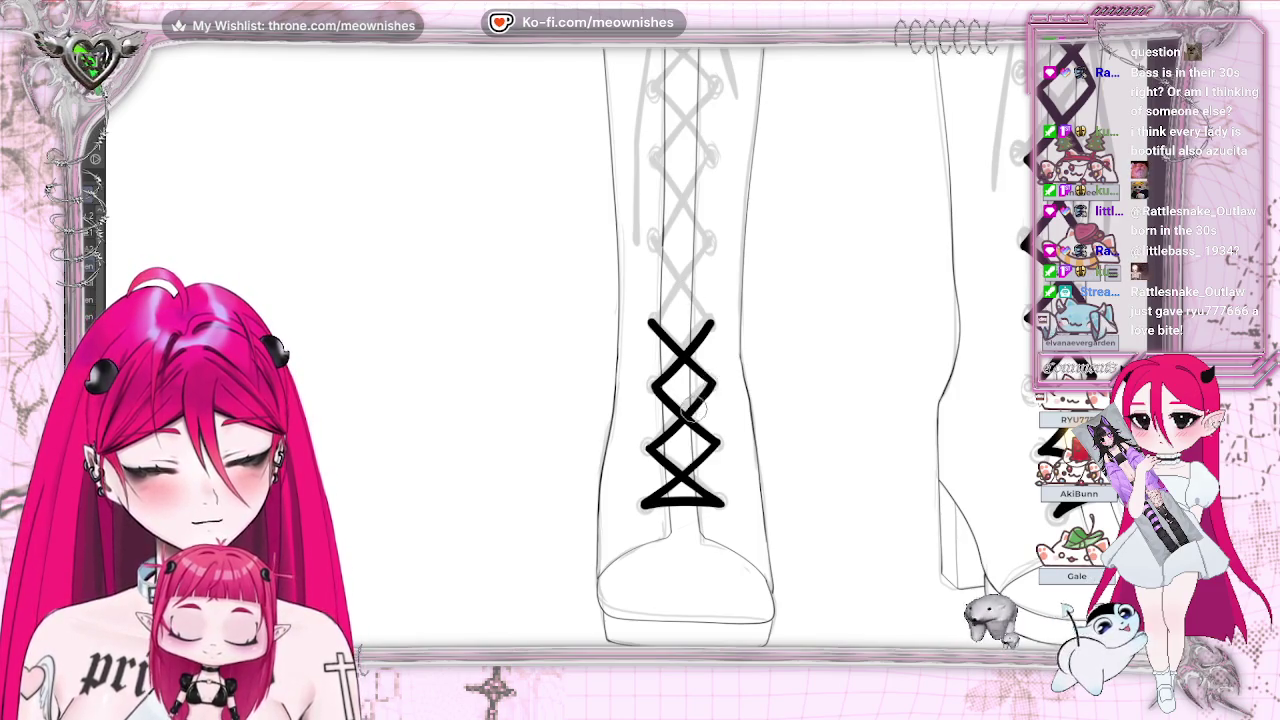
key(m)
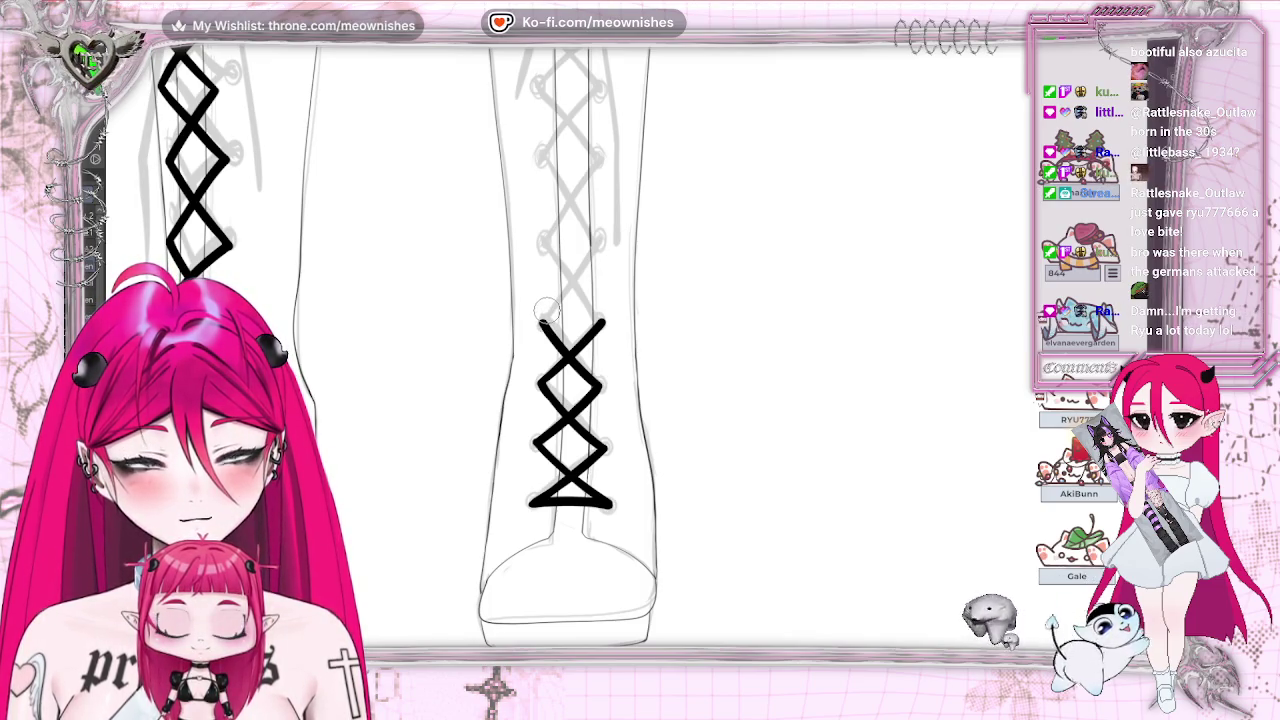
Step: Enlarge the brush and extend lace strokes up from the lower crossing, undoing the topmost one
key(bracketright)
key(bracketright)
key(bracketright)
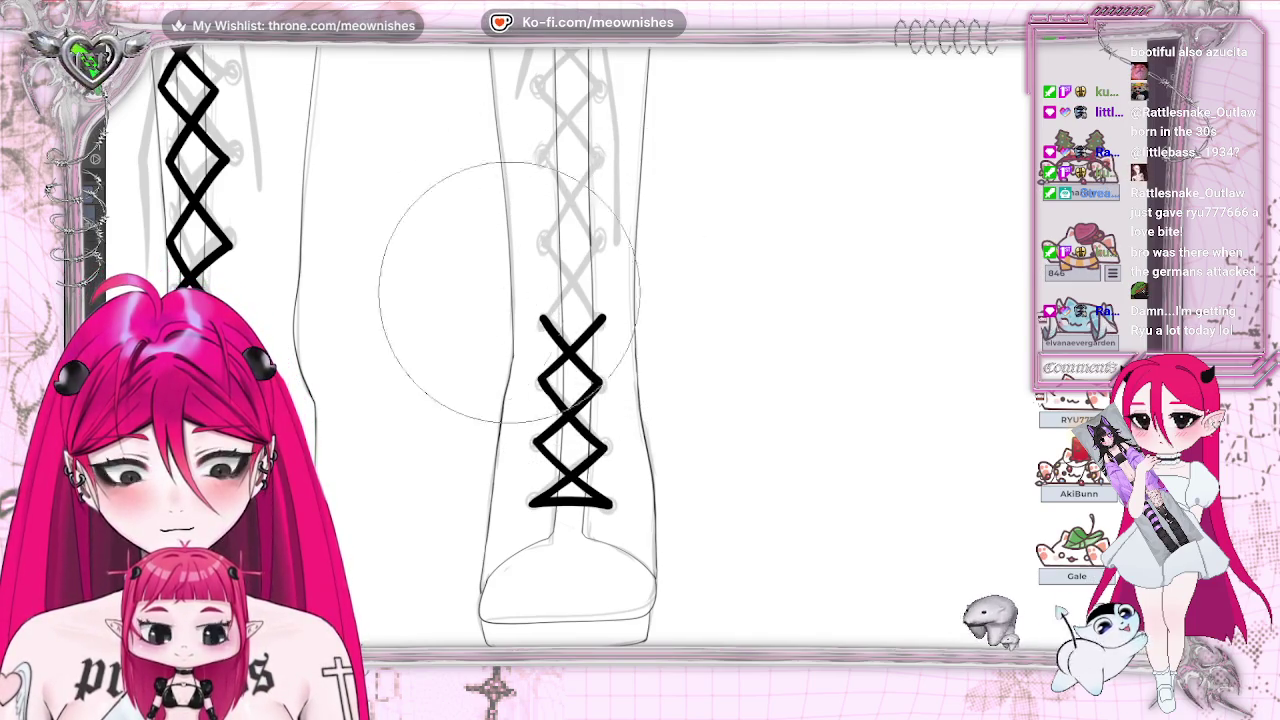
drag(540, 320, 562, 297)
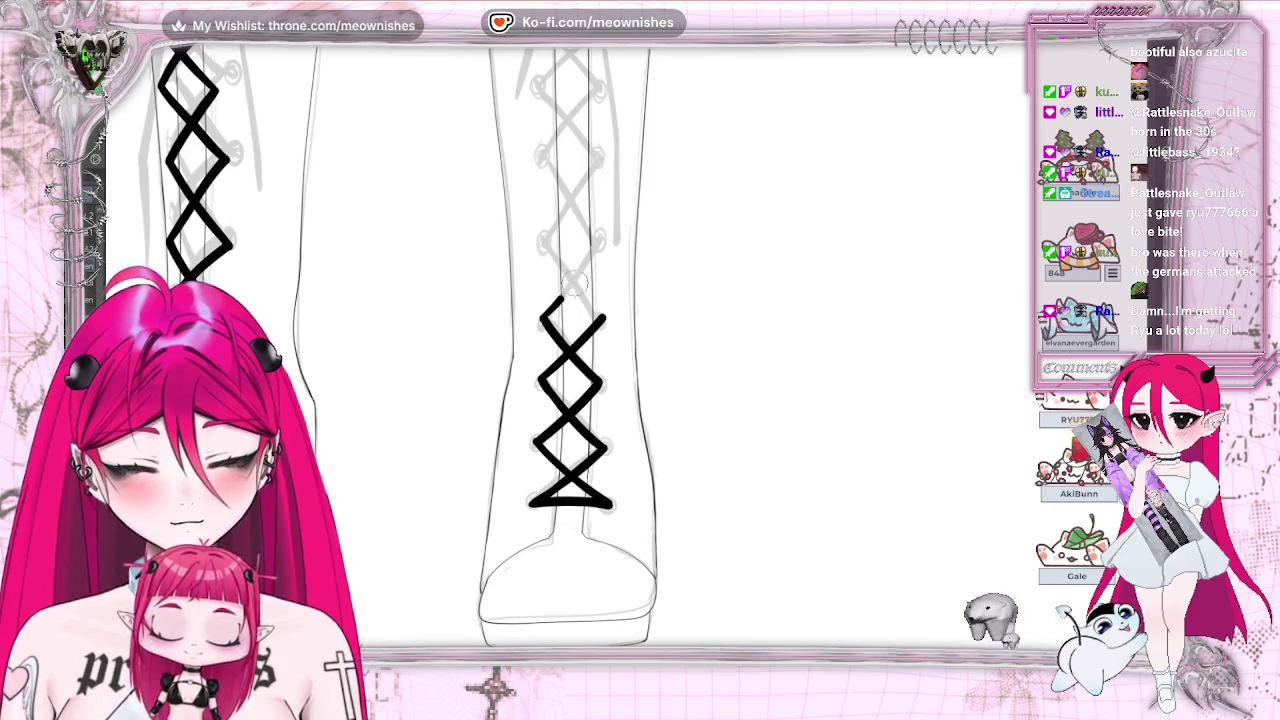
key(m)
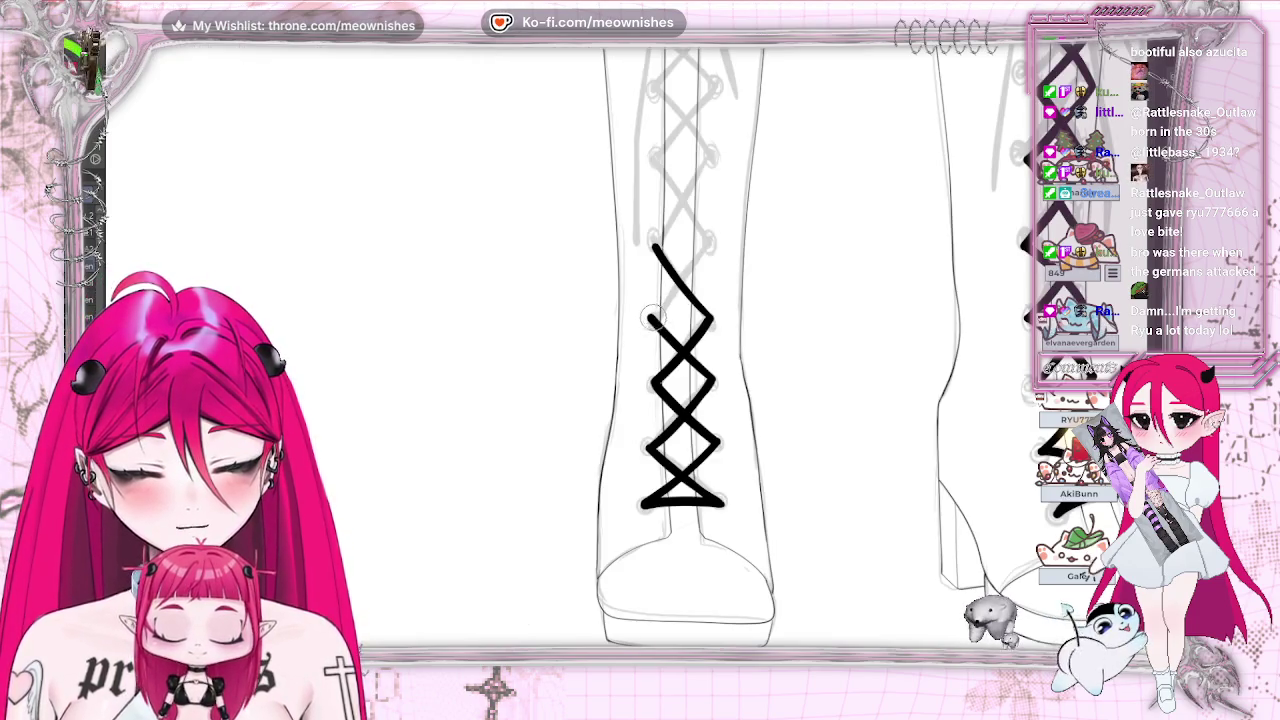
mouse_move(683, 272)
mouse_down()
mouse_move(655, 315)
mouse_move(707, 247)
mouse_up()
key(ctrl+z)
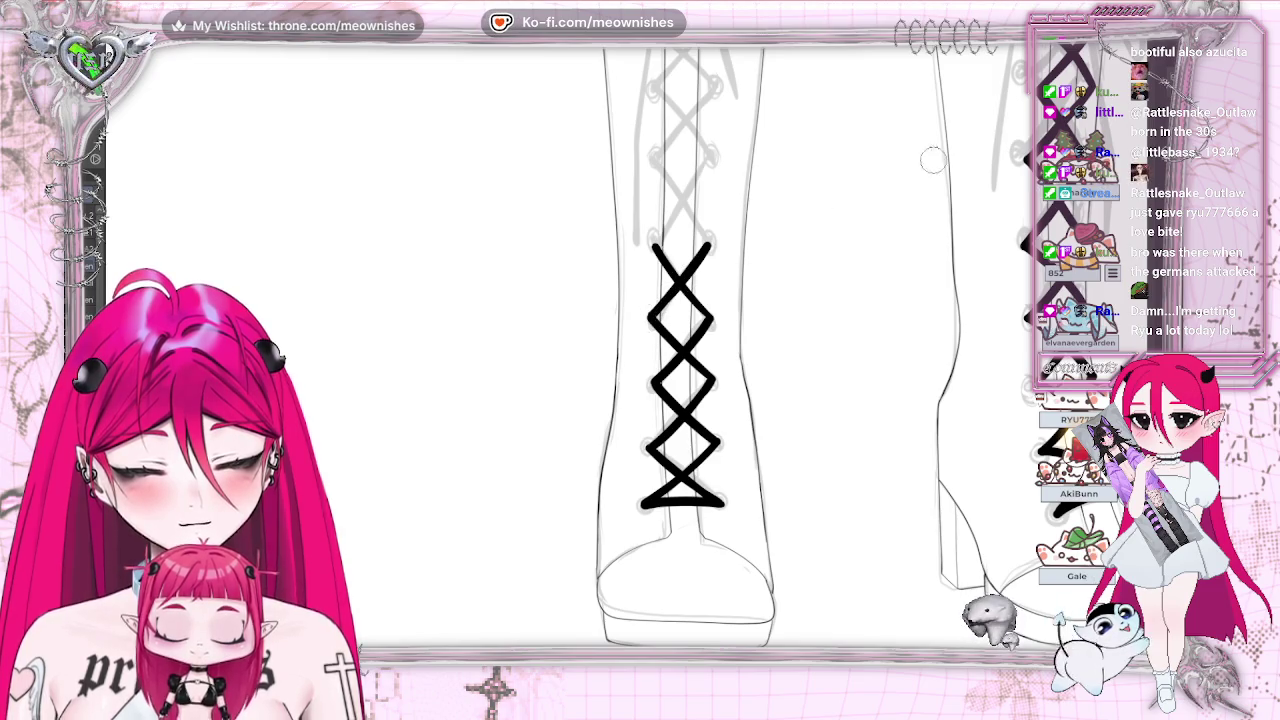
key(ctrl+v)
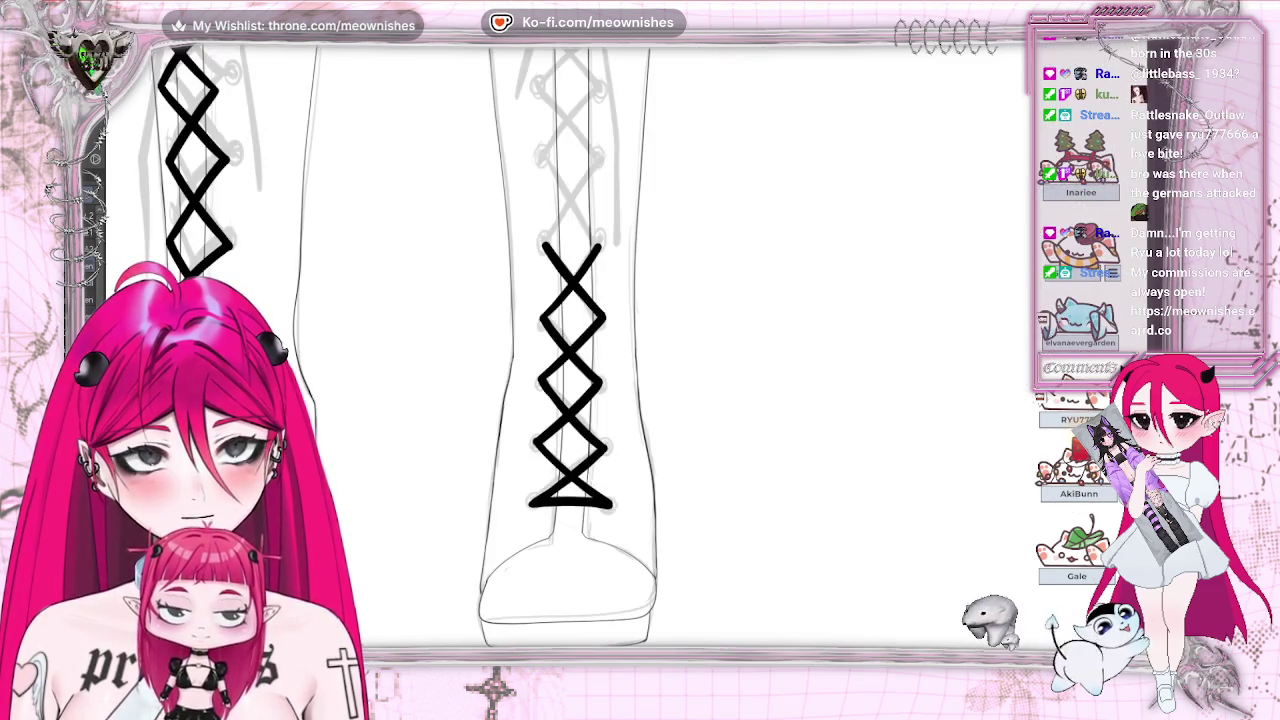
scroll(557, 378, up, 2)
scroll(557, 378, up, 1)
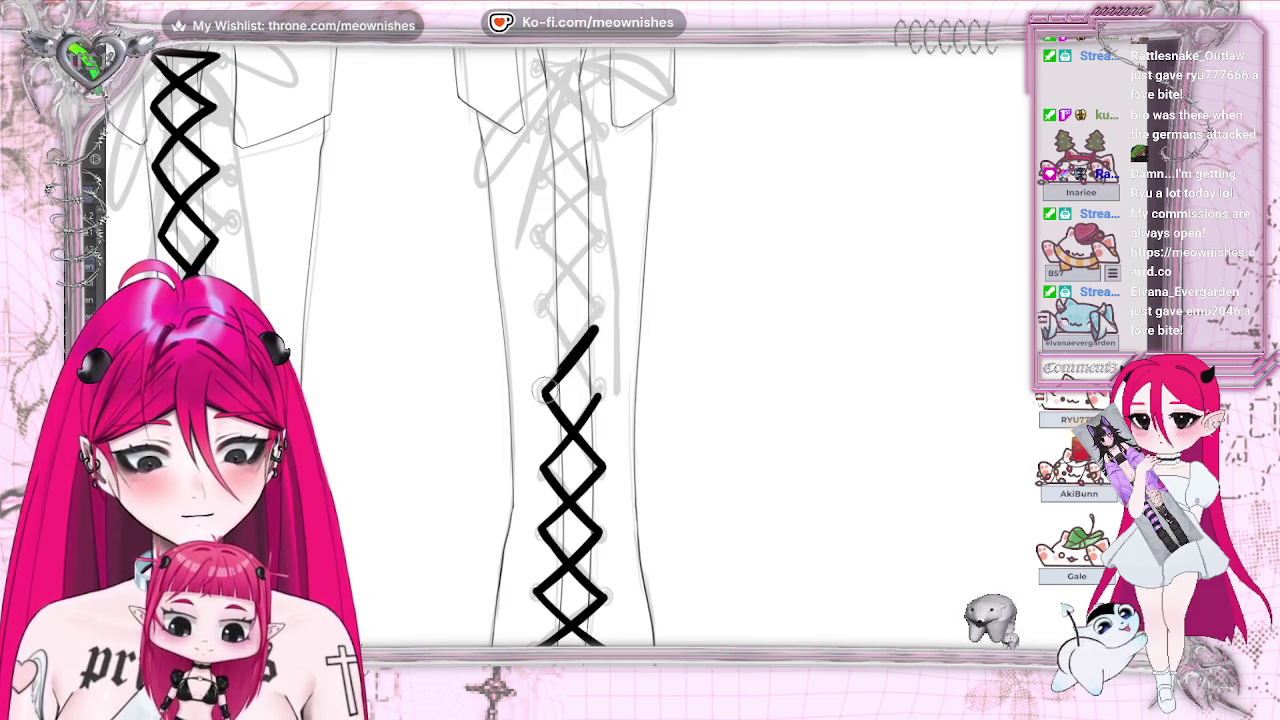
Step: Undo and redraw the topmost diagonal lace stroke, checking it on the mirrored canvas
key(m)
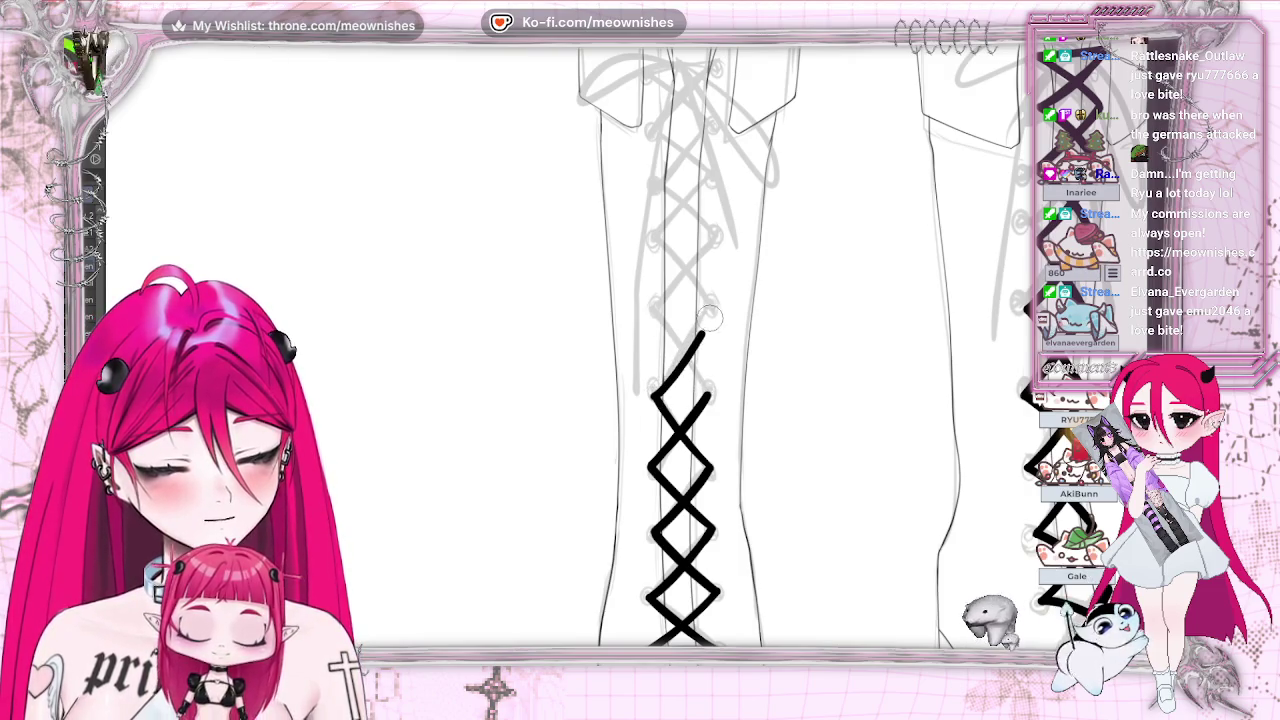
key(ctrl+z)
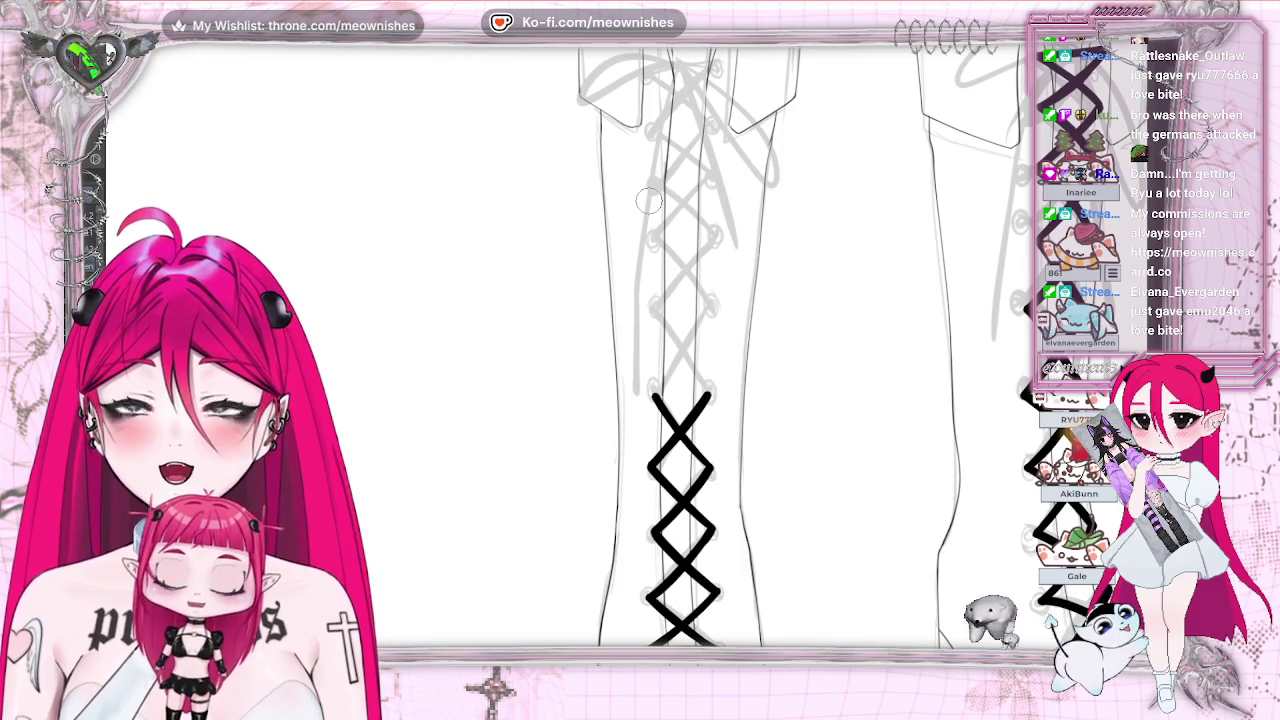
drag(657, 395, 707, 327)
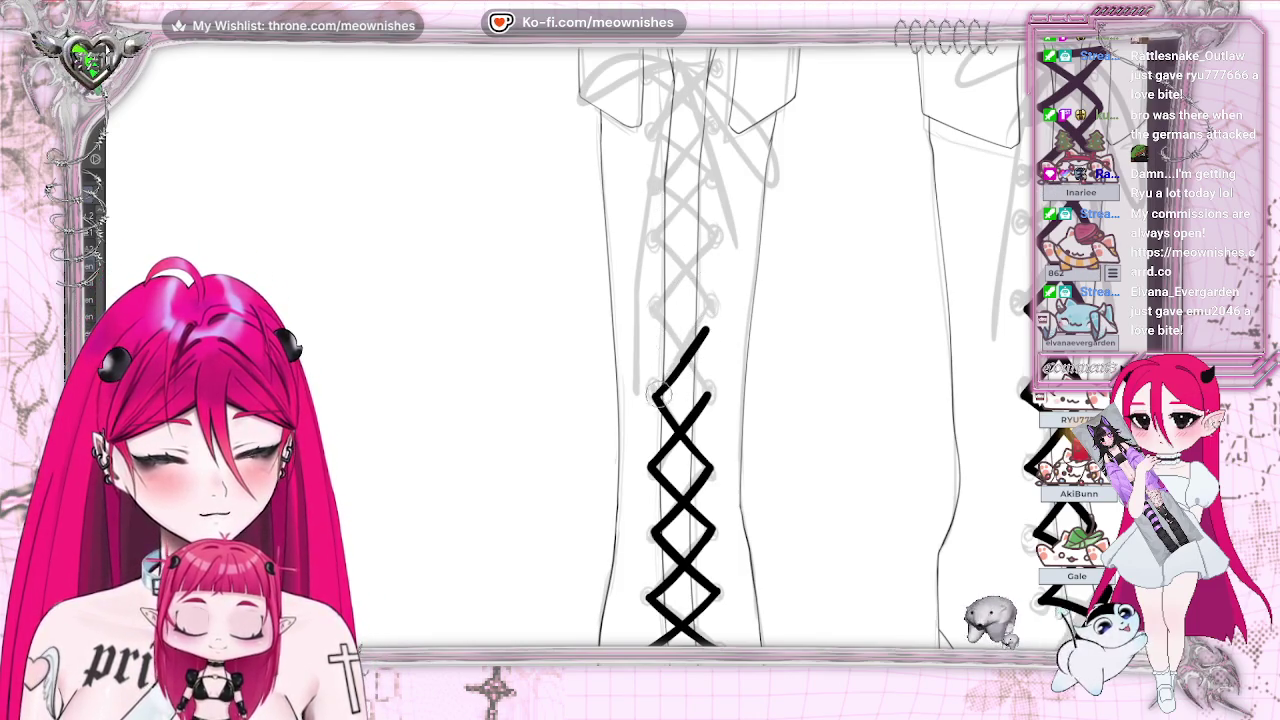
key(h)
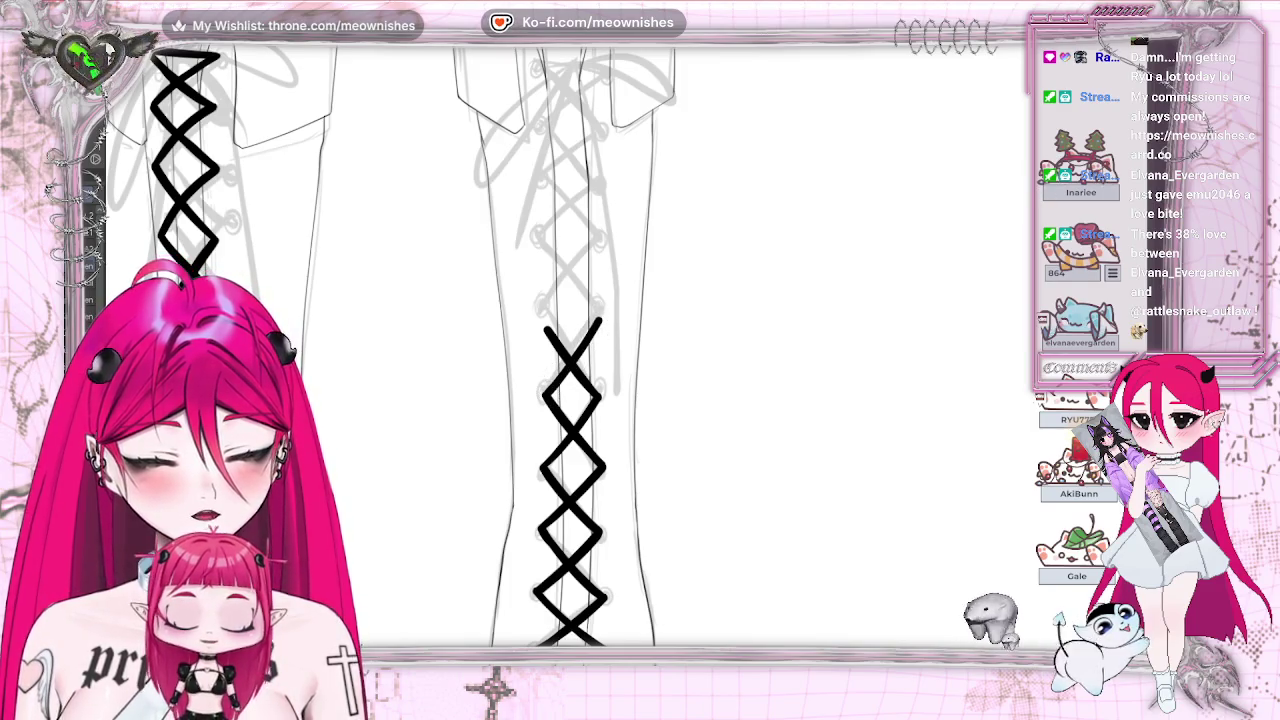
scroll(390, 350, up, 2)
scroll(390, 350, up, 1)
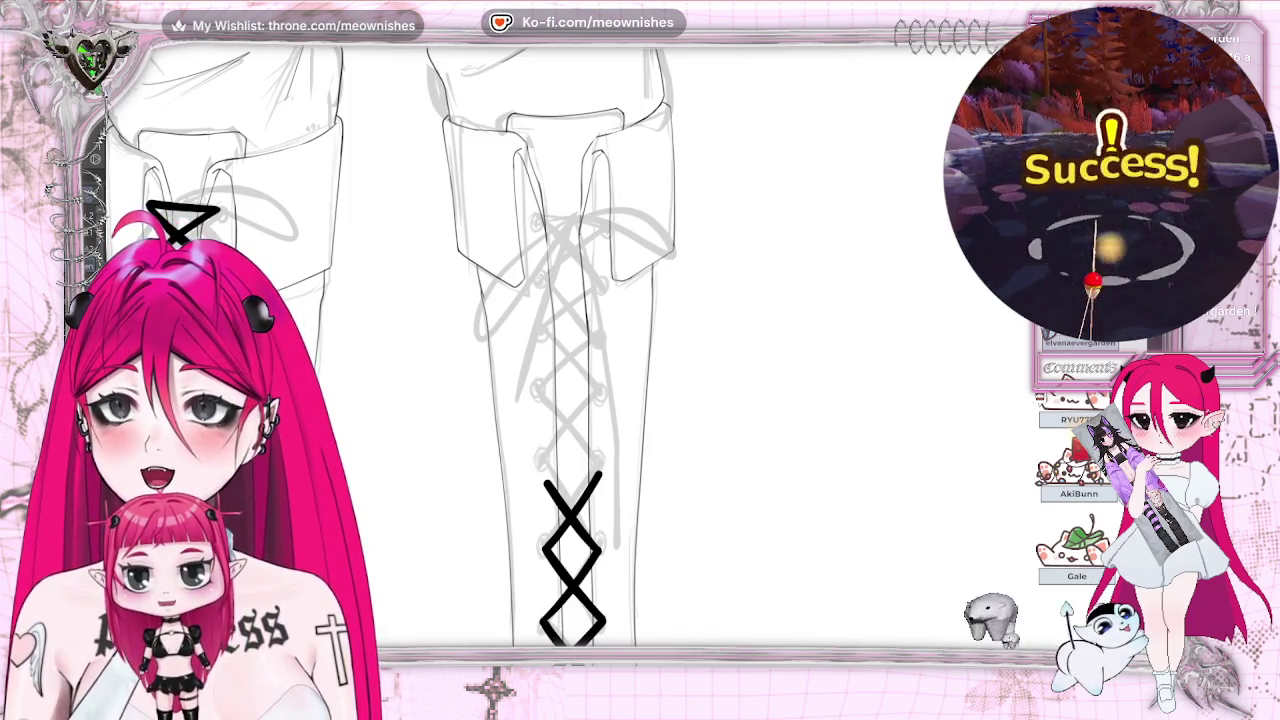
Step: Close the other boot's top lace stroke into an X, discarding a stray lower diagonal and enlarging the brush
mouse_move(180, 238)
mouse_down()
mouse_move(215, 265)
mouse_move(148, 207)
mouse_up()
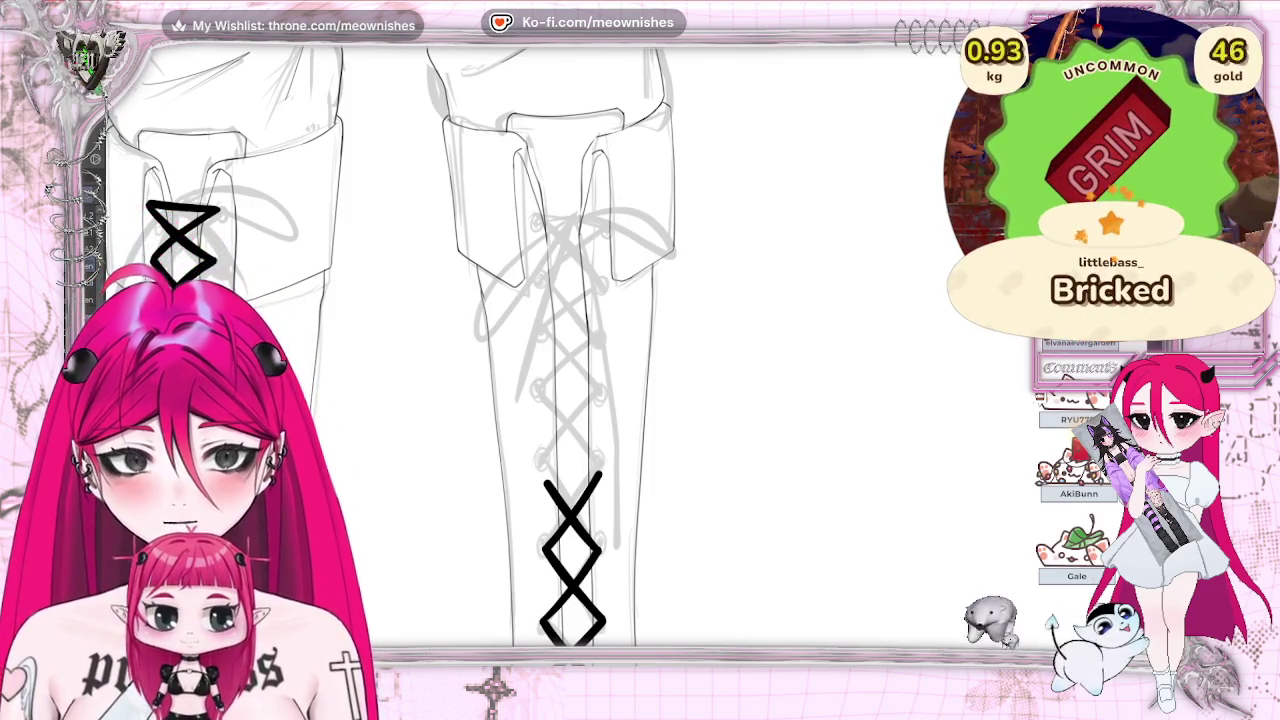
scroll(548, 410, down, 2)
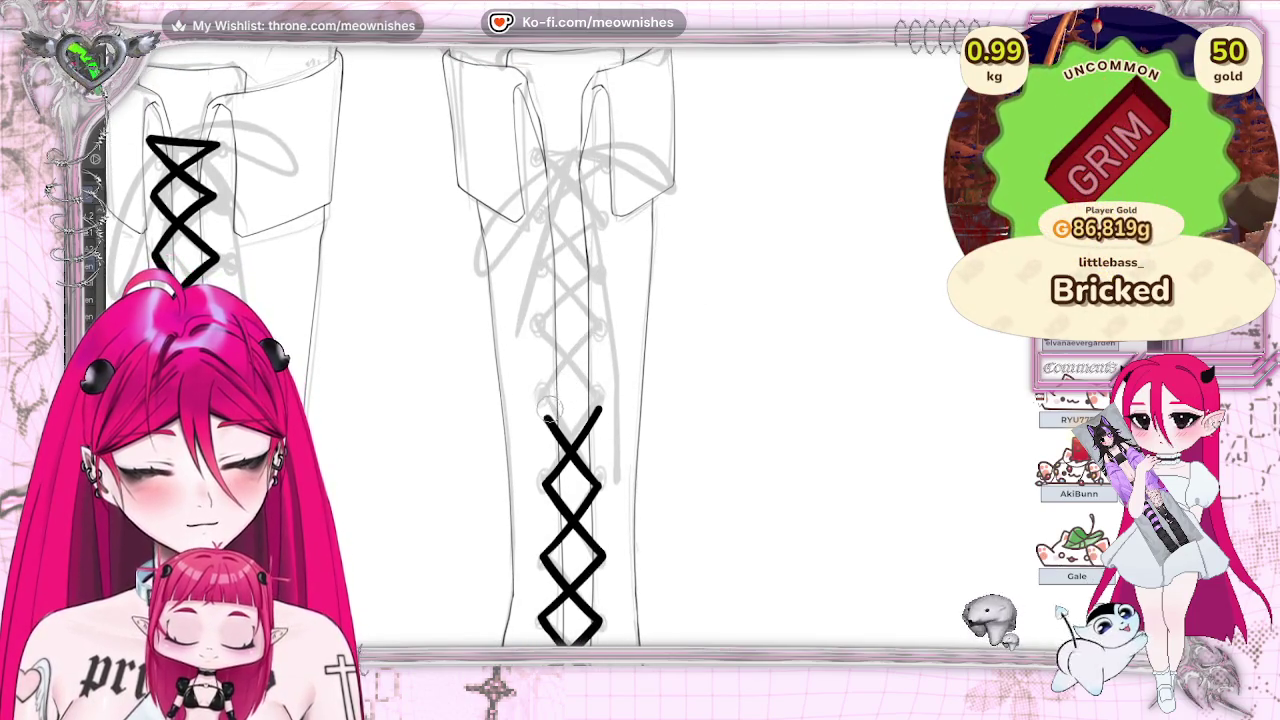
drag(547, 412, 594, 350)
key(ctrl+z)
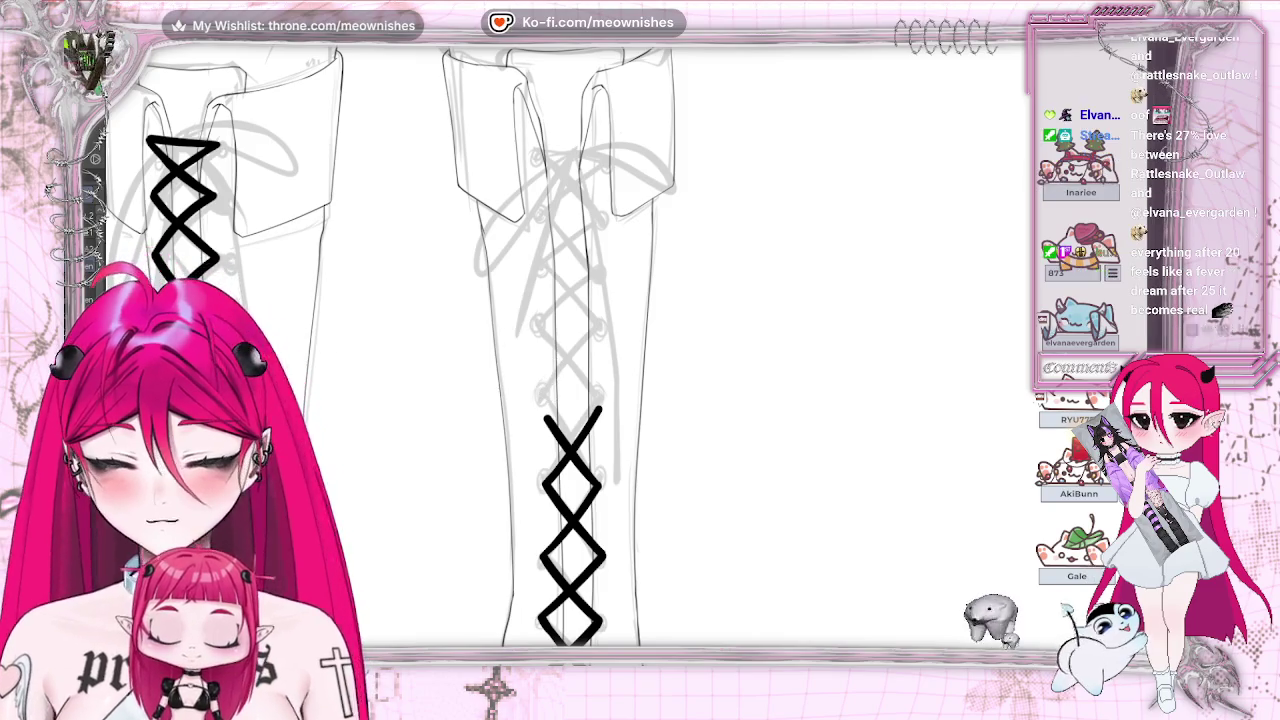
key(e)
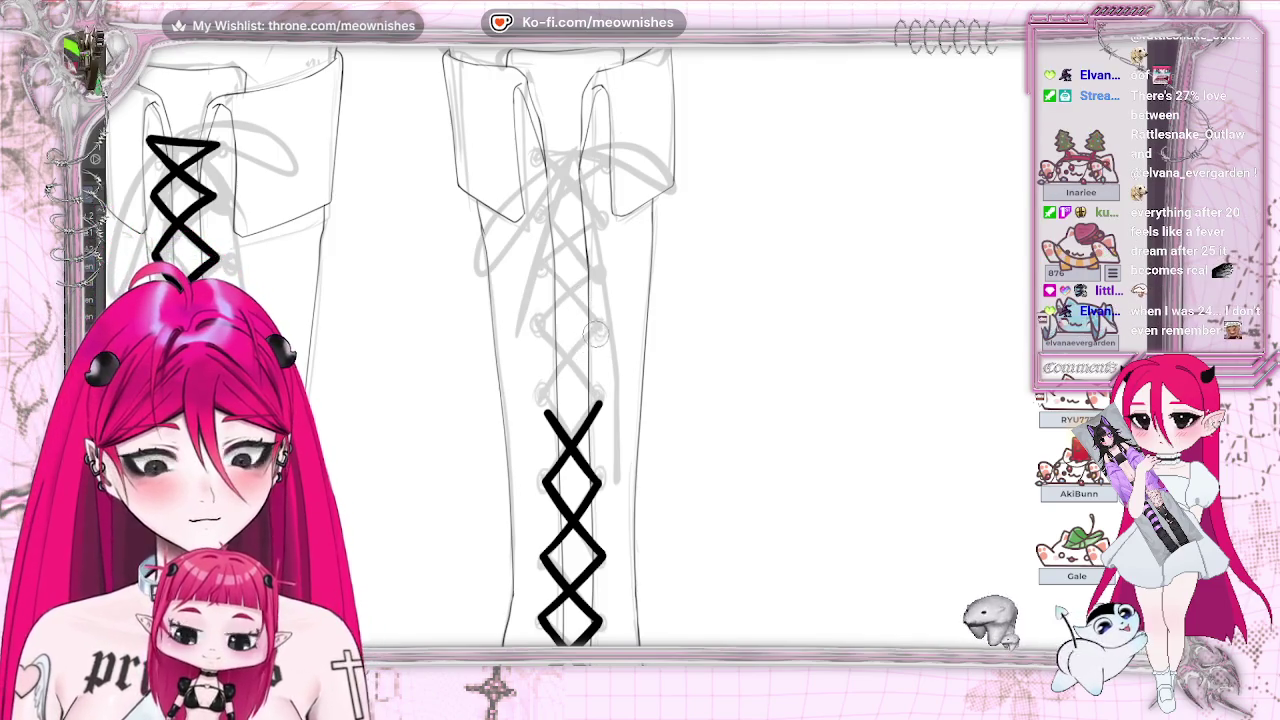
key(h)
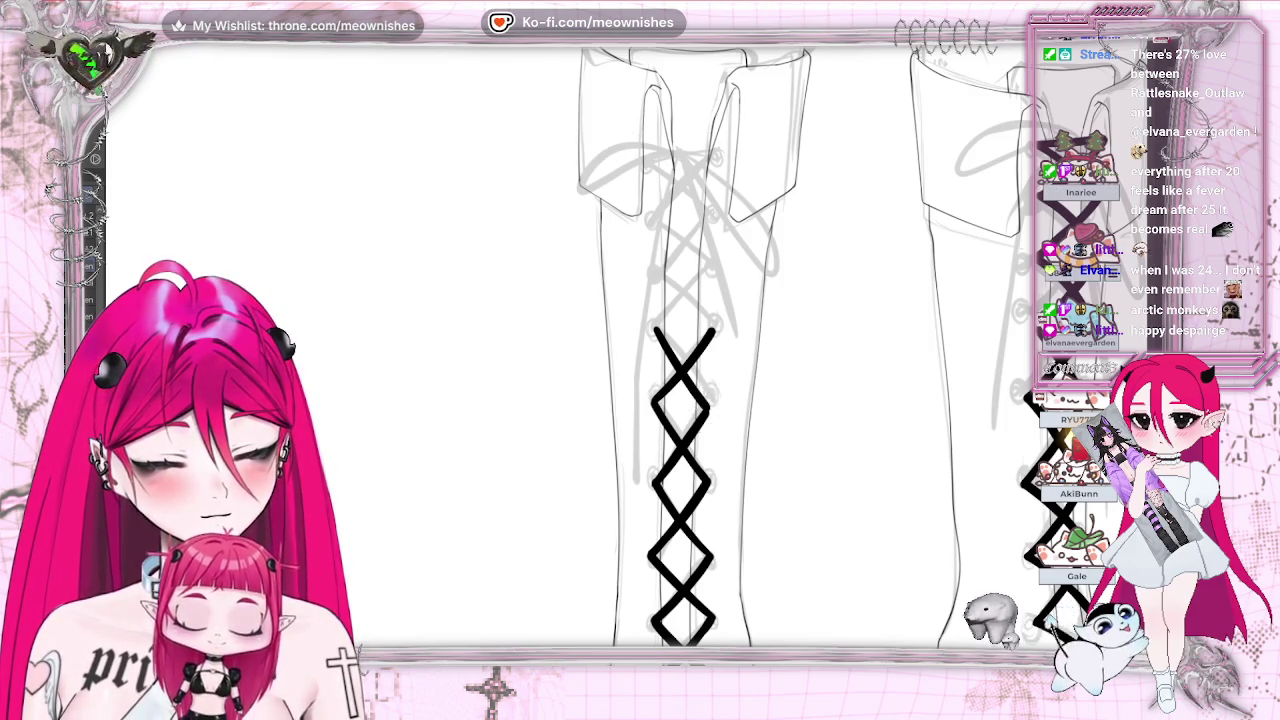
Step: Redraw the top diagonal lace stroke twice until it sits correctly
key(h)
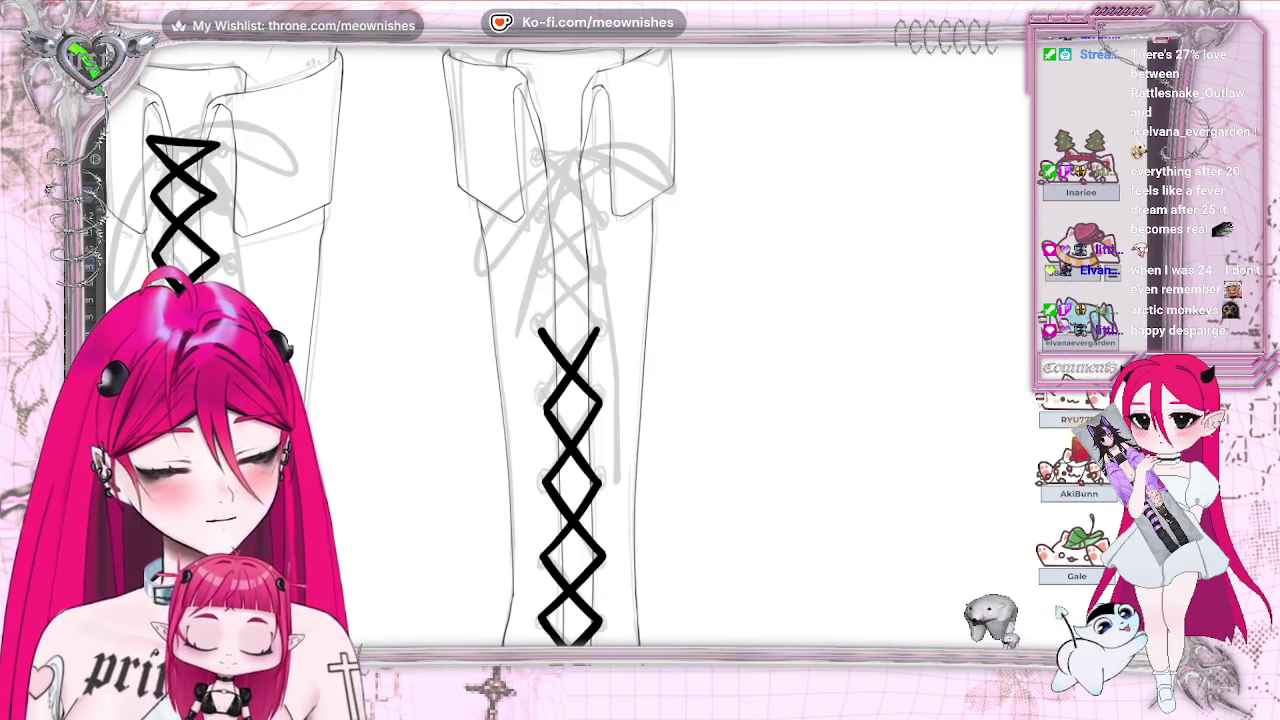
scroll(548, 422, up, 4)
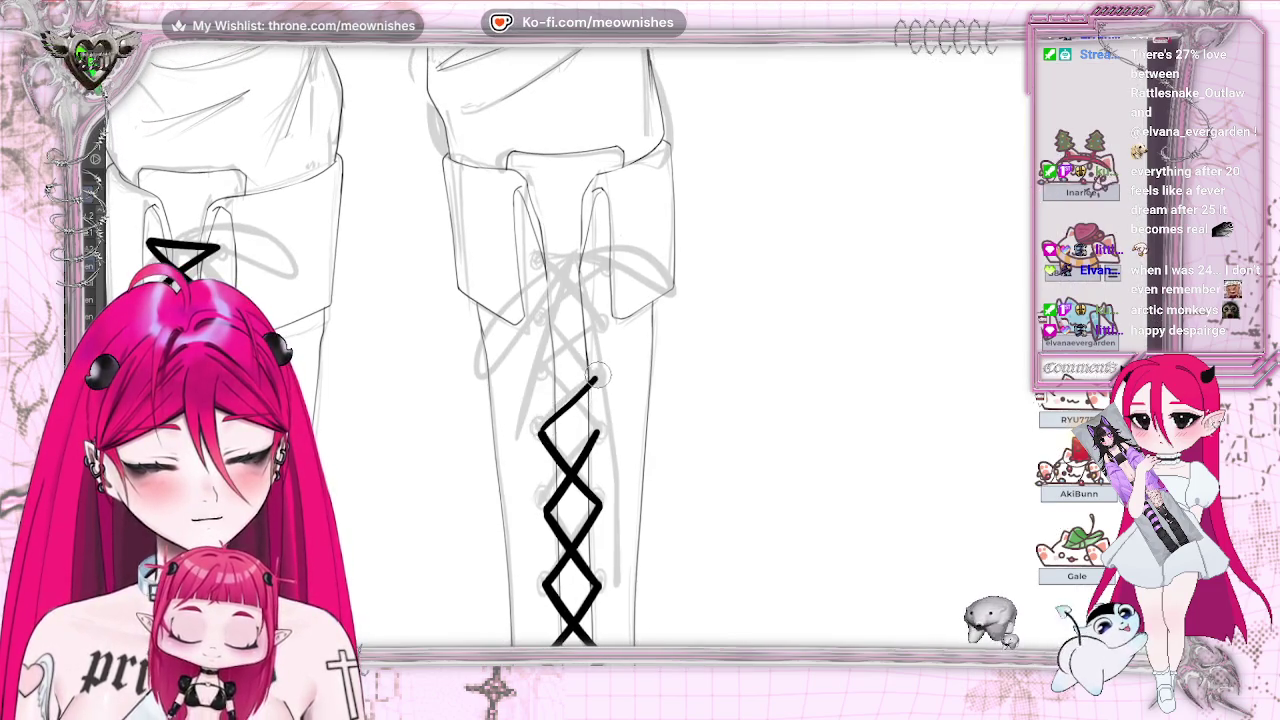
key(ctrl+z)
drag(596, 376, 535, 426)
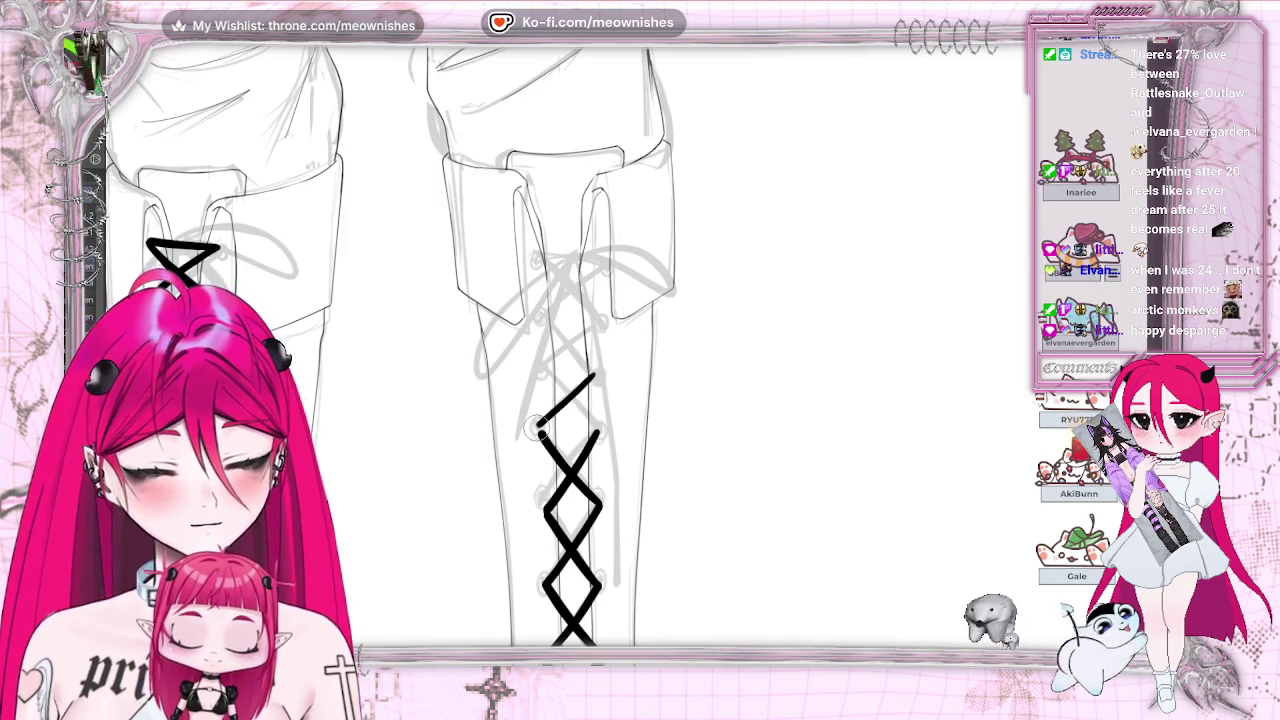
key(ctrl+z)
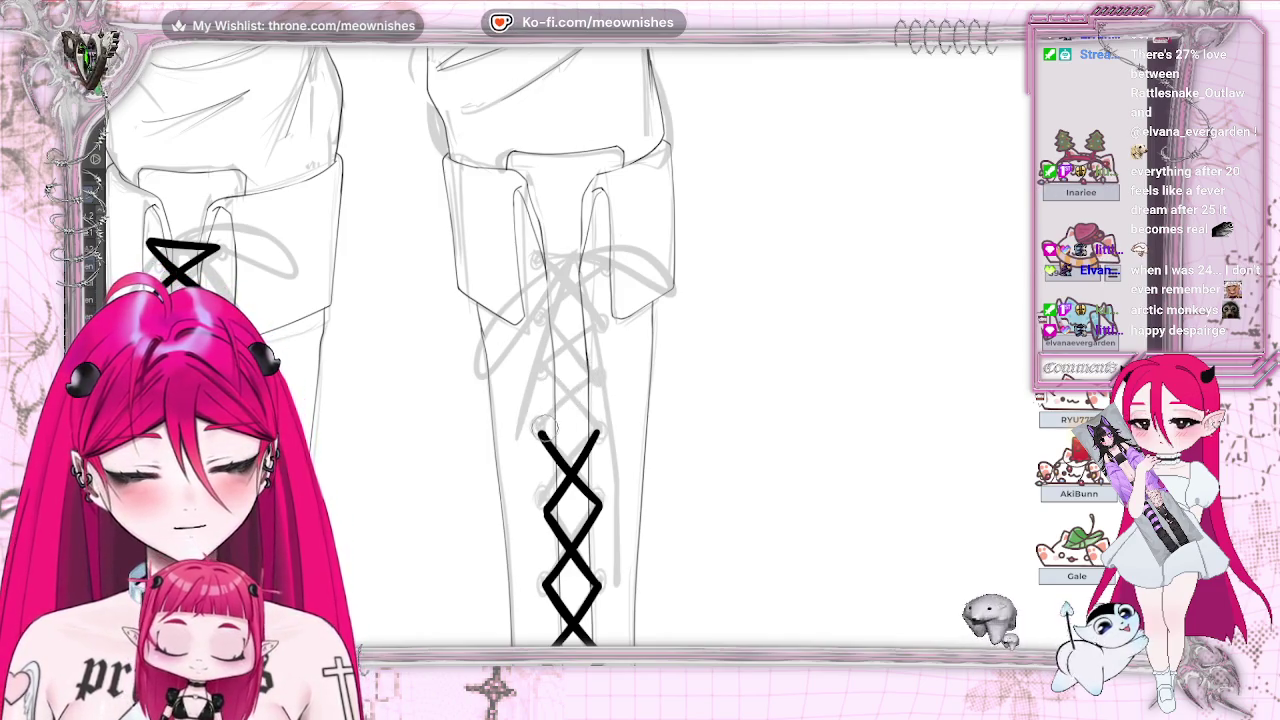
drag(540, 376, 600, 432)
Step: Rework the top crossing strokes into a cleaner X, discarding an extra X above it
scroll(600, 400, left, 4)
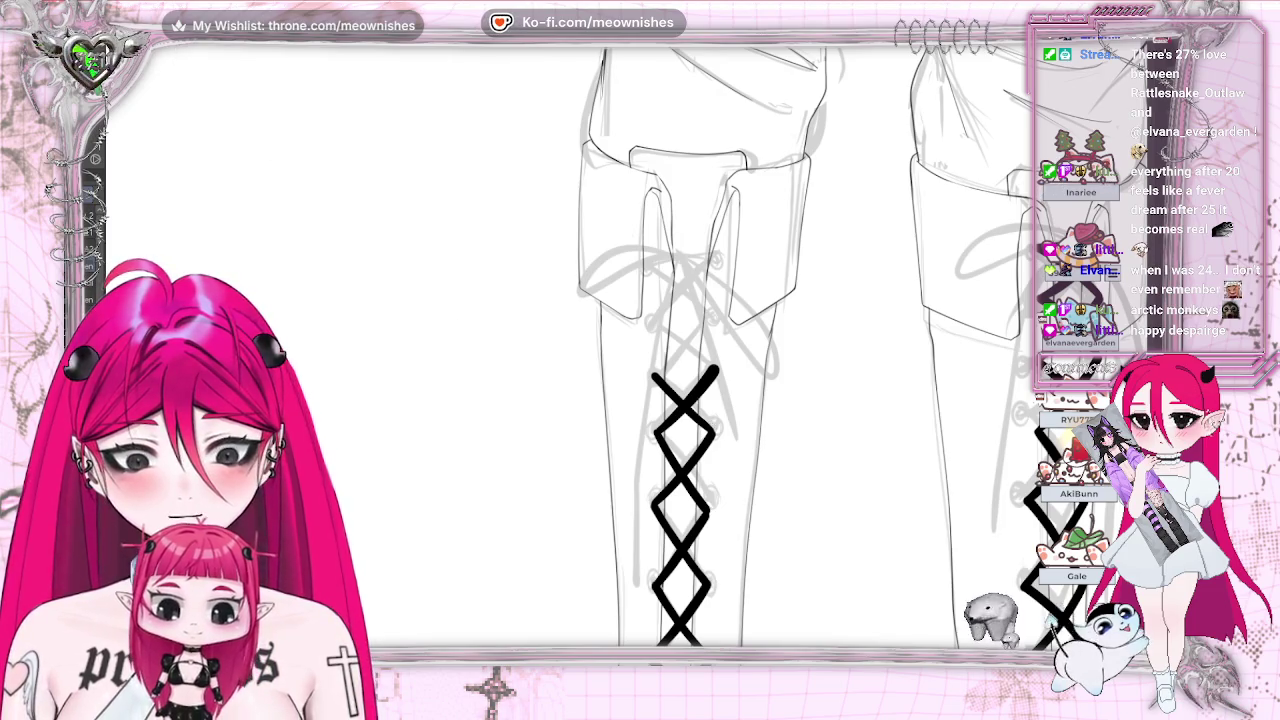
drag(655, 376, 695, 338)
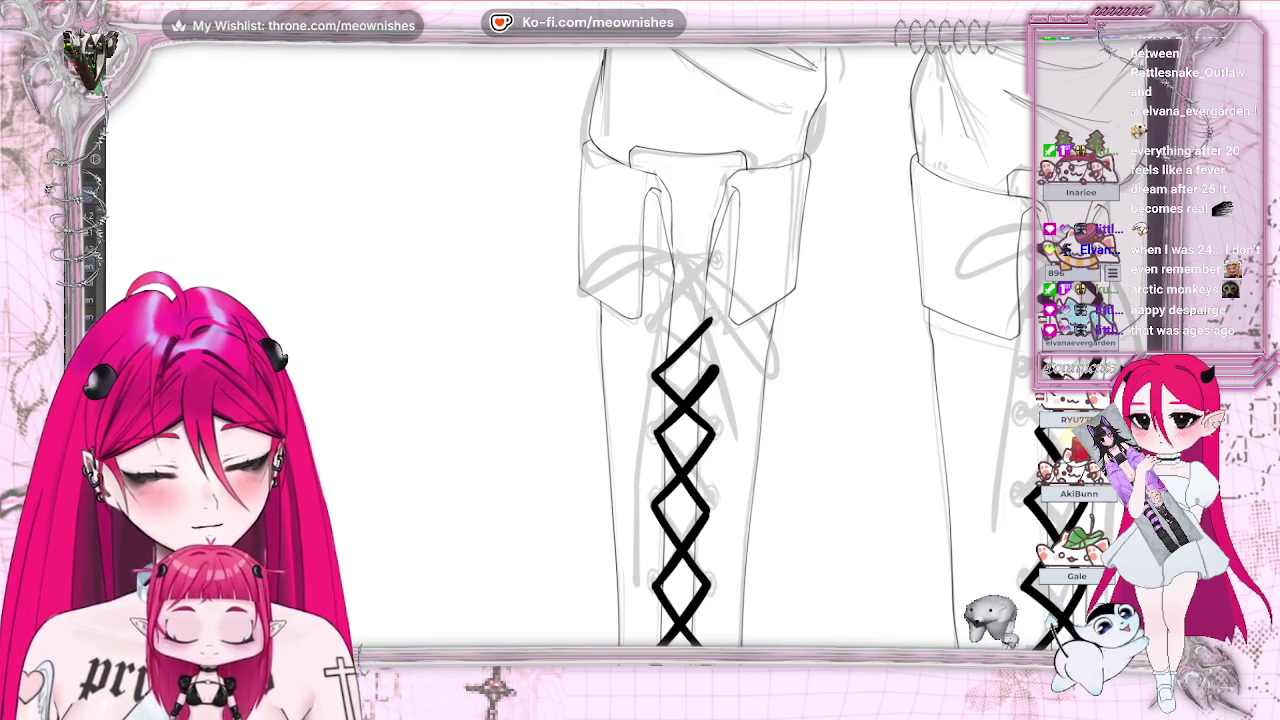
scroll(565, 350, right, 5)
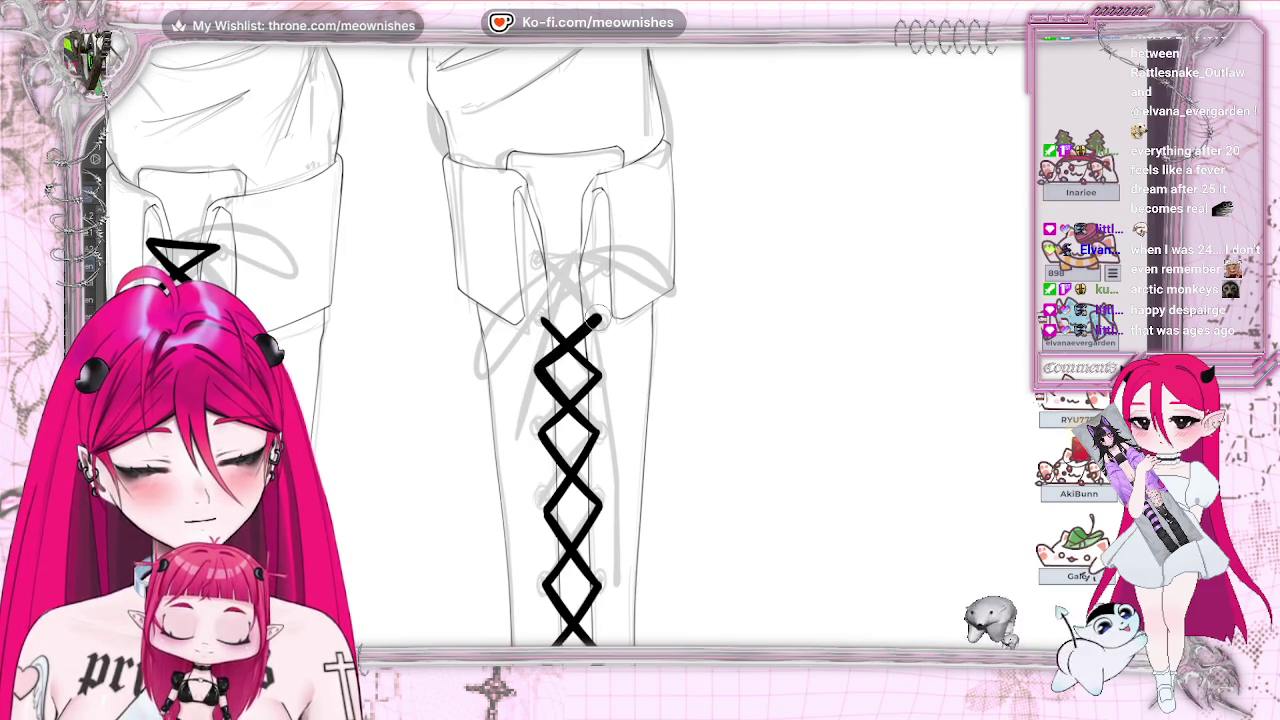
key(ctrl+z)
key(ctrl+z)
key(ctrl+z)
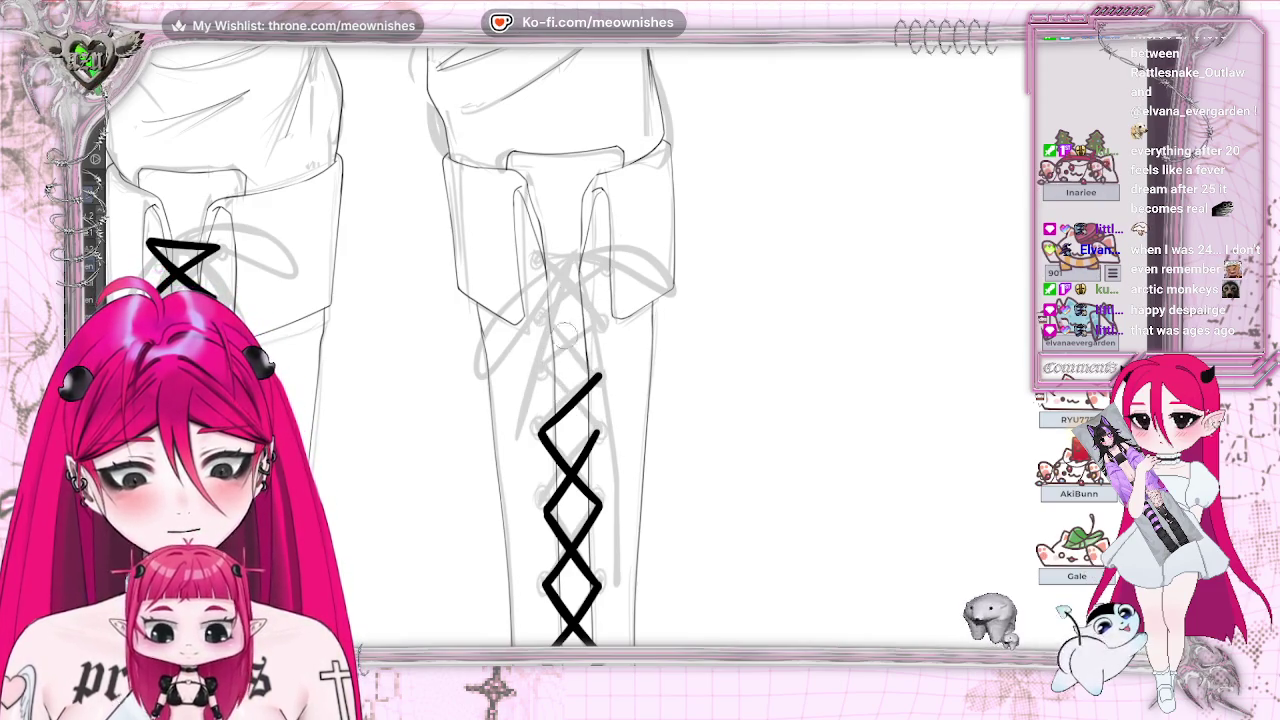
drag(541, 370, 598, 432)
key(ctrl+z)
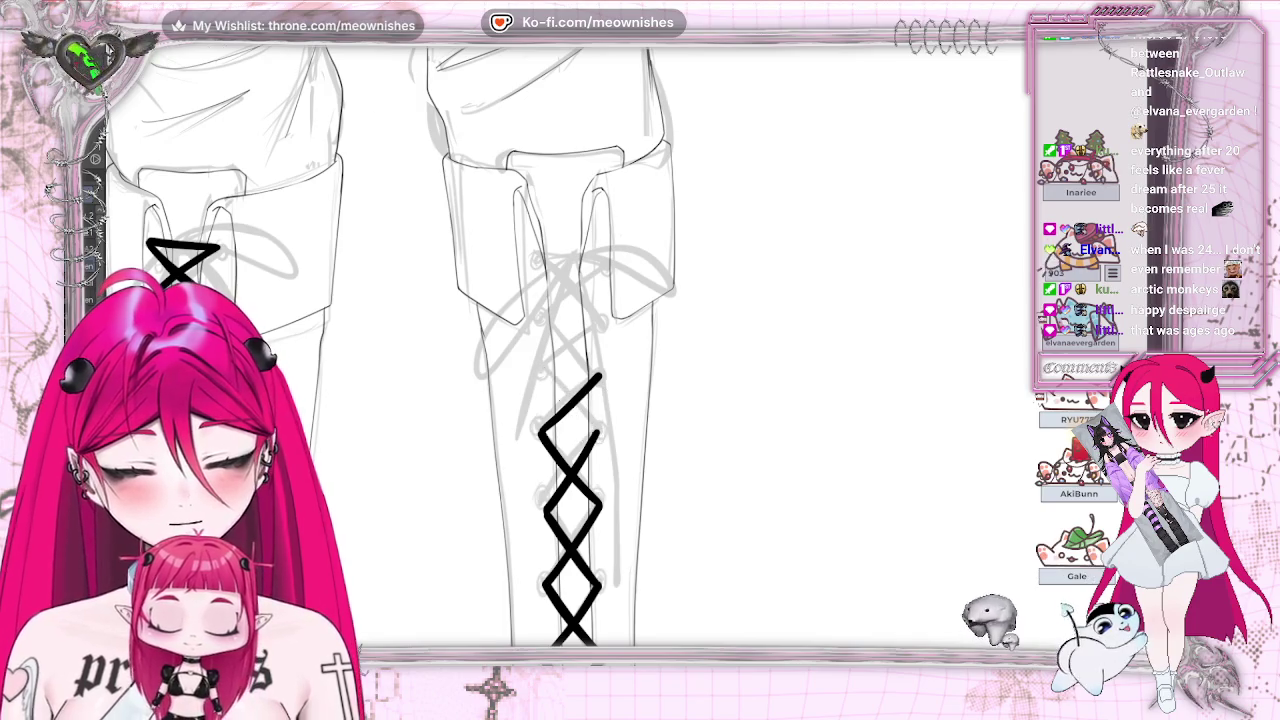
drag(541, 370, 598, 438)
mouse_move(541, 372)
mouse_down()
mouse_move(604, 318)
mouse_move(600, 378)
mouse_up()
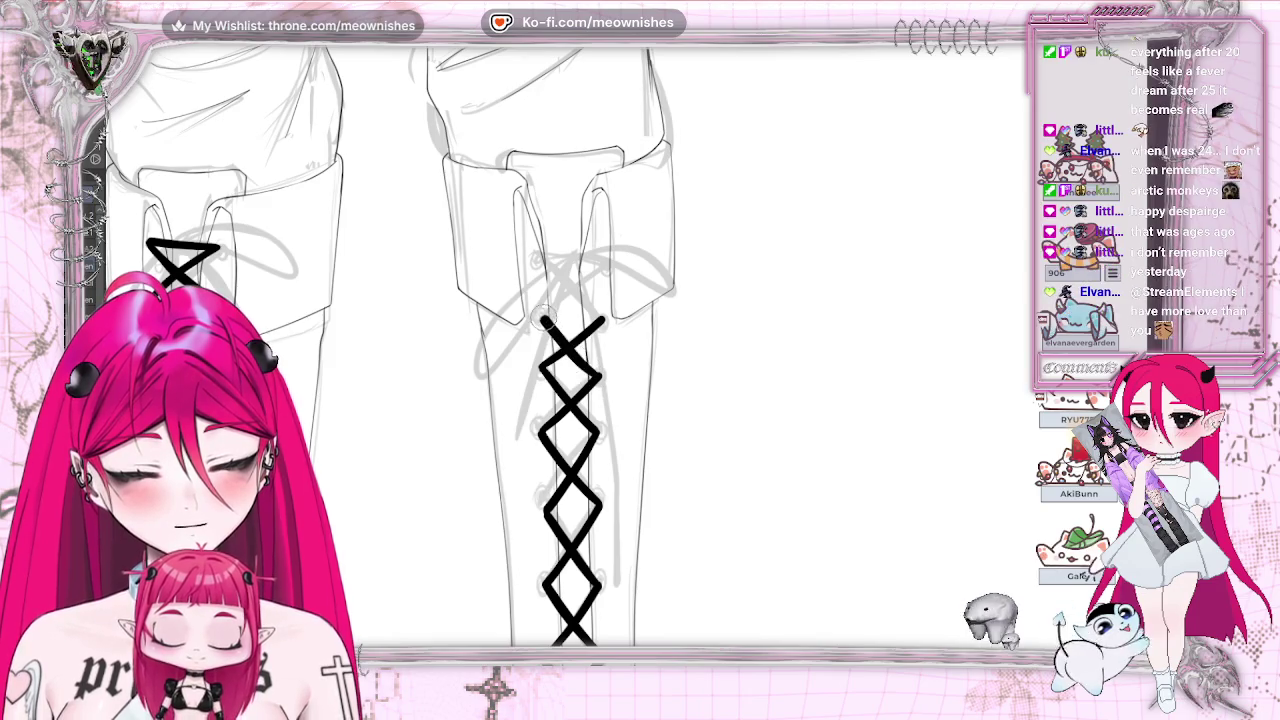
key(ctrl+z)
key(ctrl+z)
key(ctrl+z)
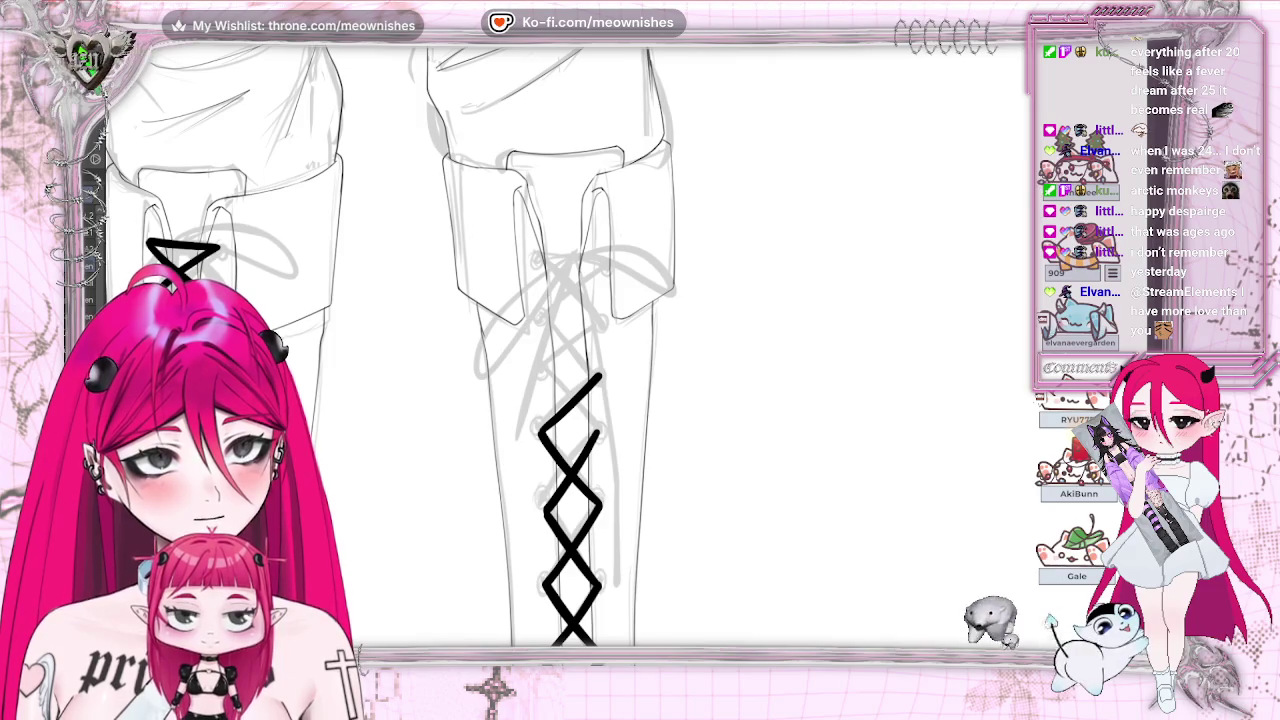
Step: Thin the top of the lace X into a finer diagonal, trying and removing another top stroke
key(m)
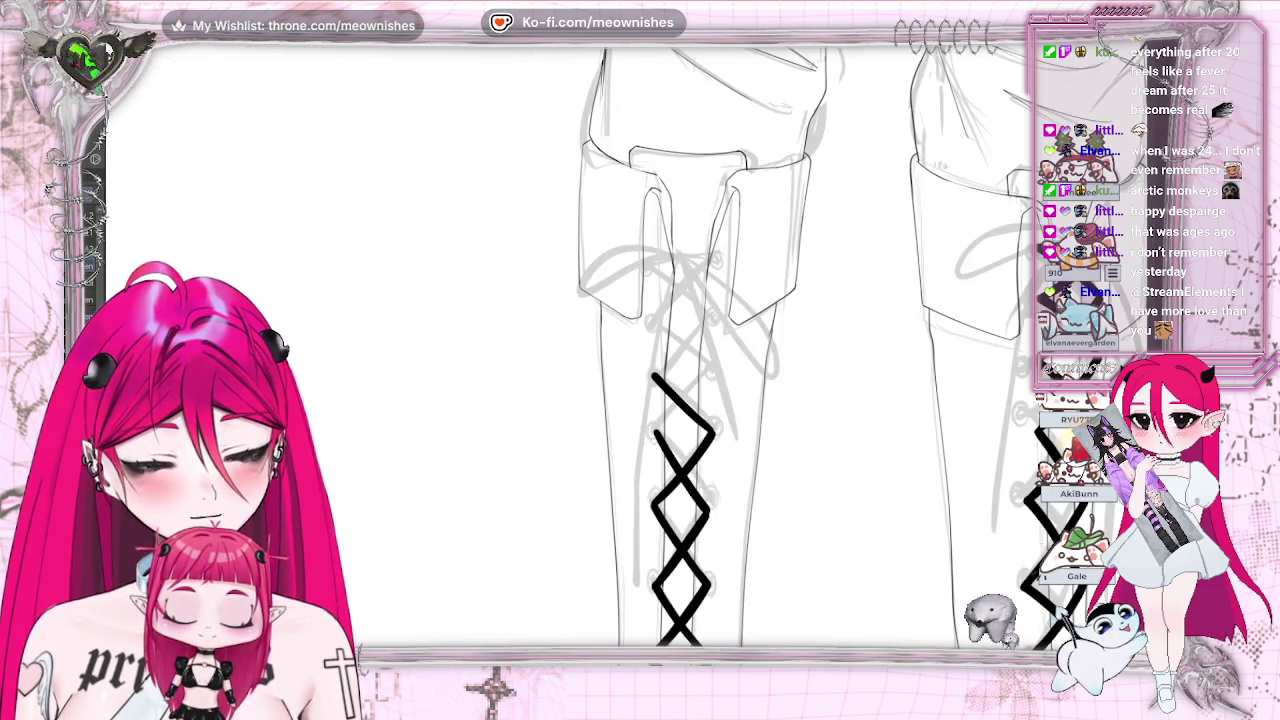
drag(718, 375, 650, 440)
drag(652, 376, 692, 414)
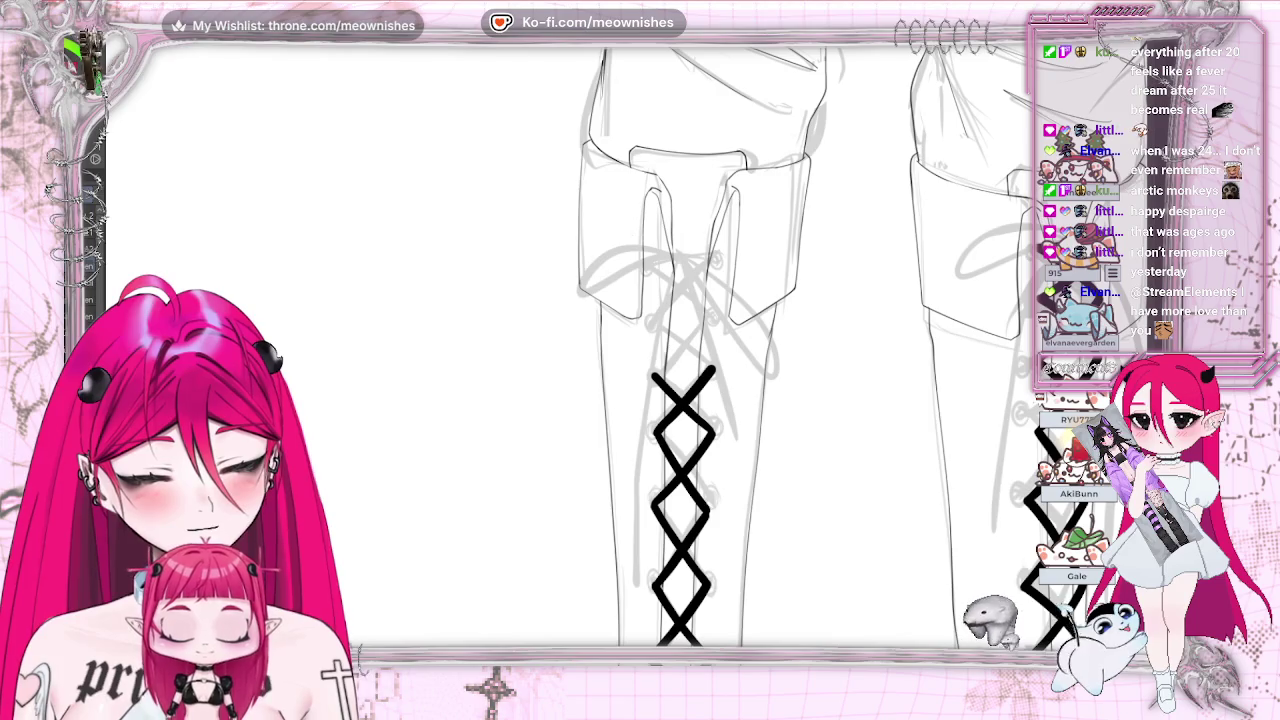
key(m)
drag(540, 366, 598, 320)
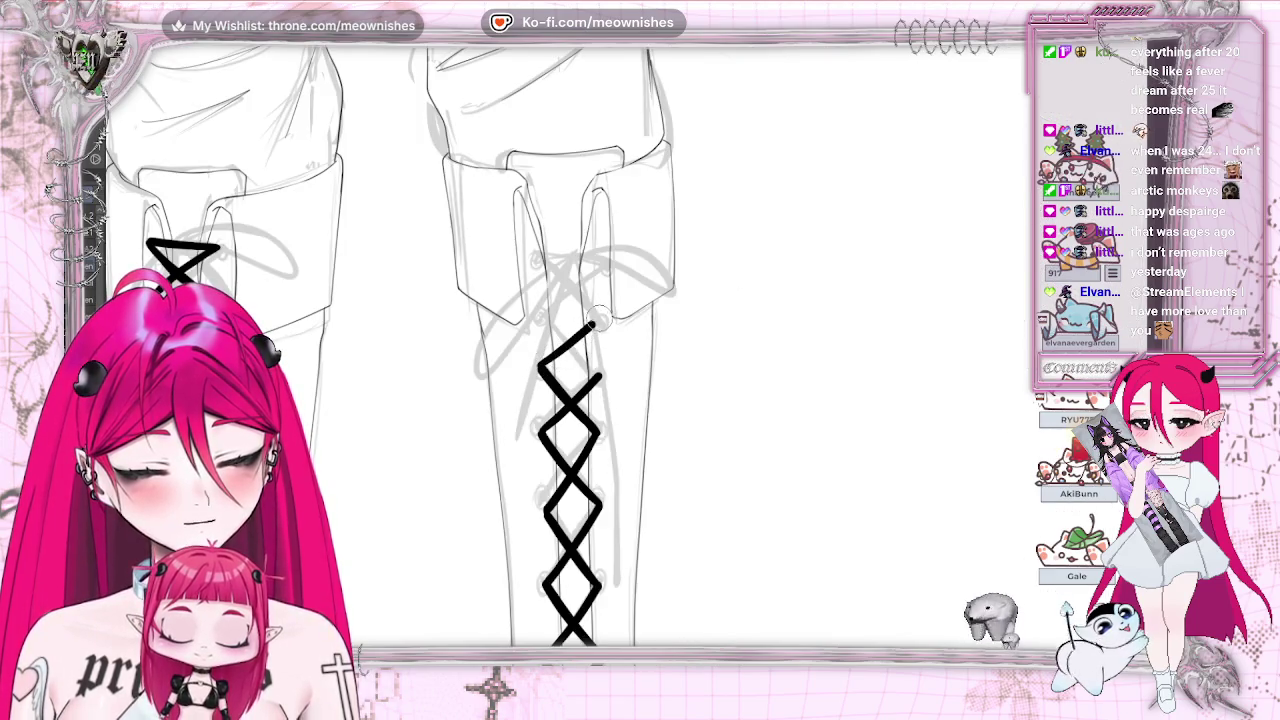
key(m)
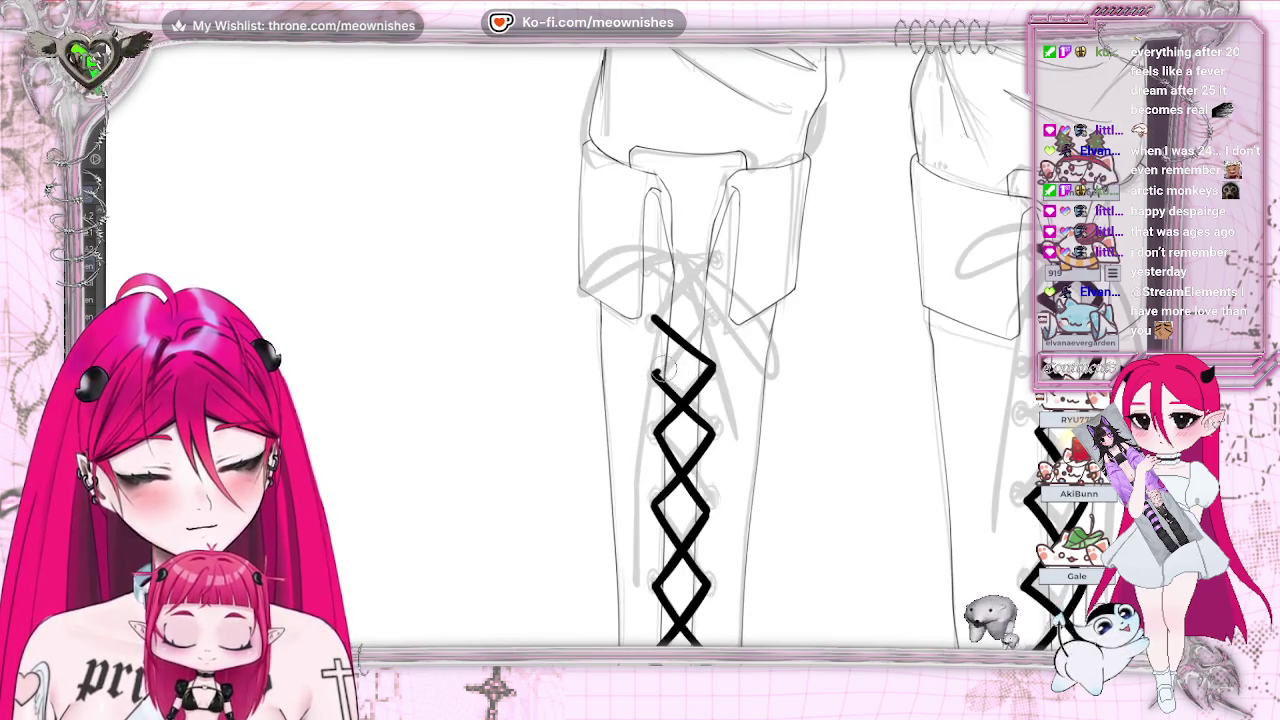
key(ctrl+z)
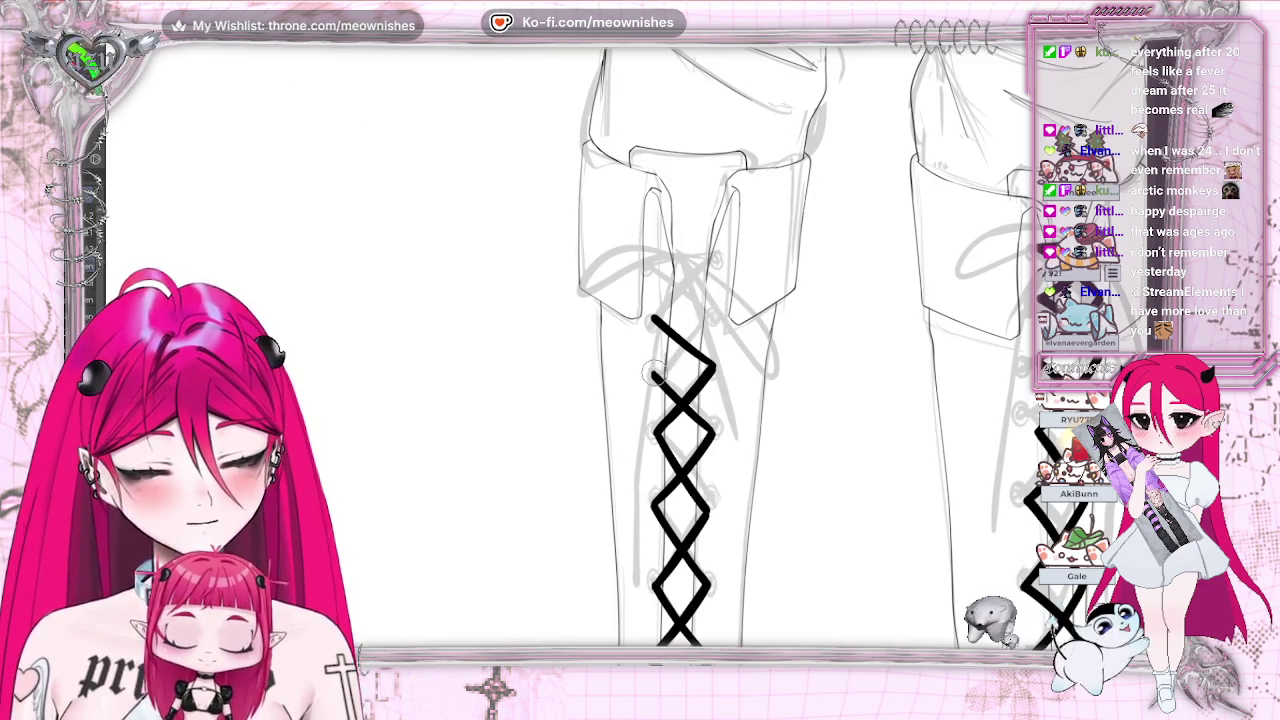
key(m)
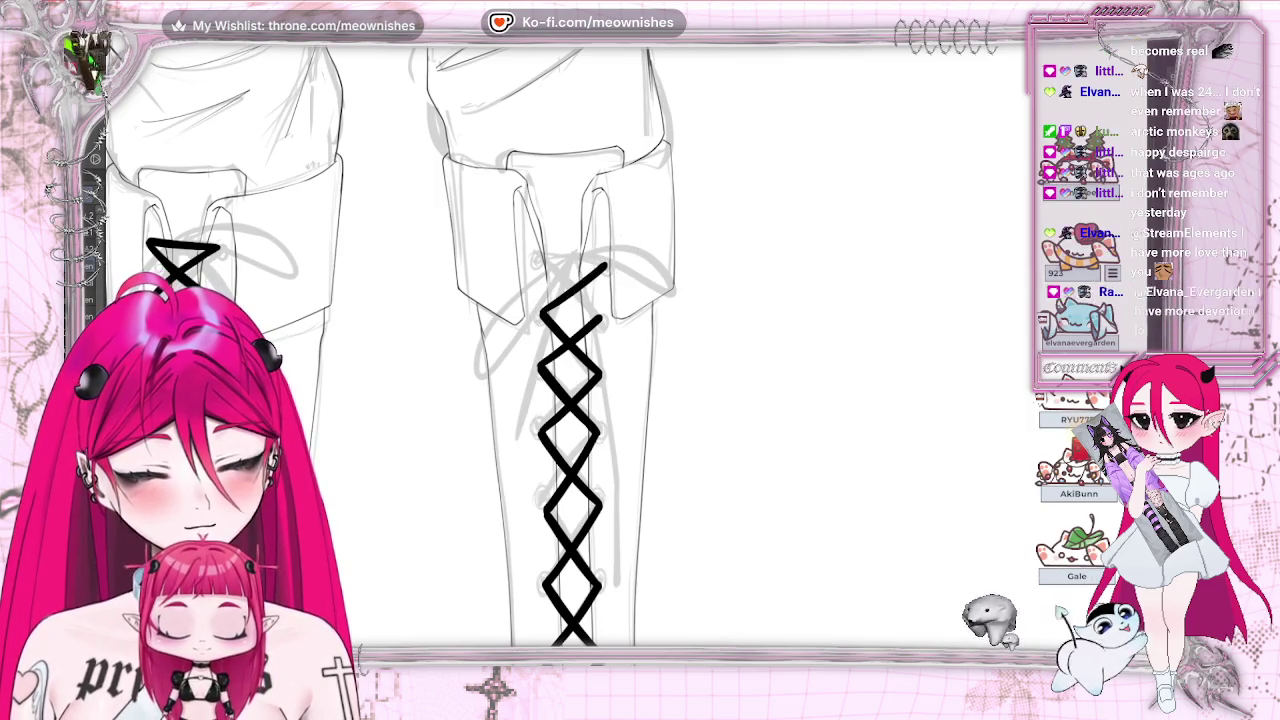
key(m)
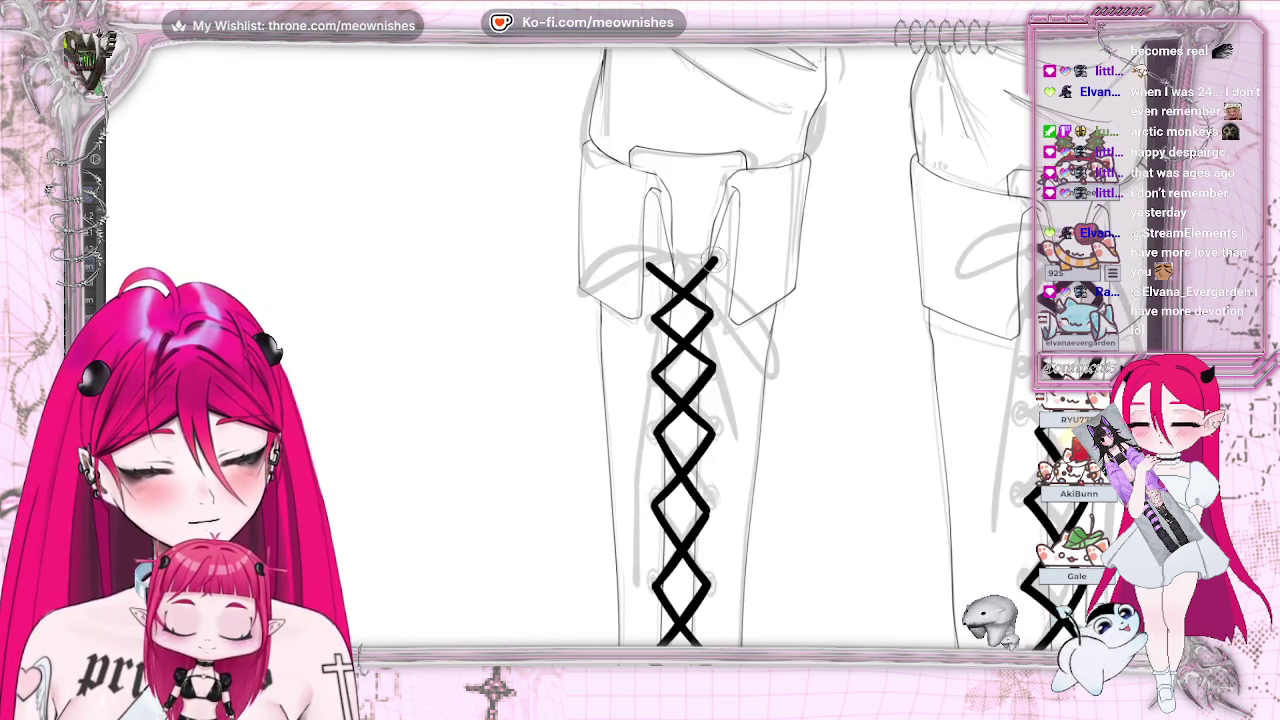
key(m)
Step: Cap the top of the lacing with a short horizontal line, then zoom out to the whole sheet
key(minus)
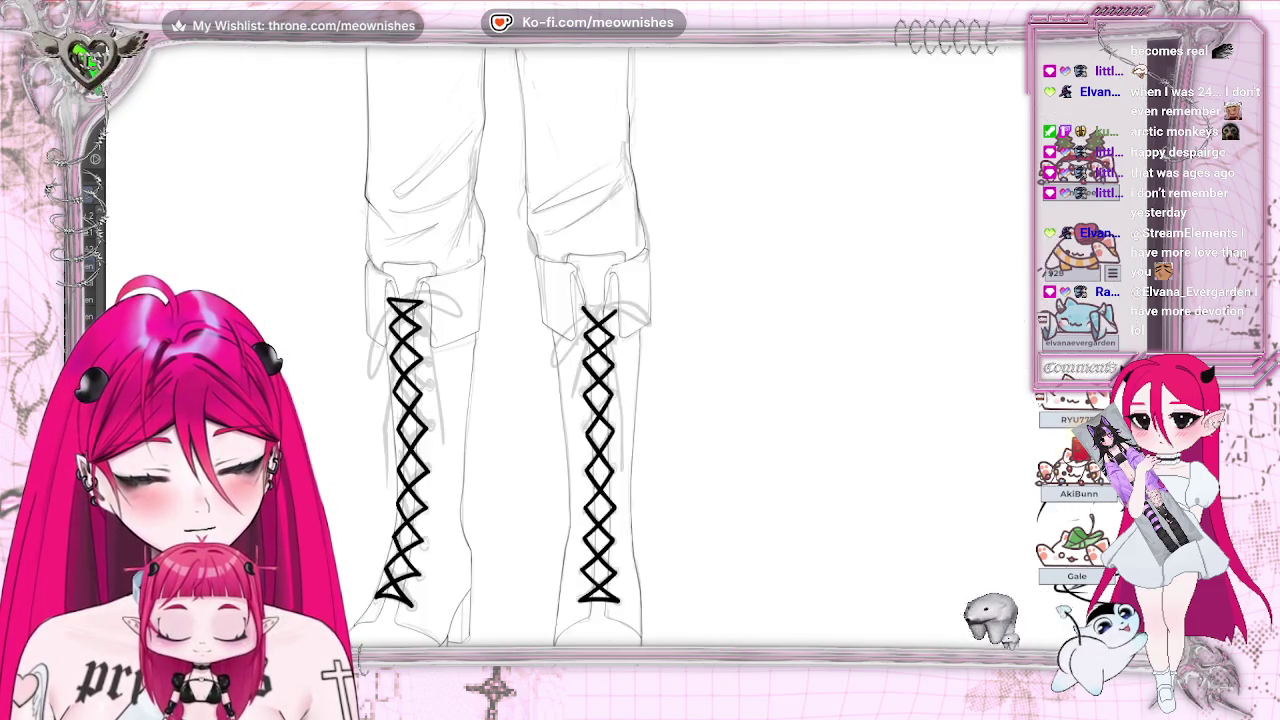
key(minus)
key(plus)
key(plus)
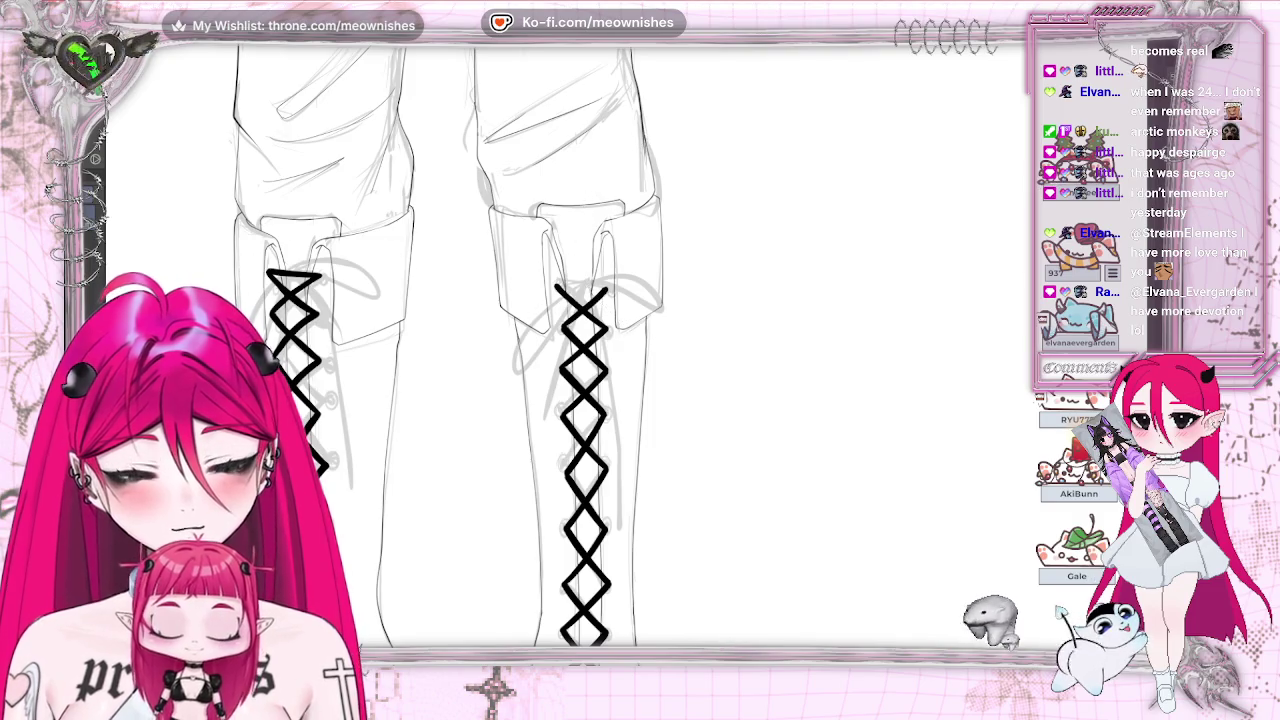
drag(556, 287, 604, 284)
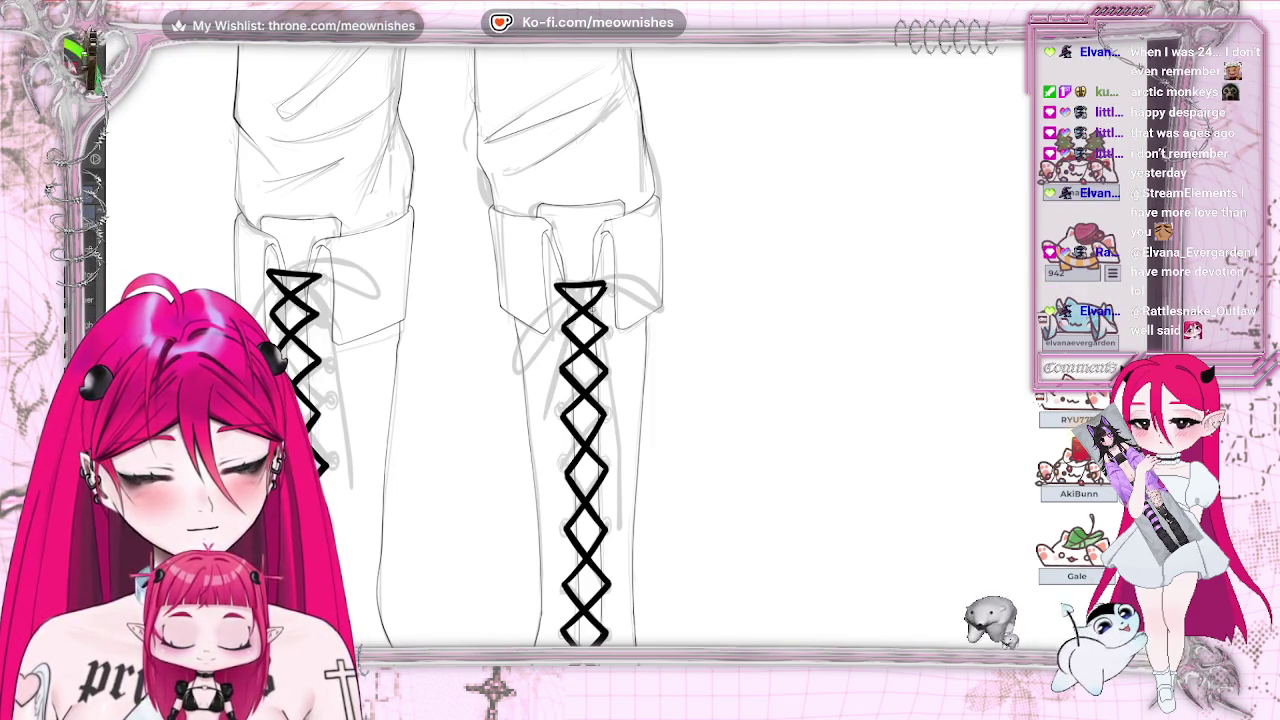
scroll(635, 368, up, 3)
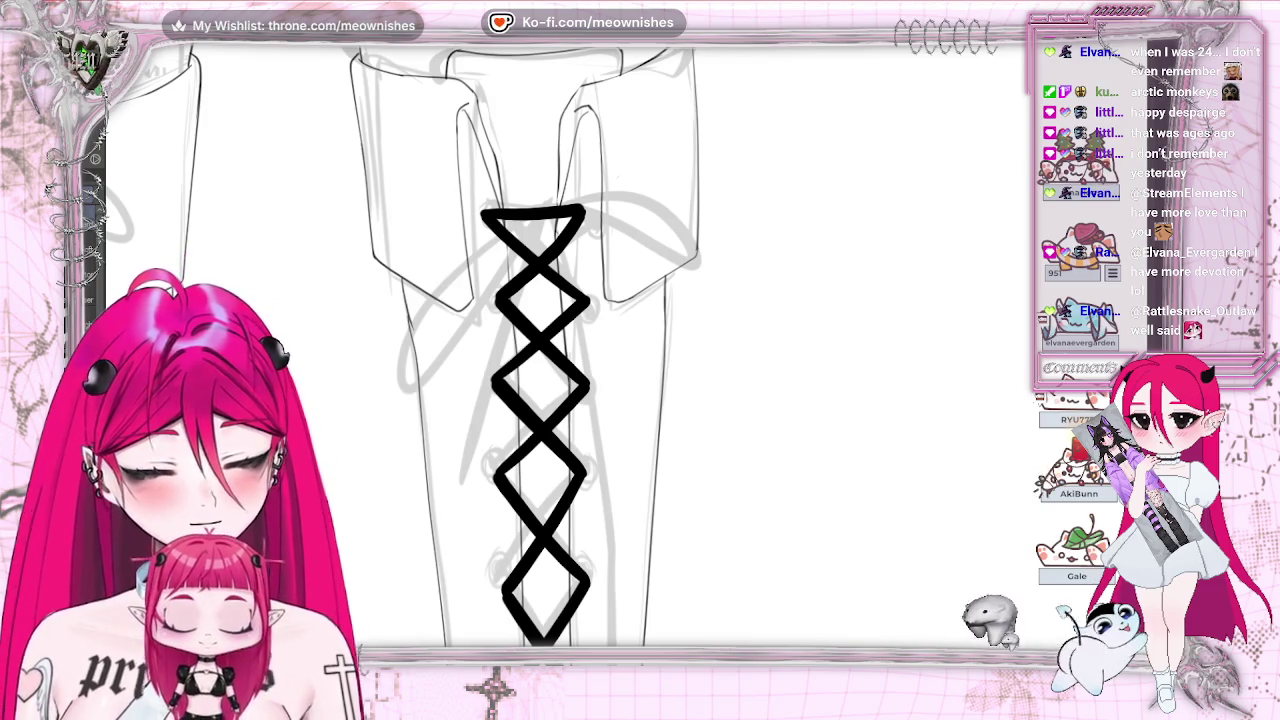
key(ctrl+minus)
key(ctrl+minus)
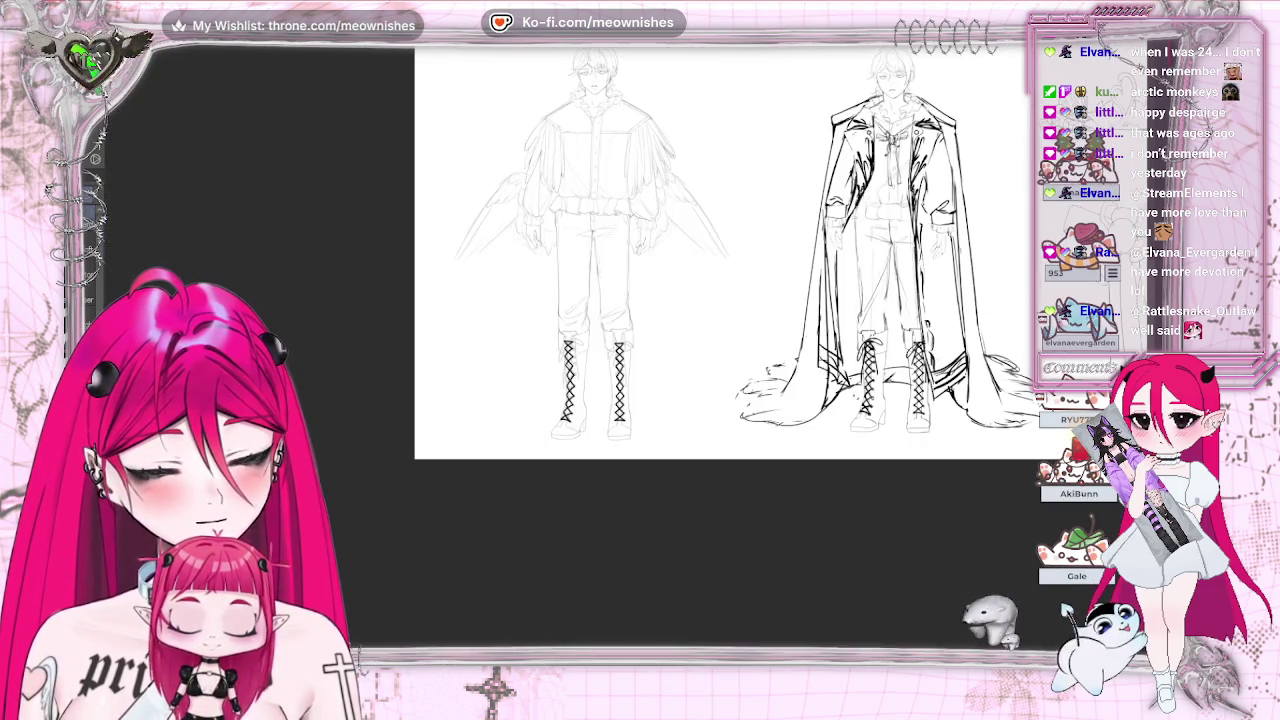
key(ctrl+plus)
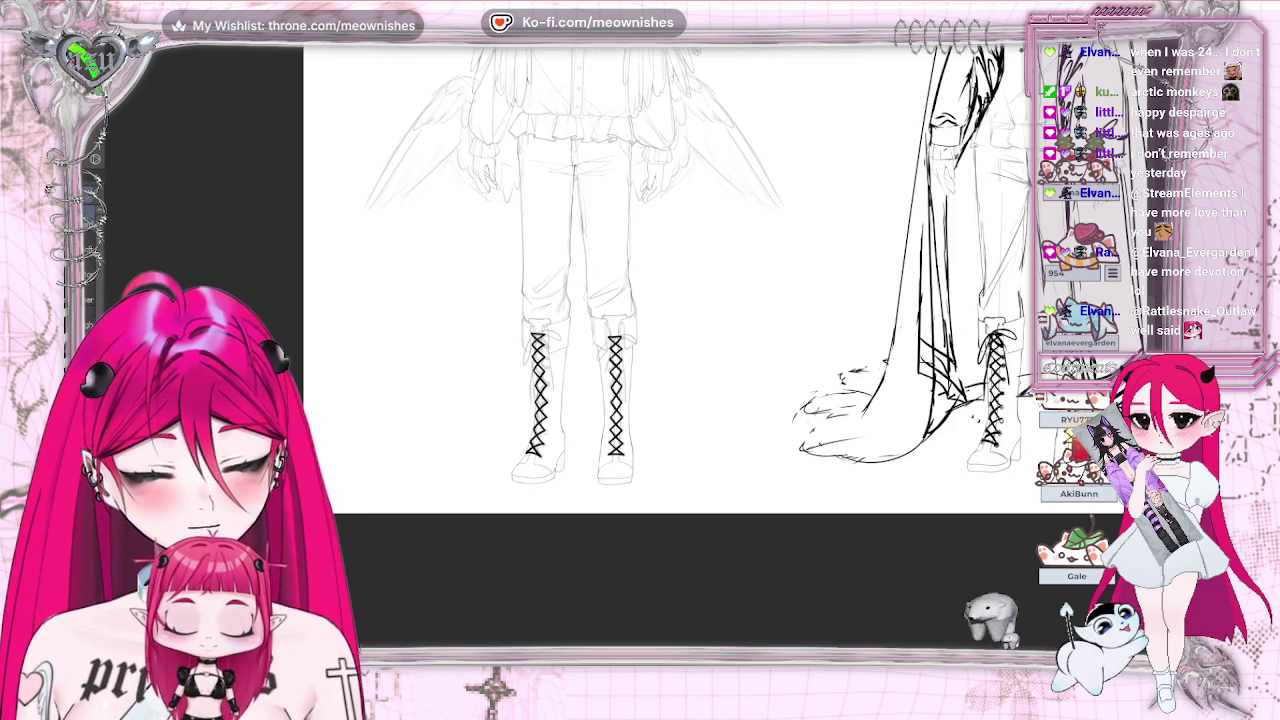
key(ctrl+plus)
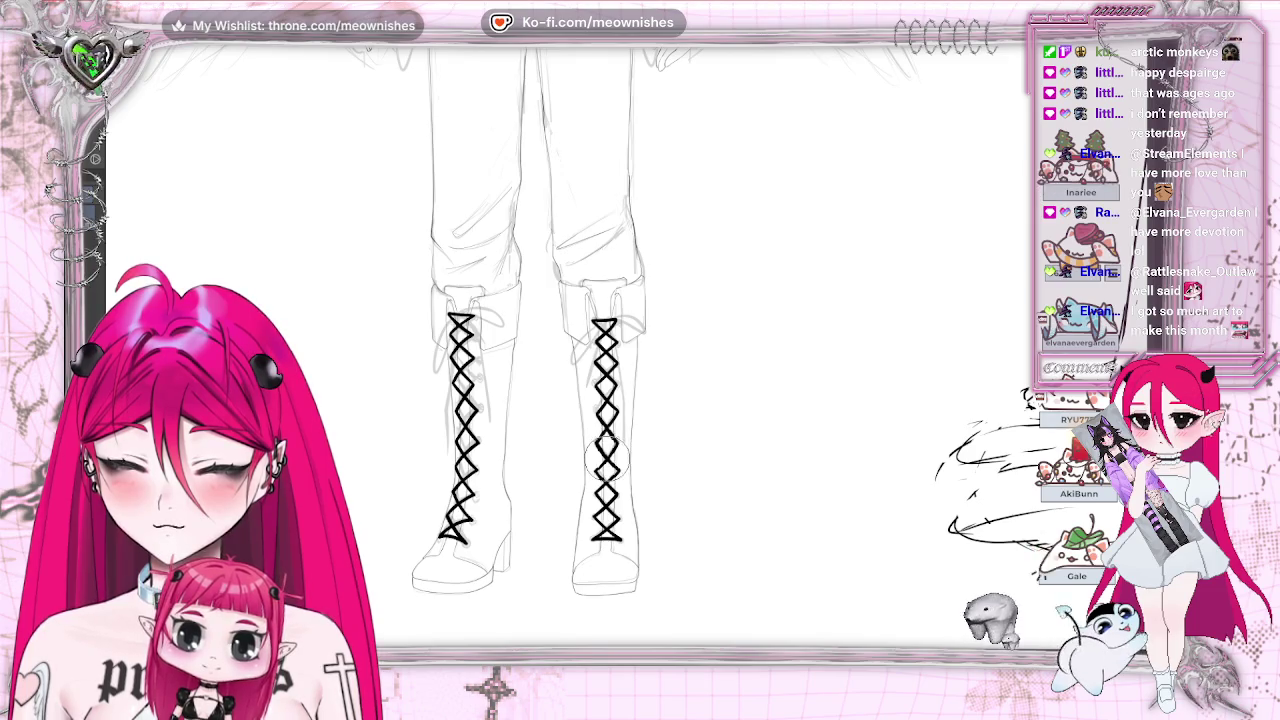
scroll(640, 360, down, 3)
scroll(640, 360, down, 2)
scroll(640, 360, up, 3)
key(h)
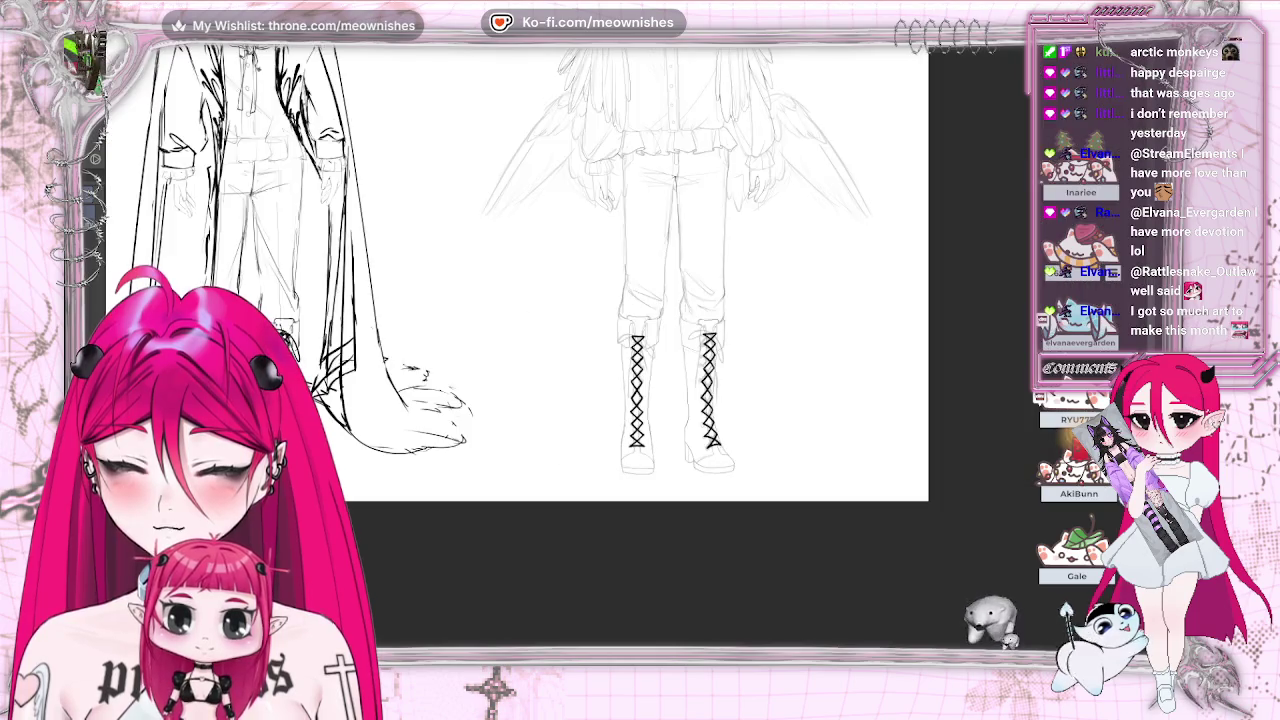
key(h)
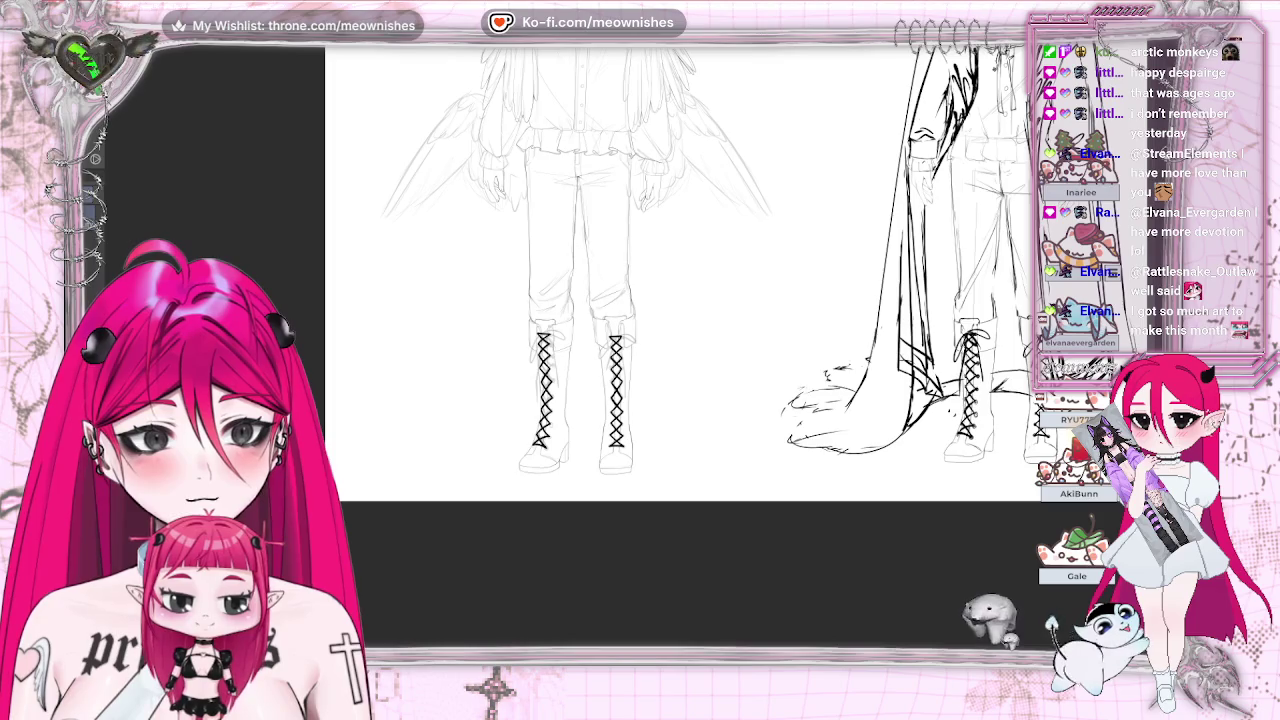
scroll(626, 355, up, 2)
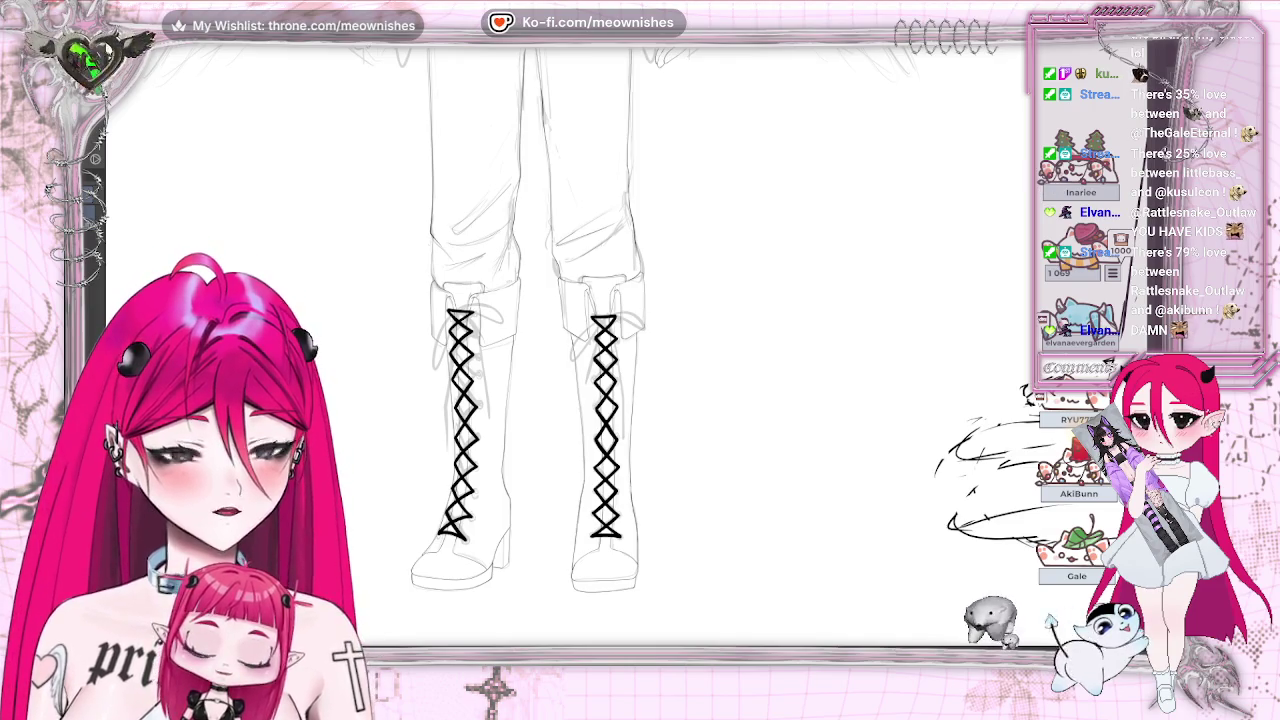
key(ctrl+z)
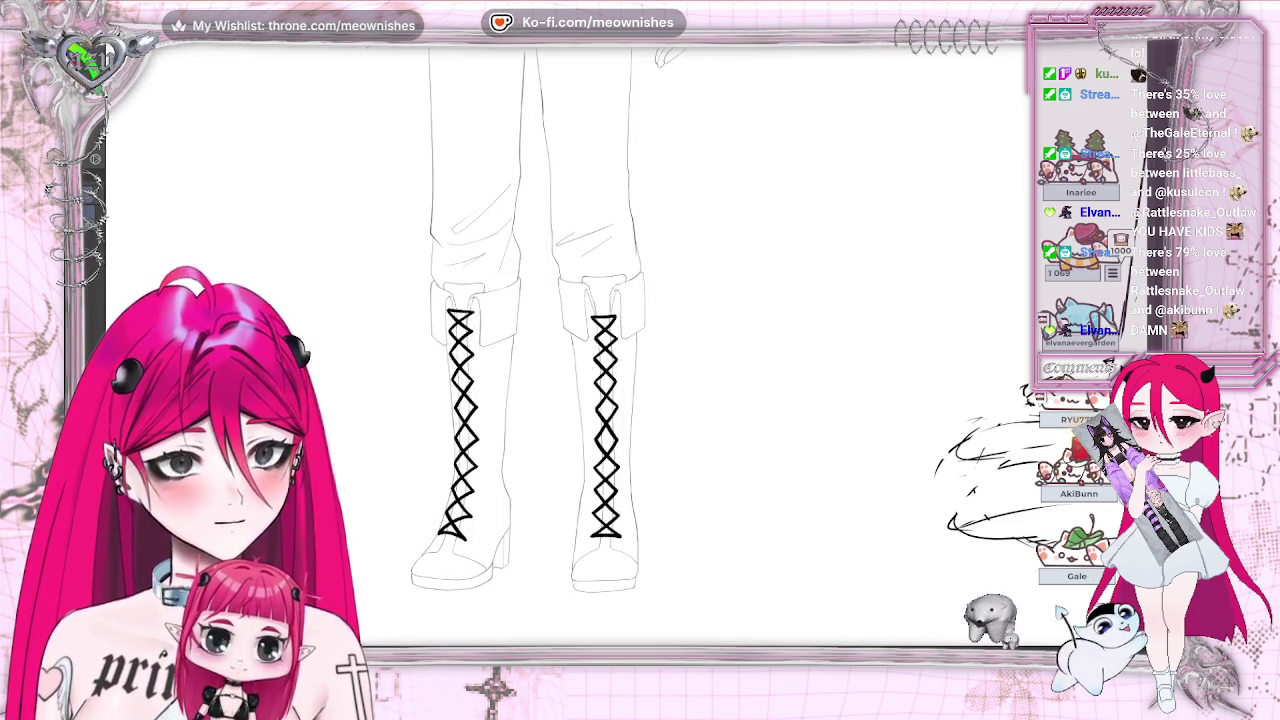
key(ctrl+y)
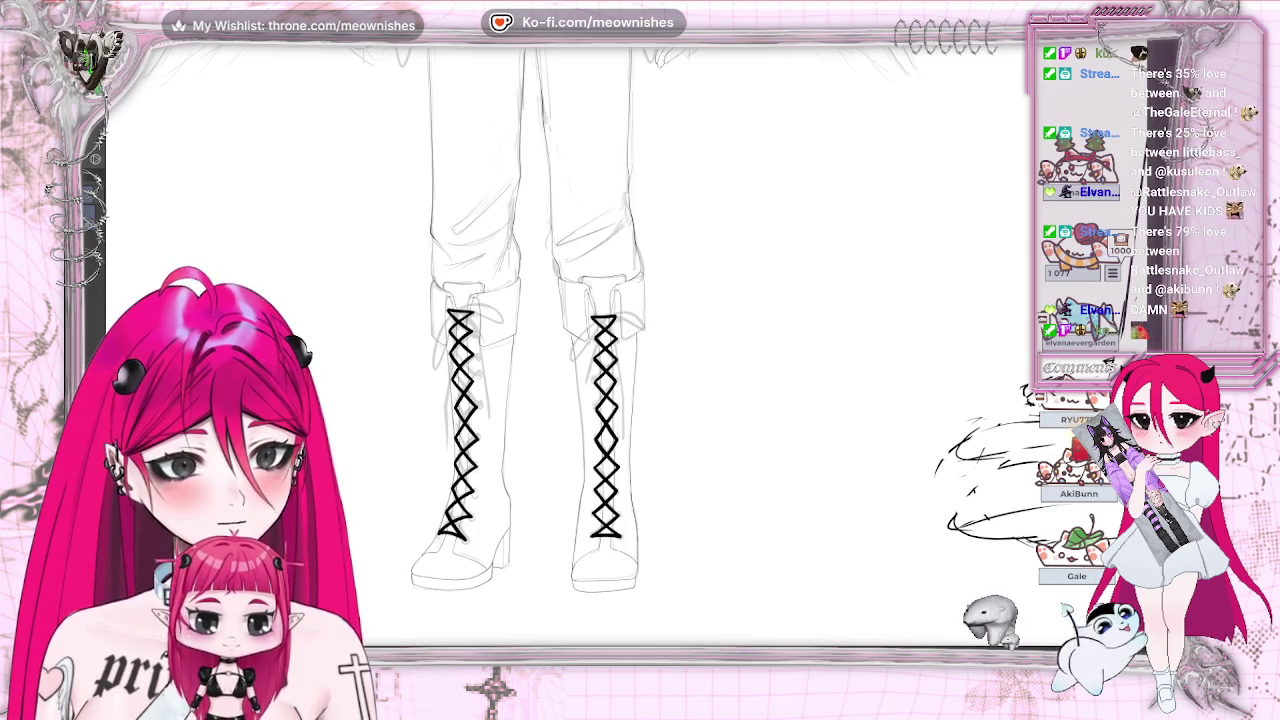
scroll(627, 360, up, 2)
scroll(627, 360, up, 3)
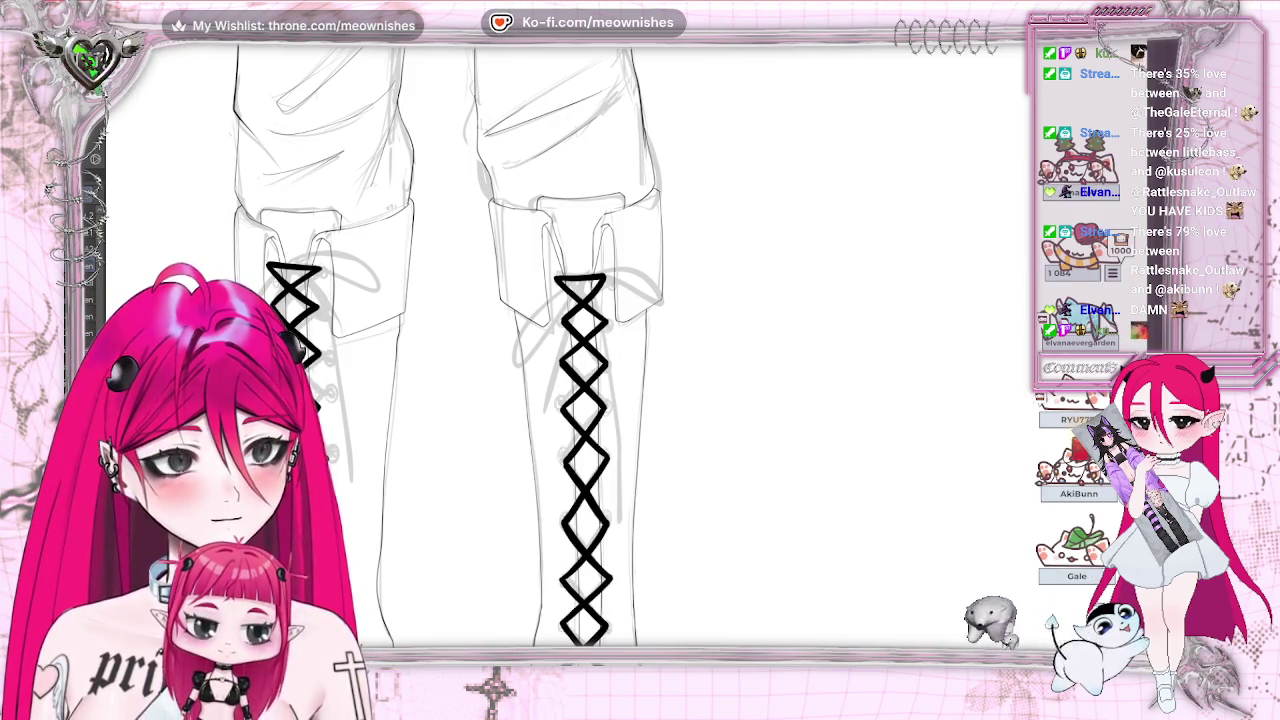
Step: Draw the lace ends curving from the right boot's knot and hanging straight down
scroll(660, 410, up, 1)
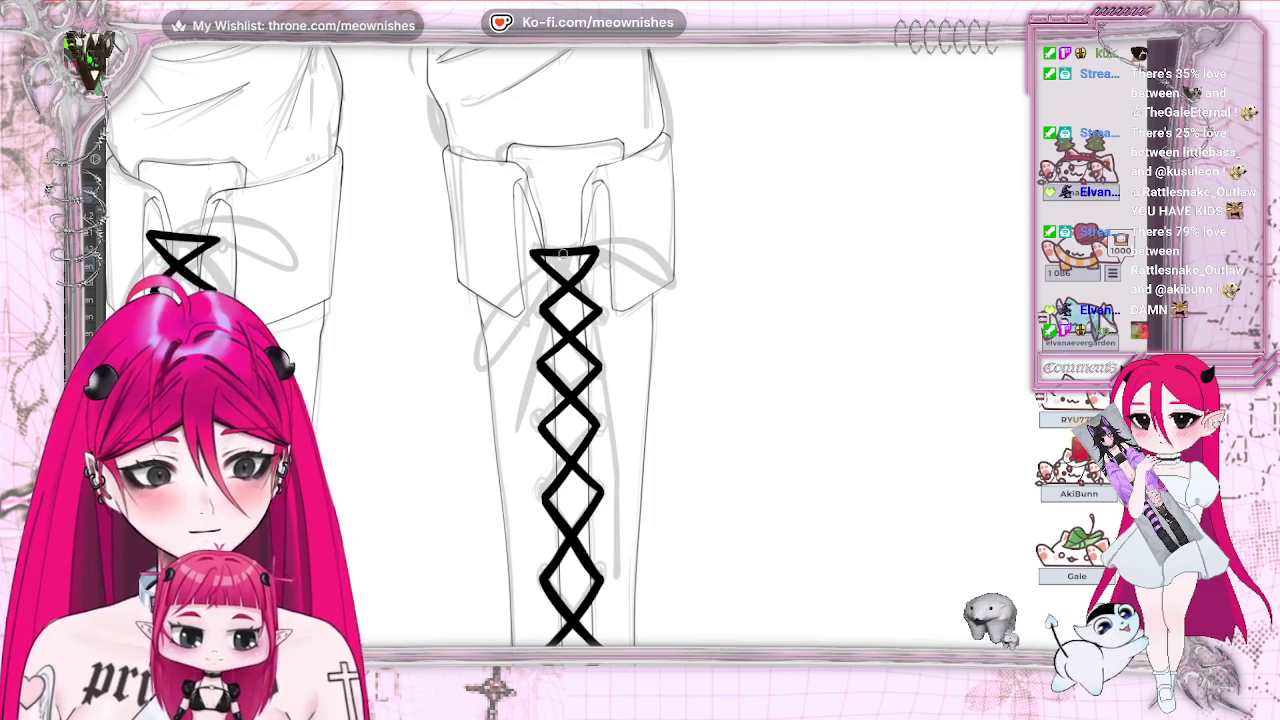
mouse_move(545, 256)
mouse_down()
mouse_move(479, 335)
mouse_move(612, 240)
mouse_up()
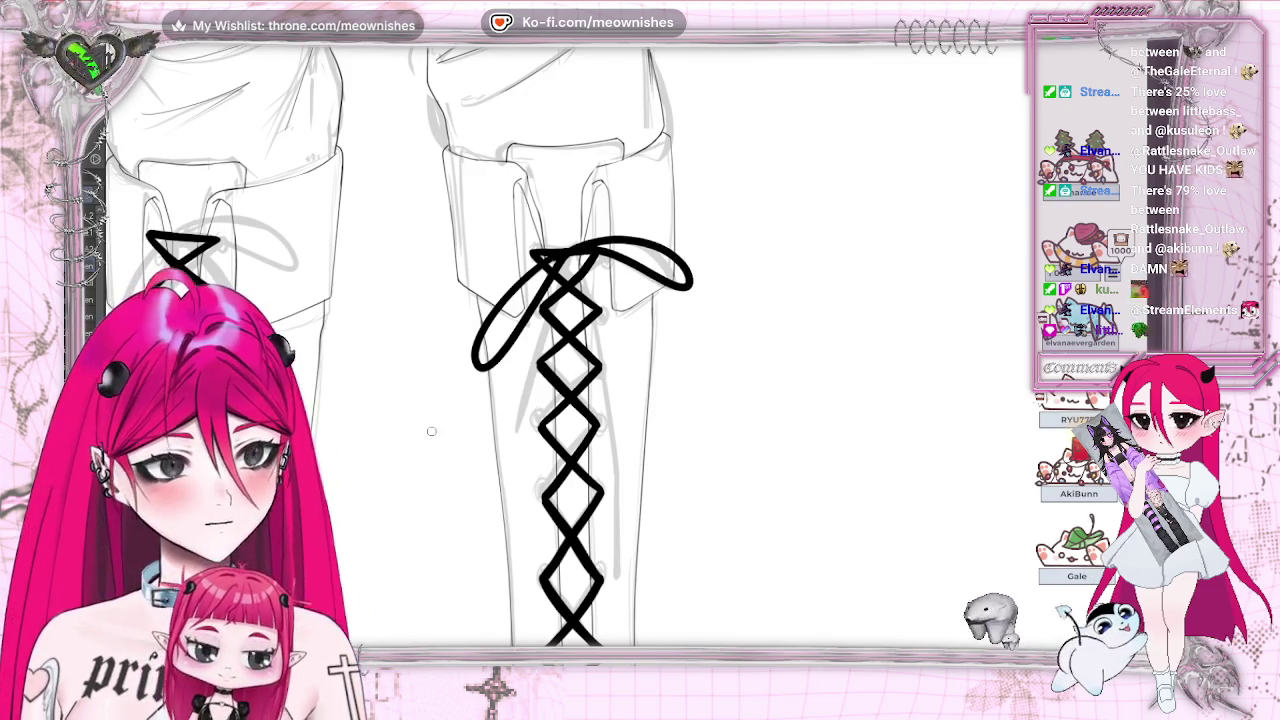
drag(516, 410, 515, 420)
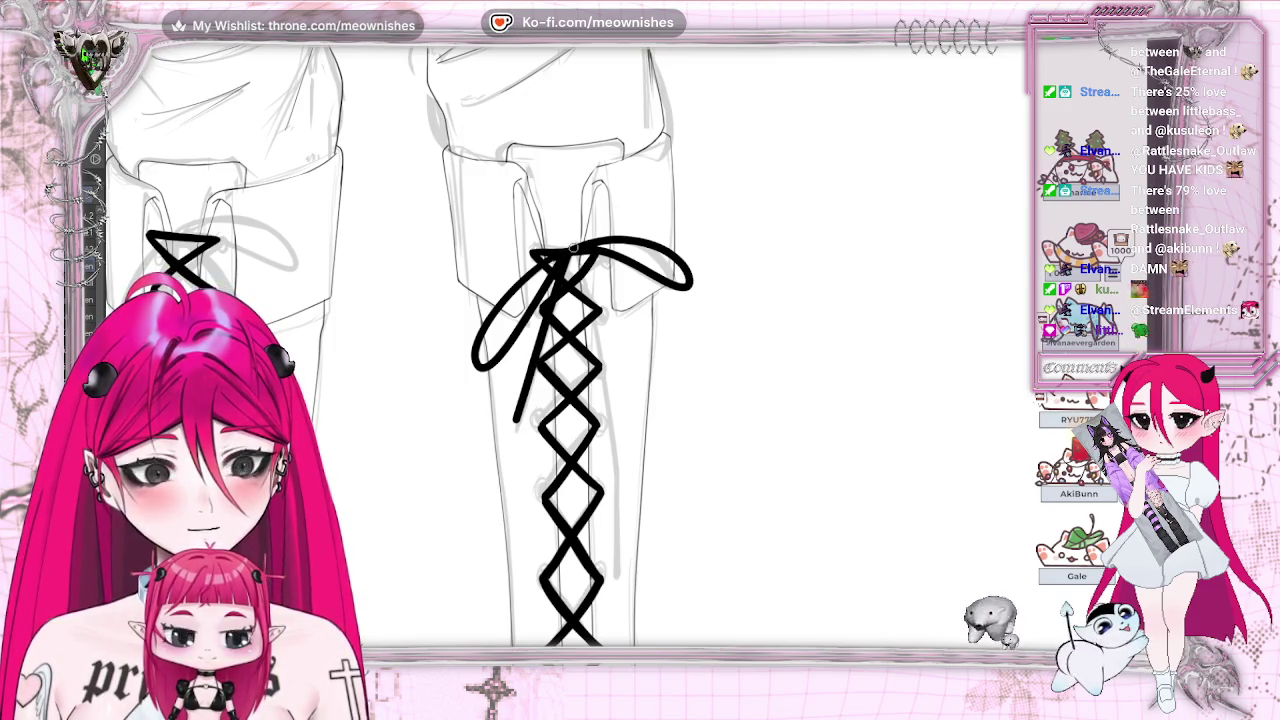
drag(592, 272, 625, 345)
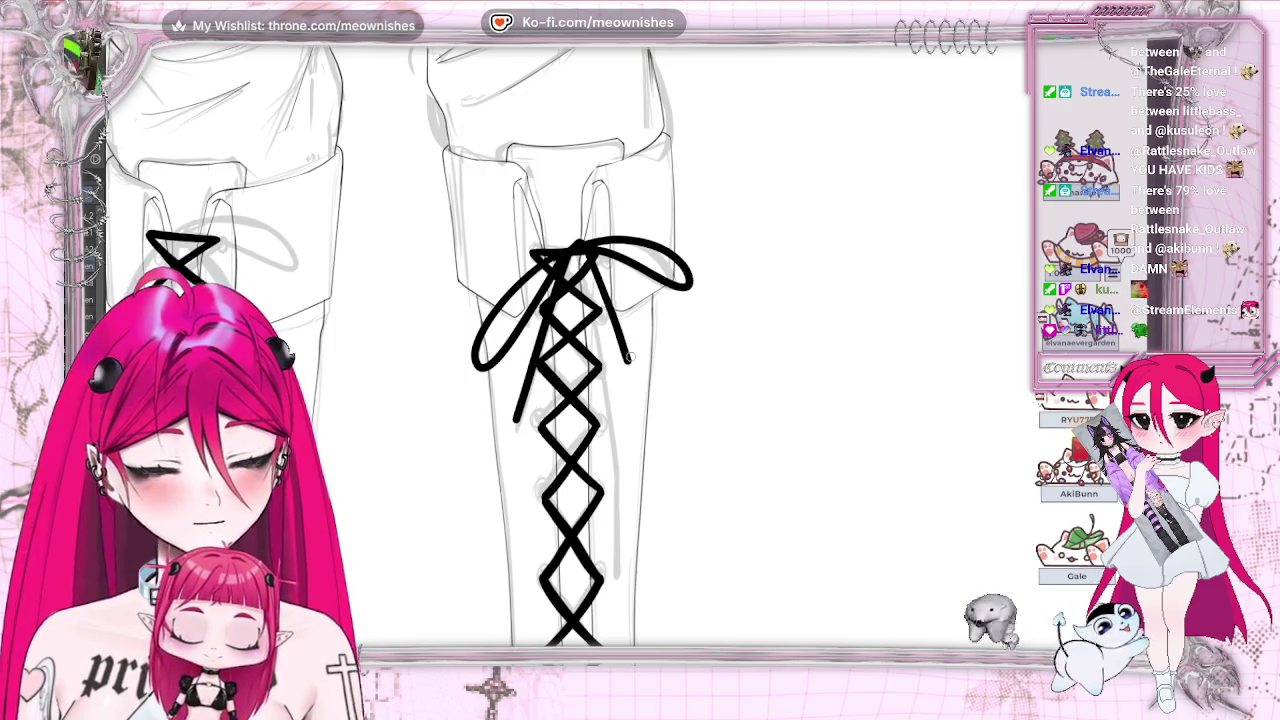
drag(627, 345, 625, 455)
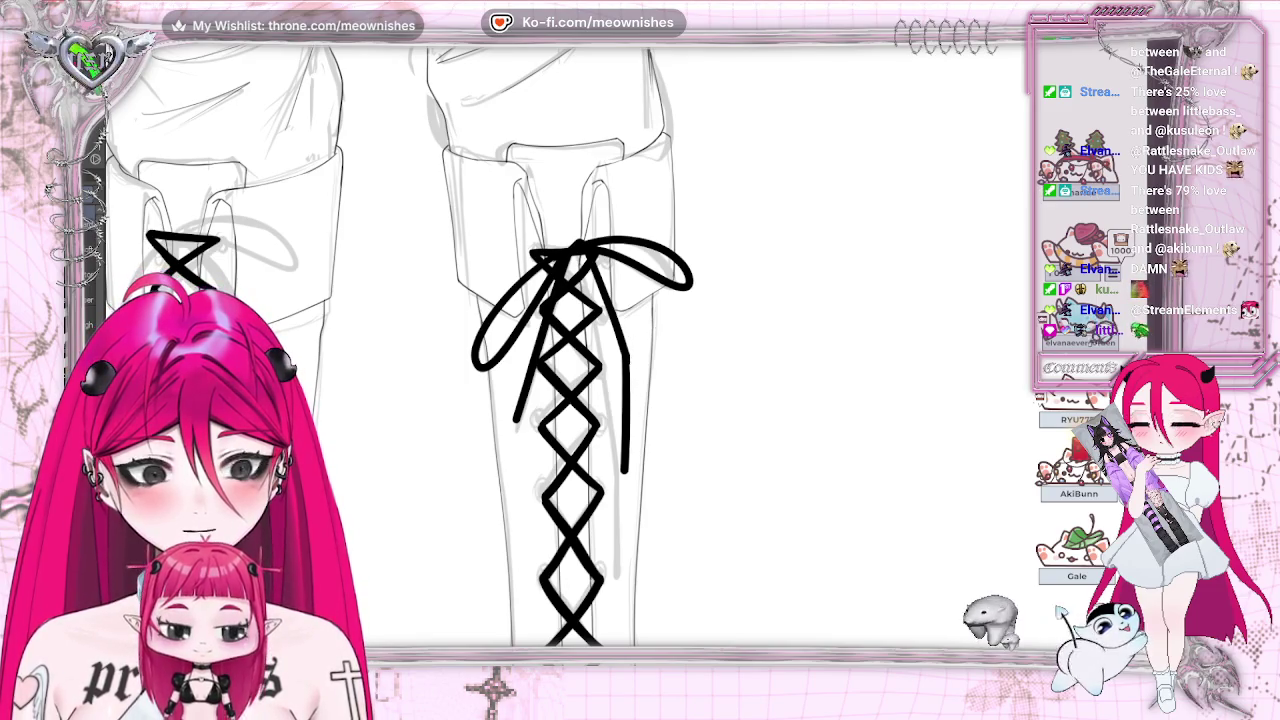
Step: Draw a bow loop atop the left boot's lacing
scroll(634, 406, down, 2)
scroll(634, 406, down, 3)
scroll(626, 360, up, 2)
scroll(626, 360, up, 1)
scroll(626, 360, up, 2)
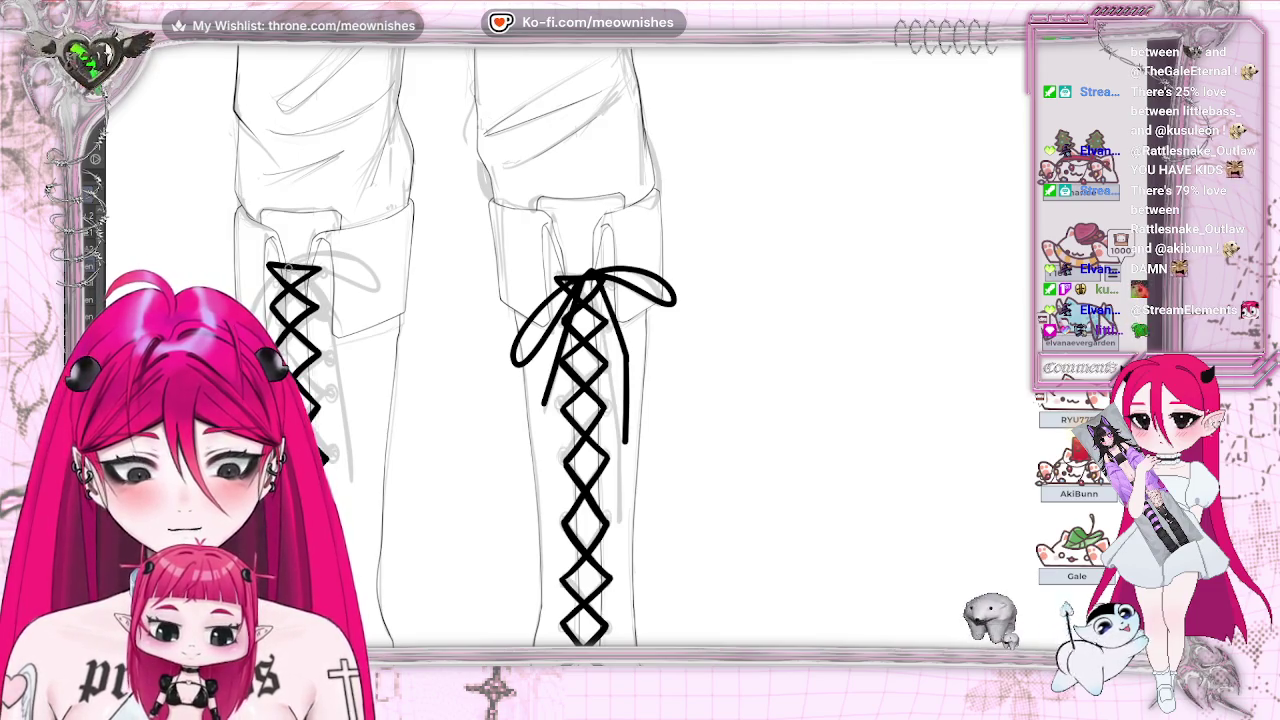
mouse_move(296, 266)
mouse_down()
mouse_move(336, 254)
mouse_move(305, 282)
mouse_up()
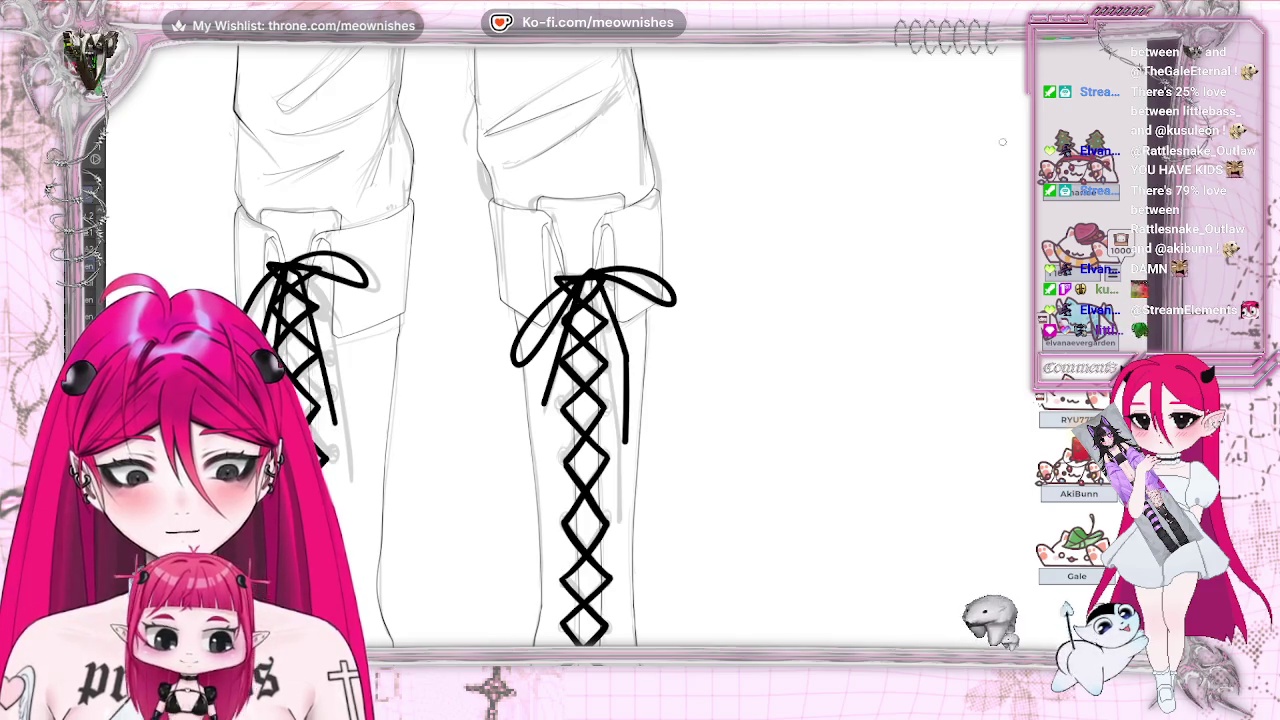
scroll(640, 350, down, 2)
scroll(640, 350, down, 3)
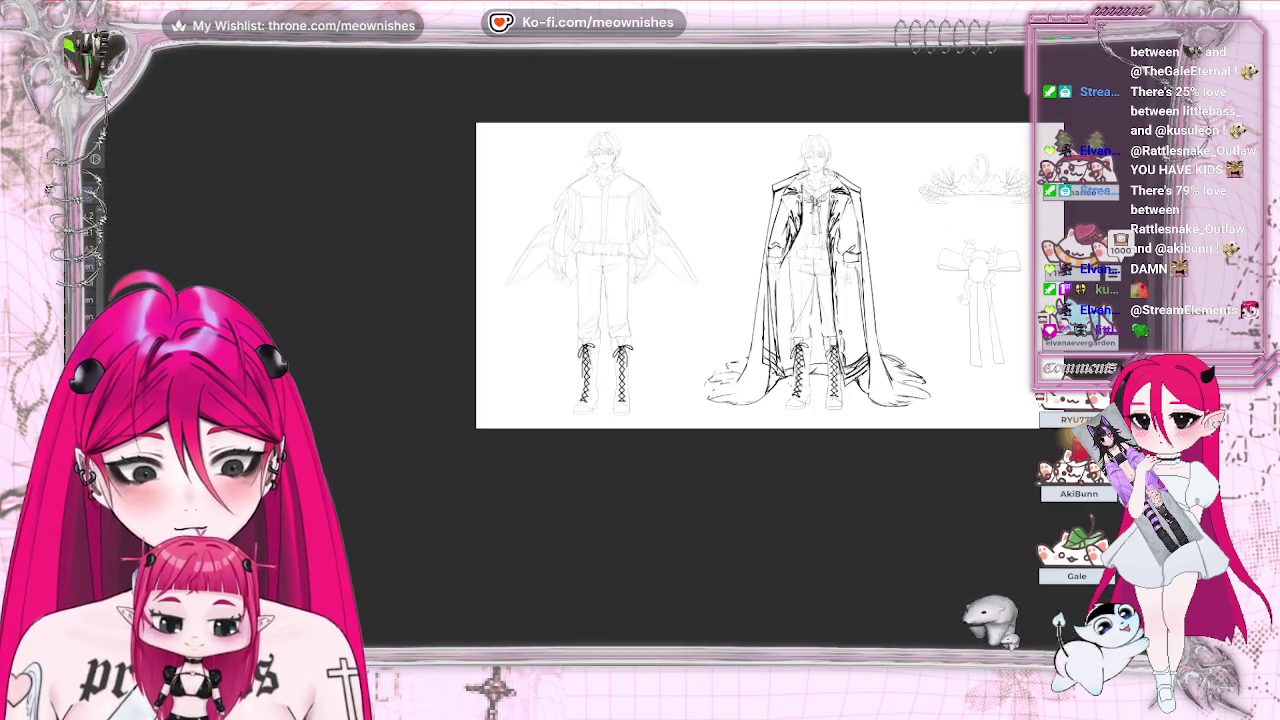
Step: Lasso the right boot's laces, rotate them slightly counter-clockwise and nudge them right and down
scroll(624, 361, up, 3)
scroll(624, 361, up, 2)
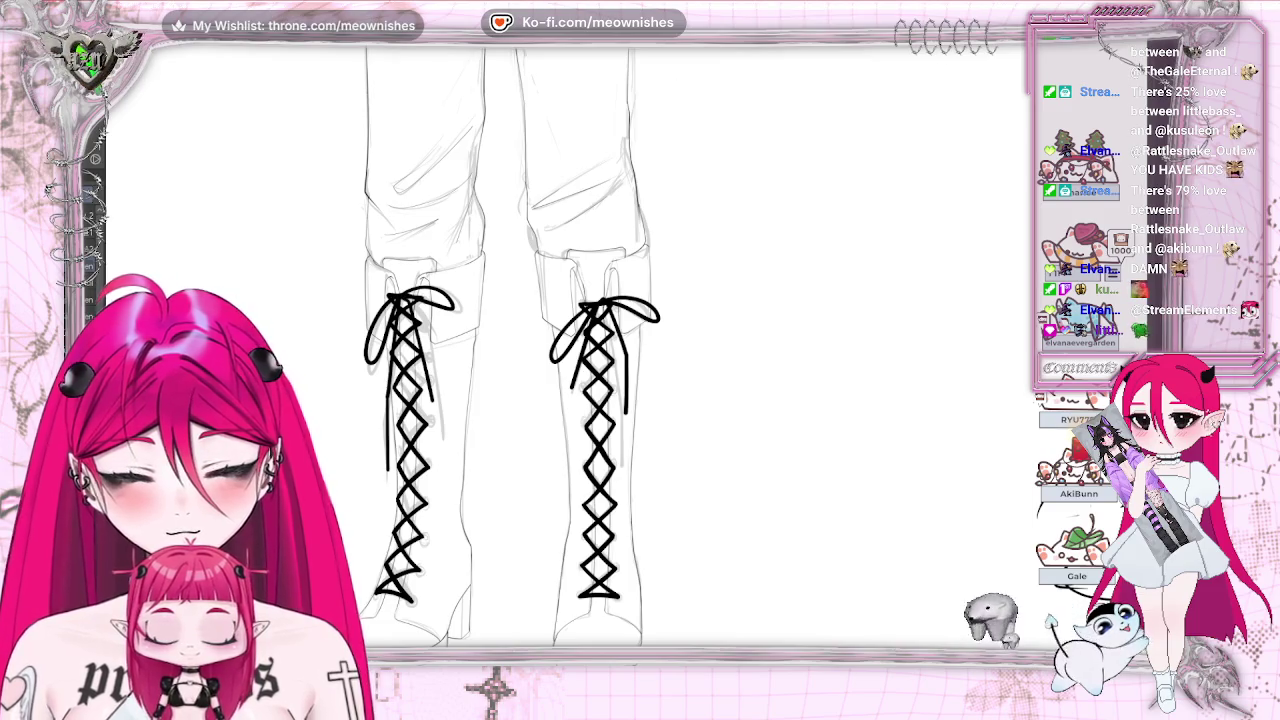
drag(612, 478, 699, 447)
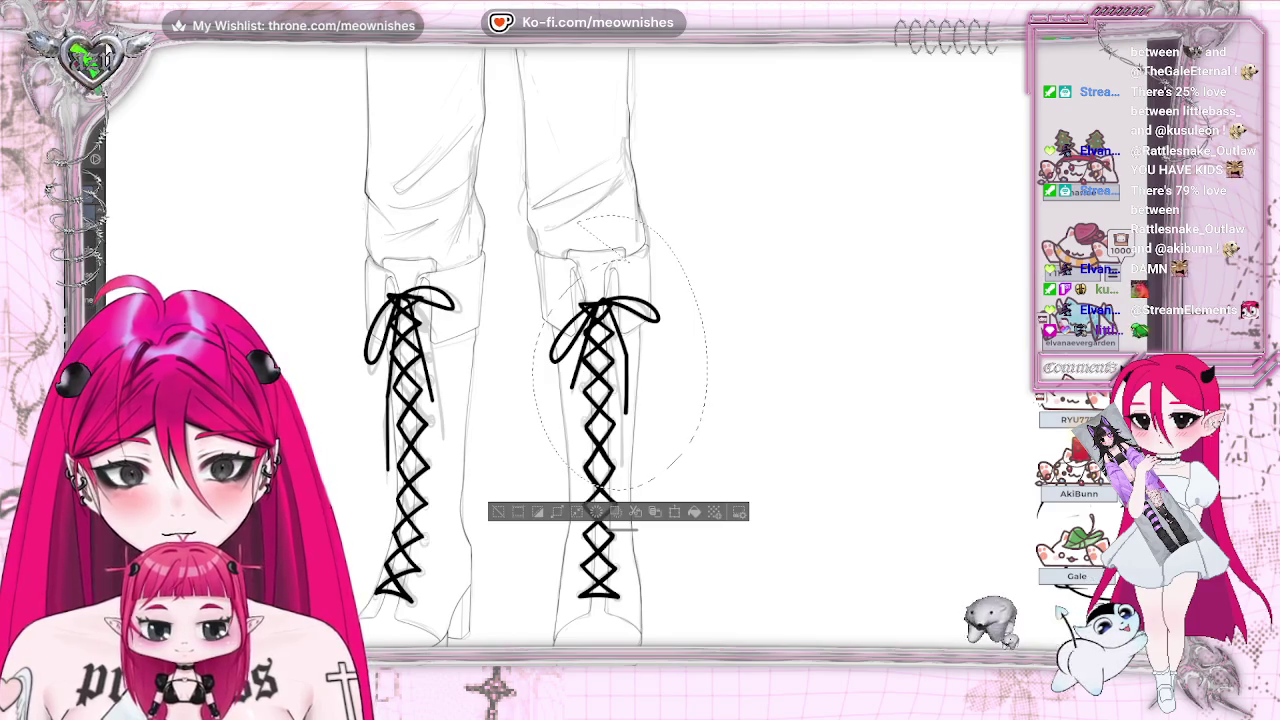
click(597, 511)
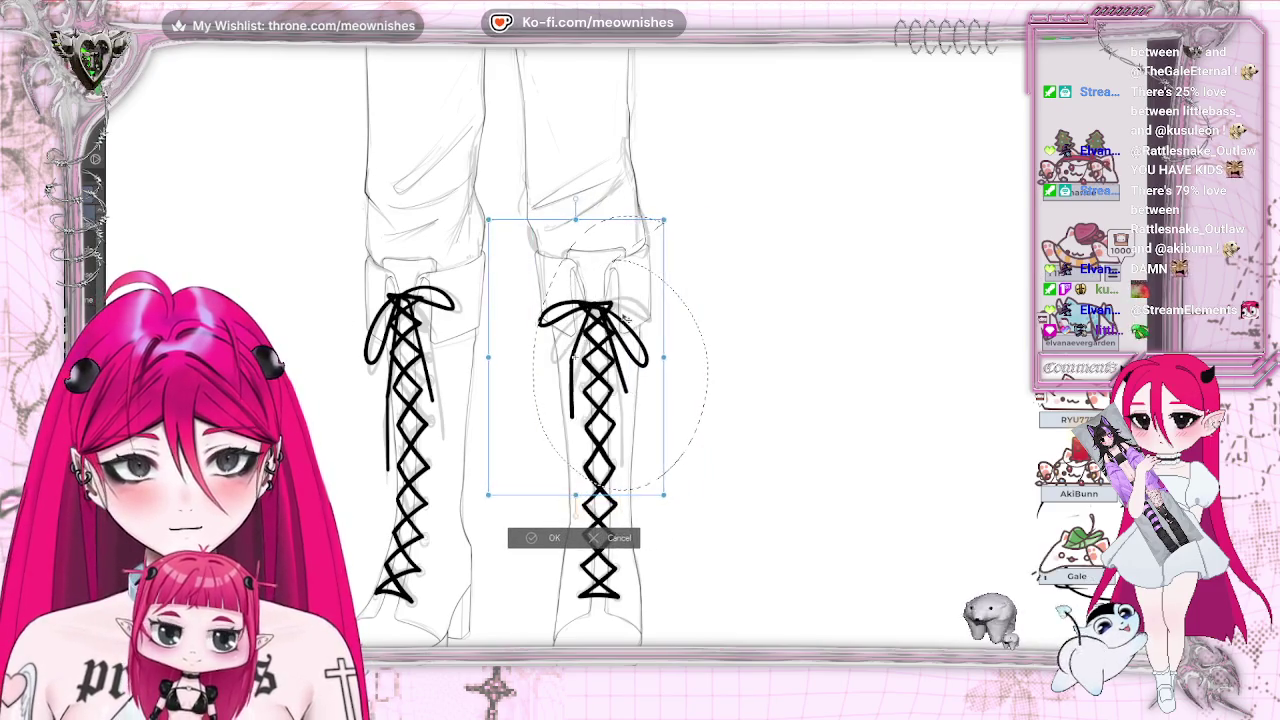
drag(705, 330, 720, 283)
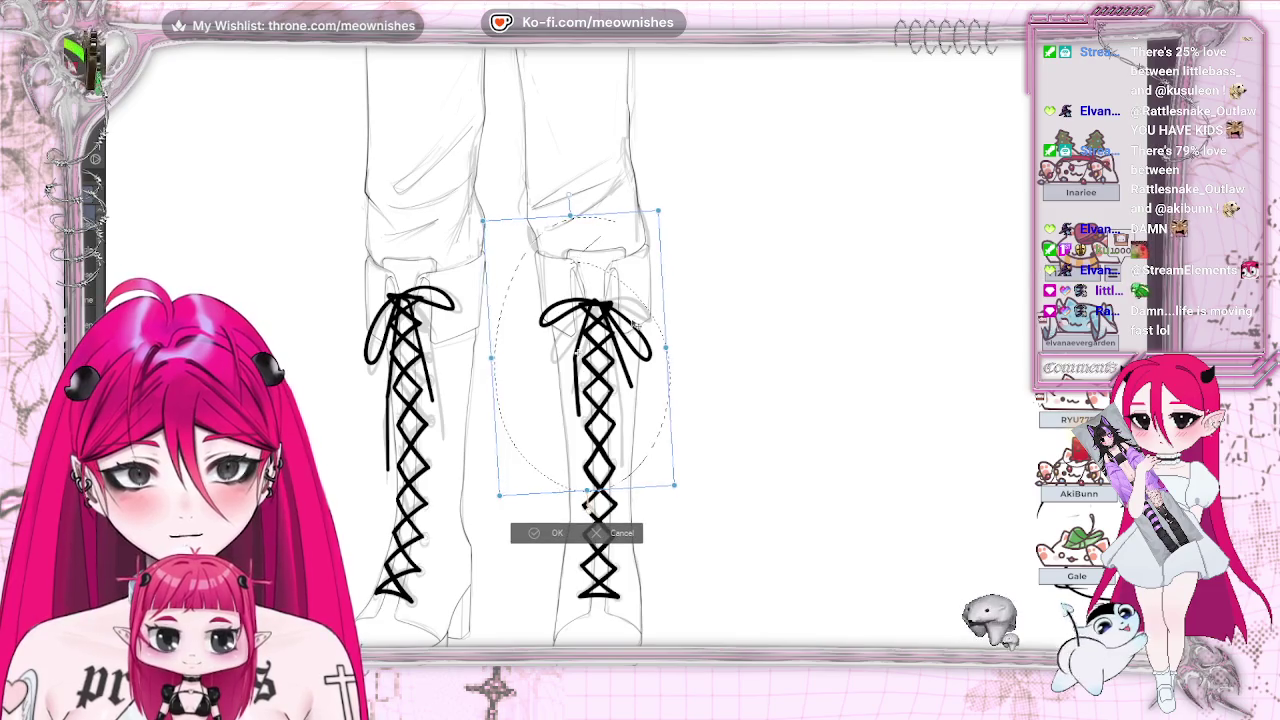
drag(590, 400, 593, 402)
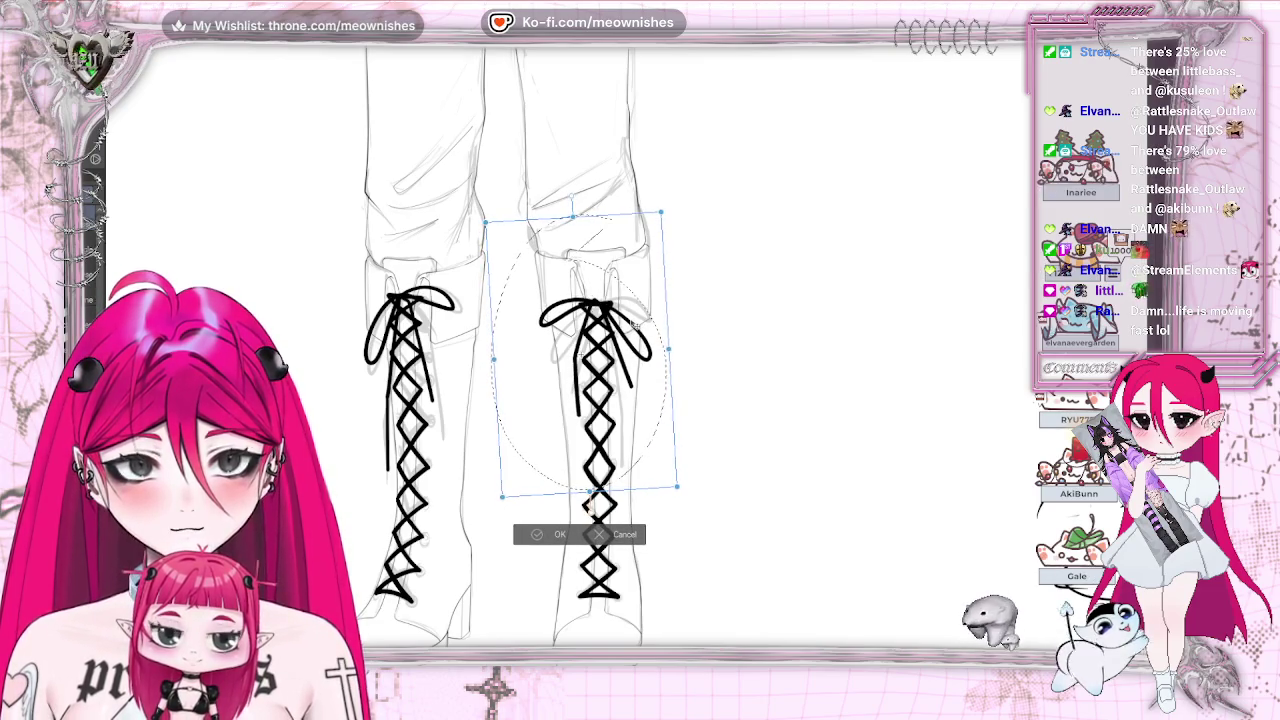
click(527, 537)
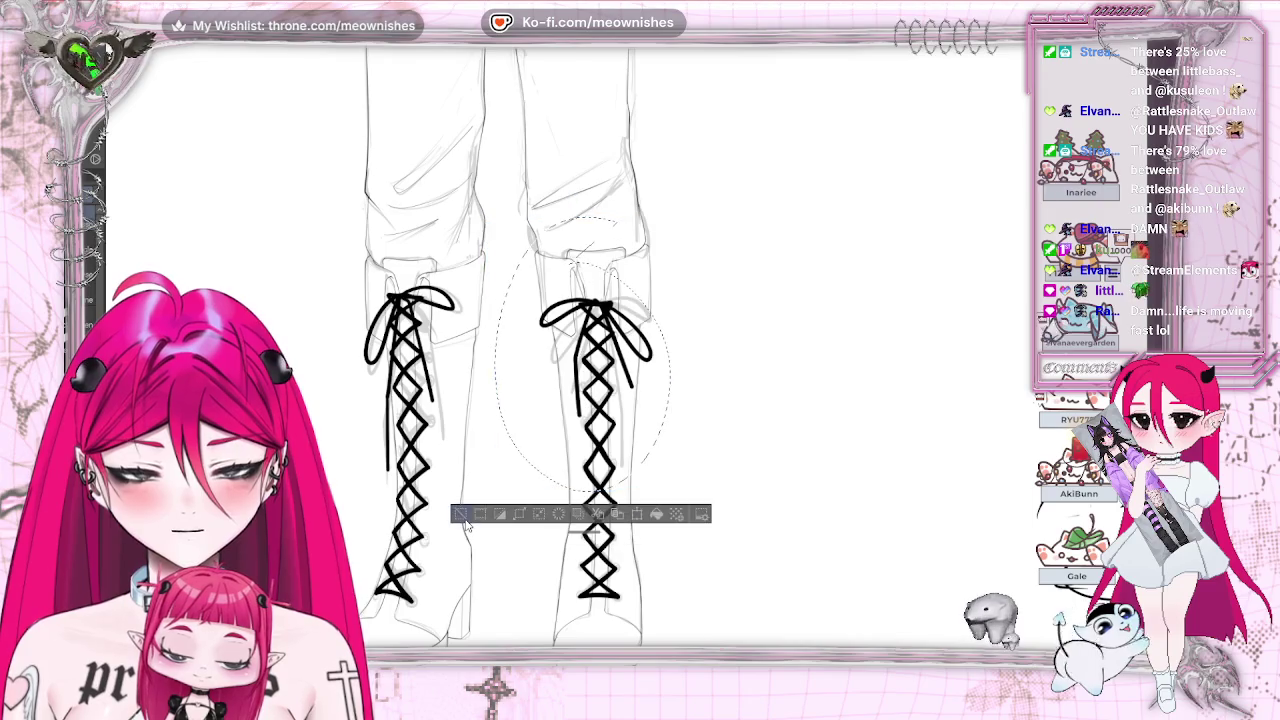
key(ctrl+d)
Step: Zoom back in on the boots and undo to remove the bow loops from both lacings
key(ctrl+minus)
key(ctrl+plus)
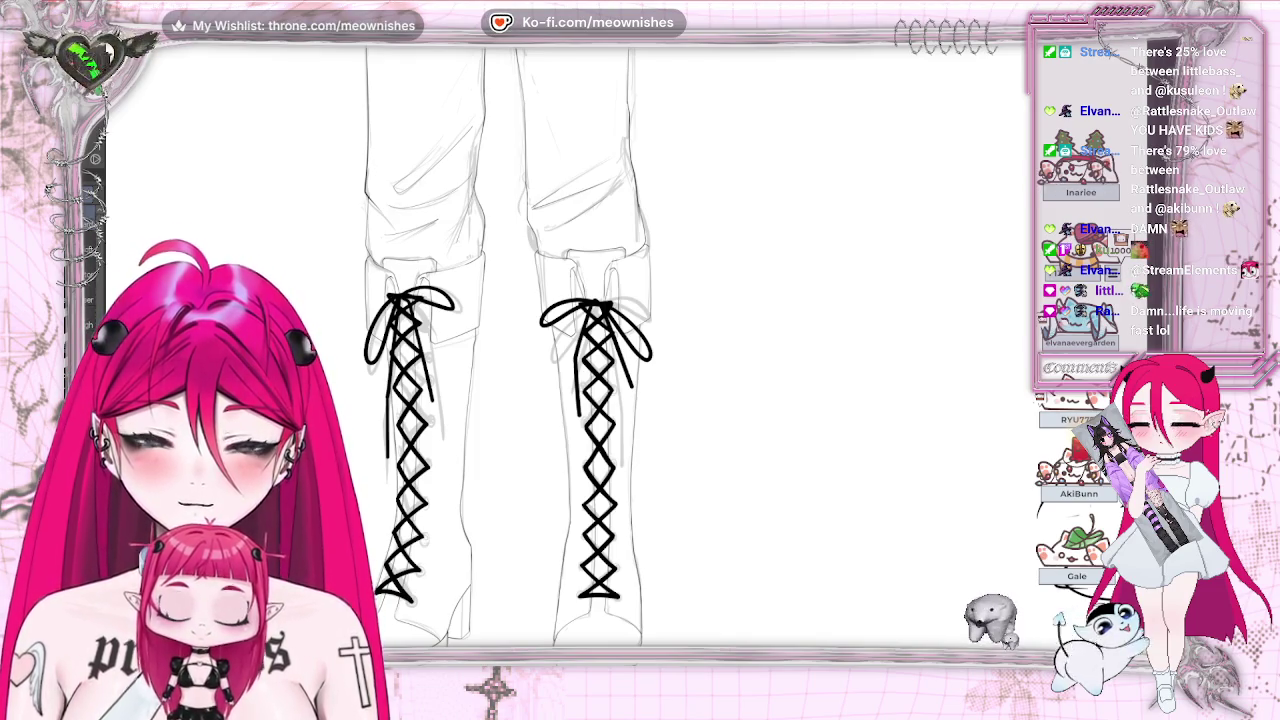
key(ctrl+z)
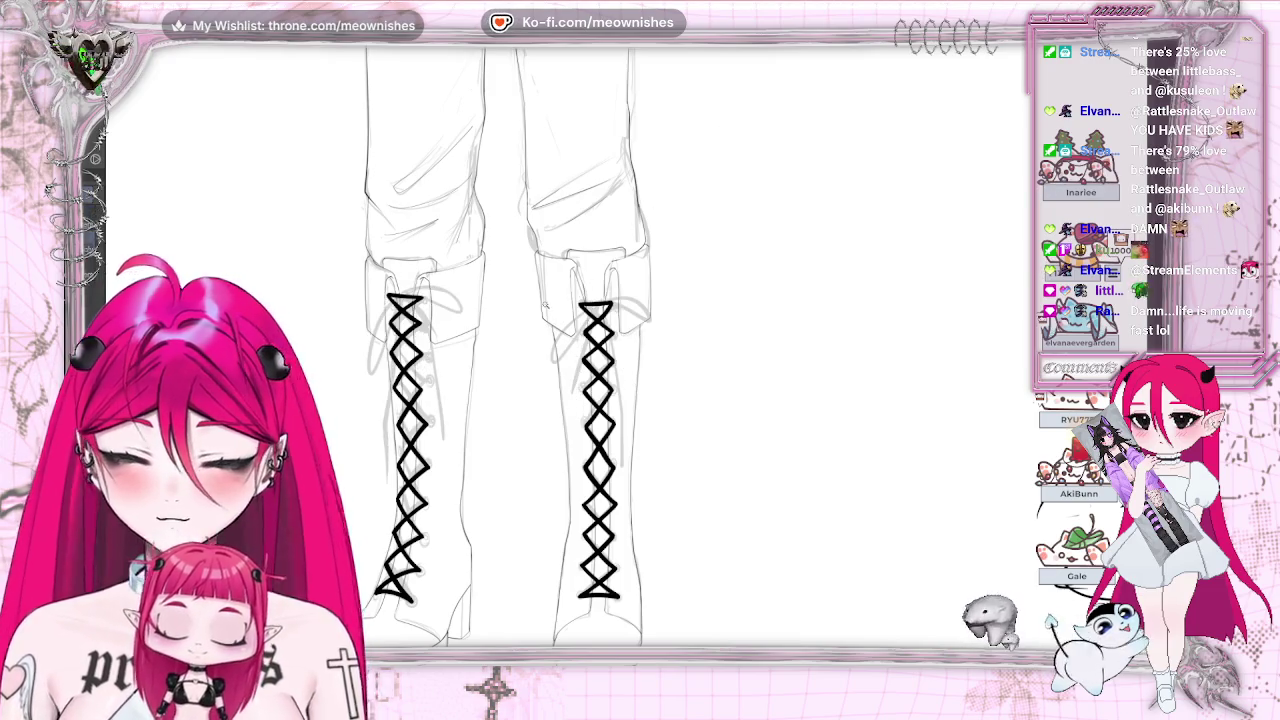
Step: Select both boots' lacing, shrink the selection by 1 px, and erase the interiors to leave thin outlines
key(ctrl+a)
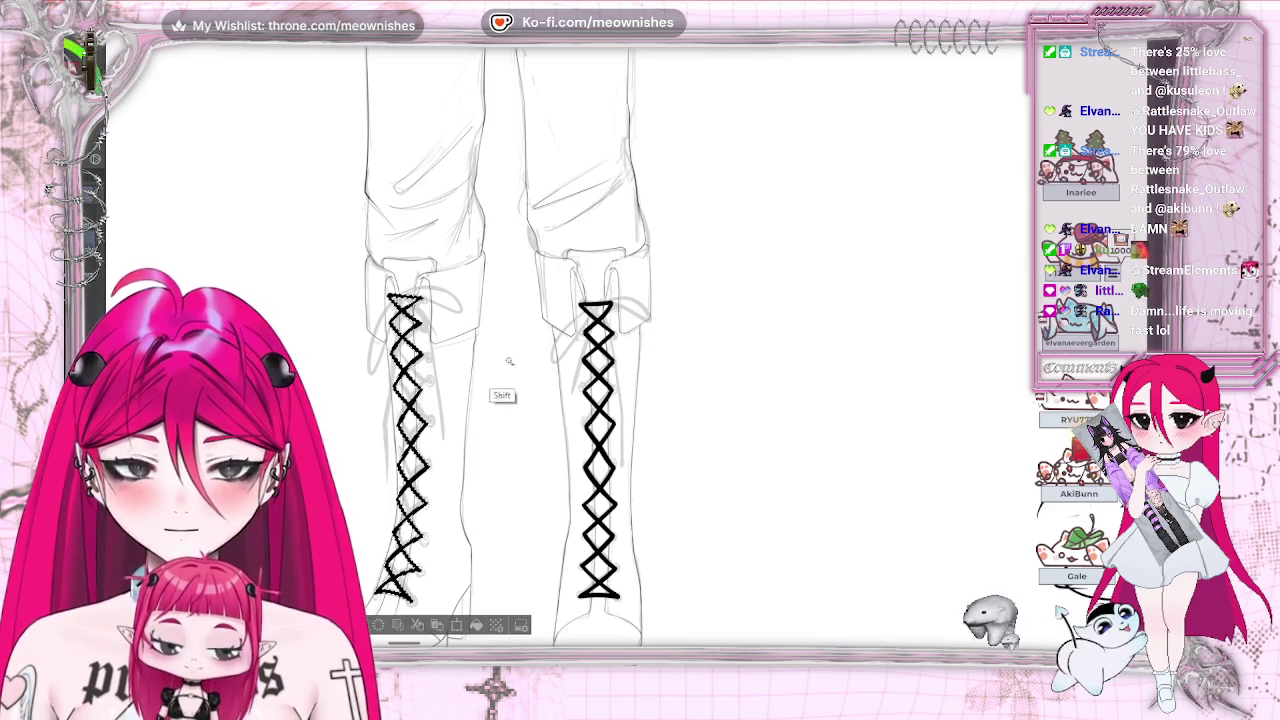
shift+click(590, 405)
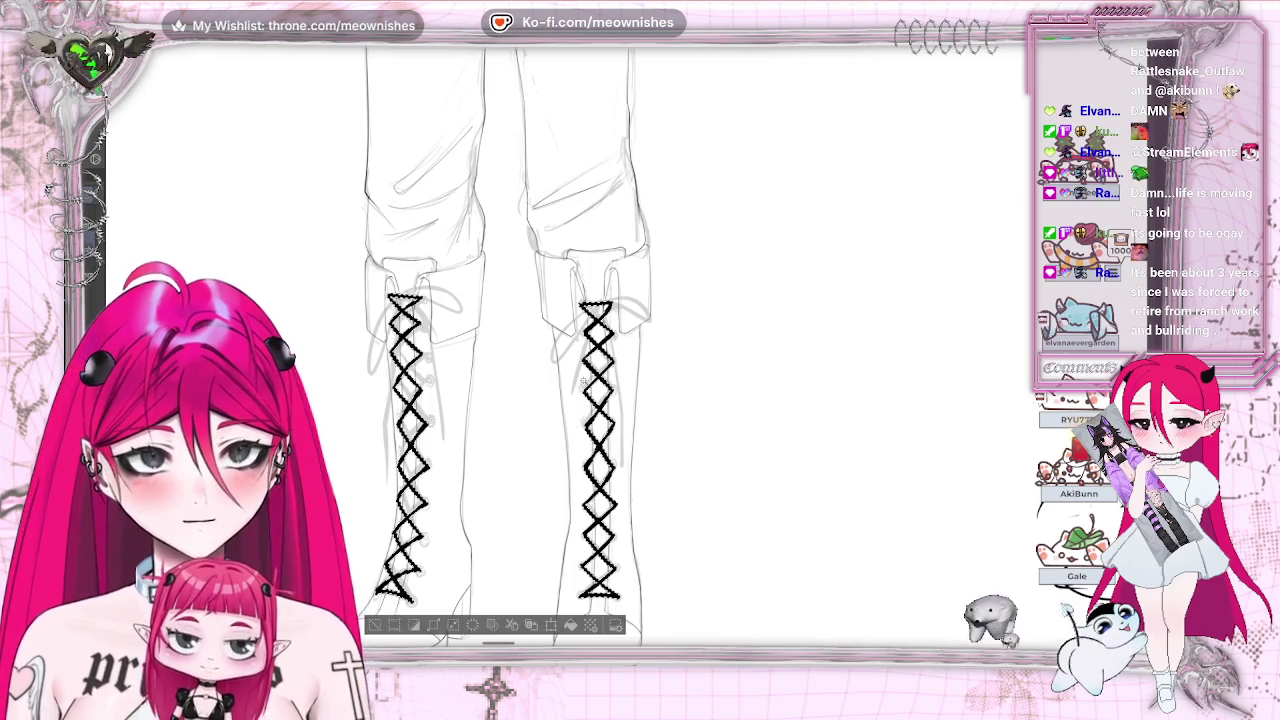
click(453, 625)
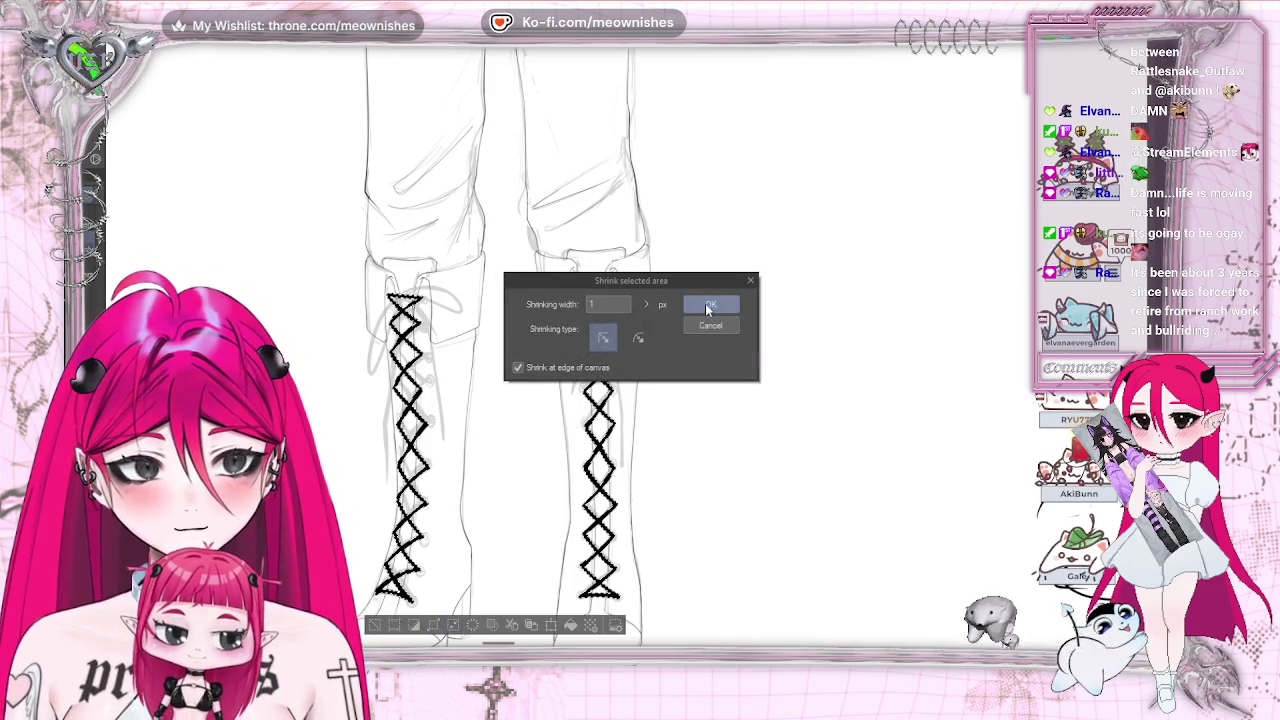
click(712, 300)
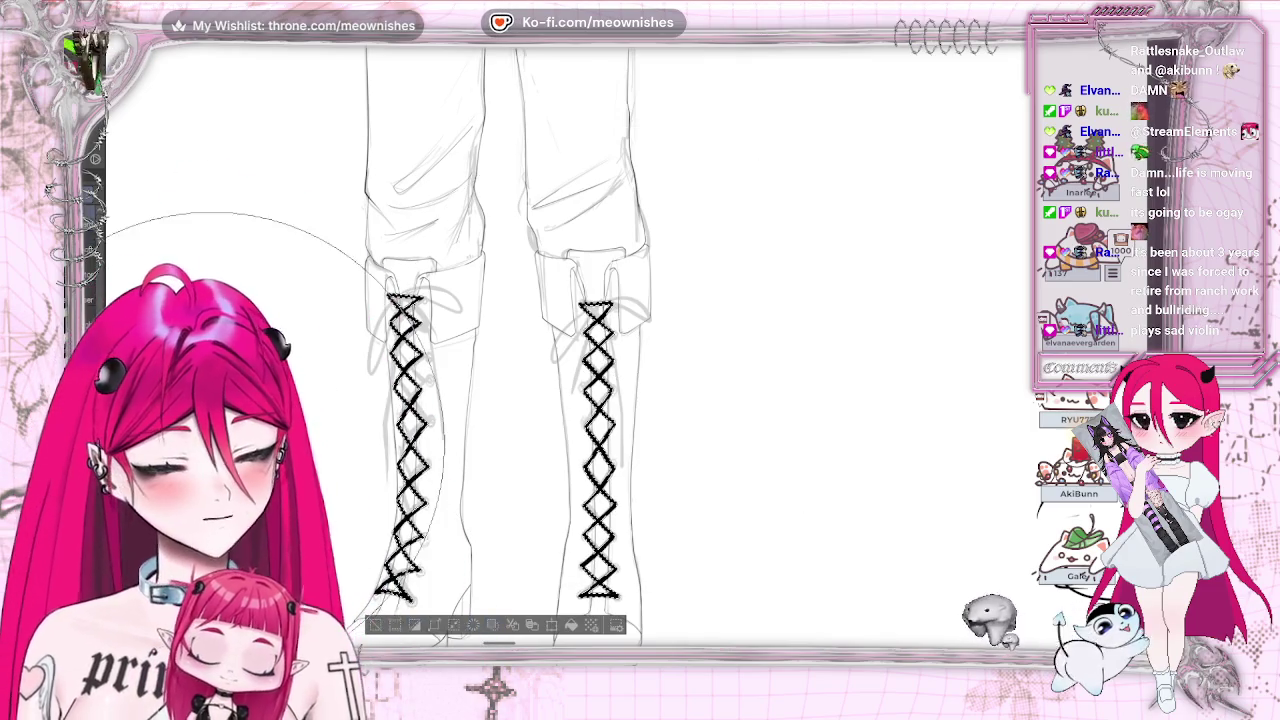
click(440, 395)
mouse_move(445, 395)
mouse_down()
mouse_move(500, 485)
mouse_move(600, 330)
mouse_up()
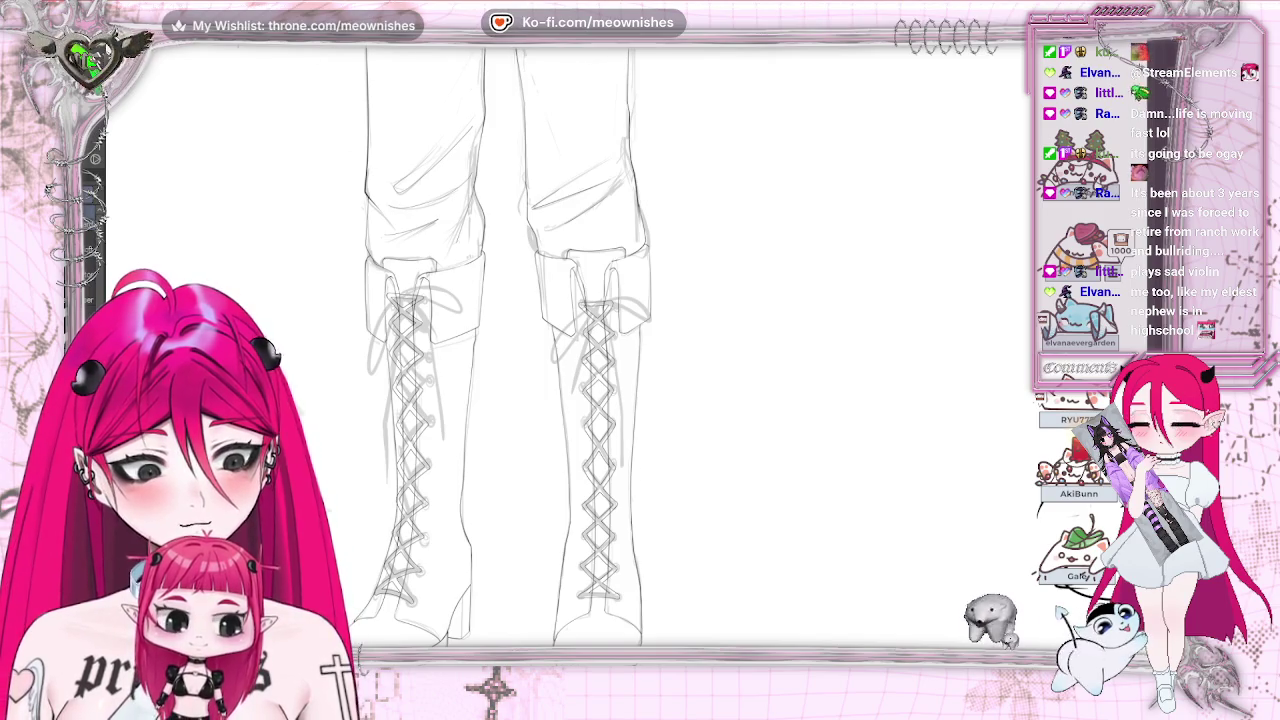
scroll(620, 355, up, 3)
scroll(540, 350, up, 2)
Step: Scroll up to bring the right boot's faded lacing into view
scroll(680, 450, up, 2)
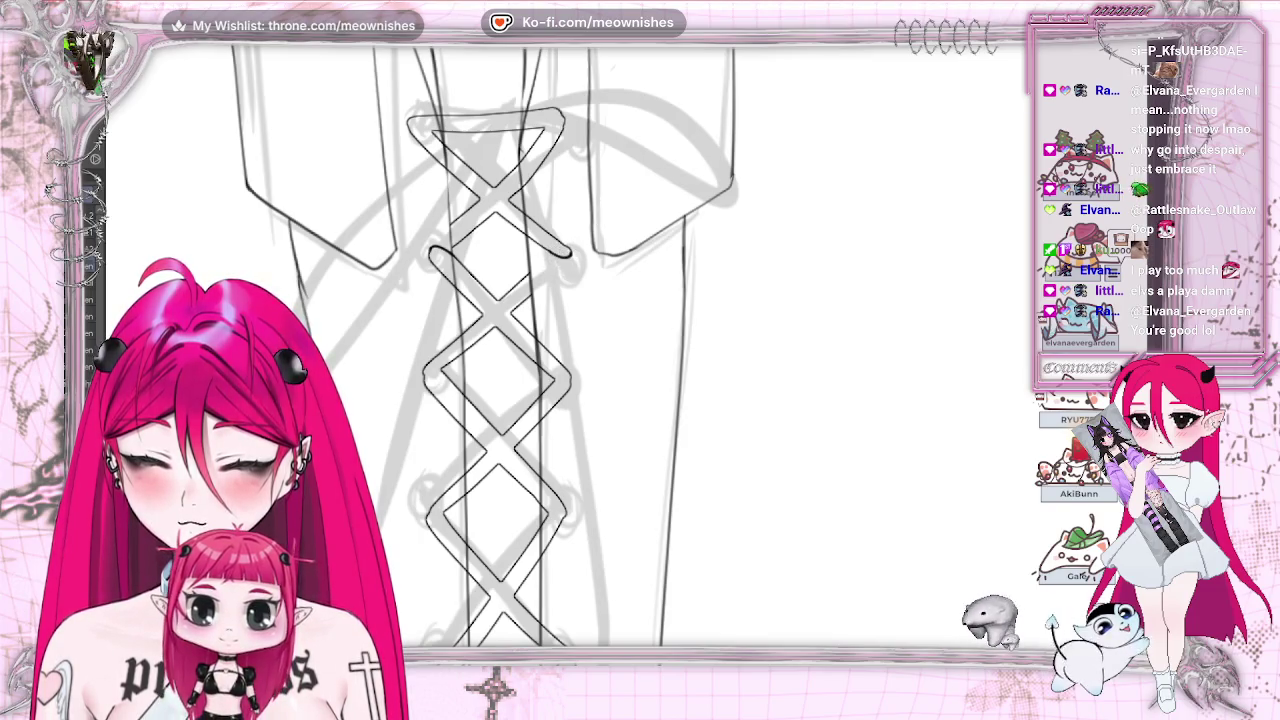
Step: Undo the stray curved stroke beside the boot lacing
scroll(572, 253, down, 5)
scroll(283, 270, up, 2)
scroll(283, 270, up, 3)
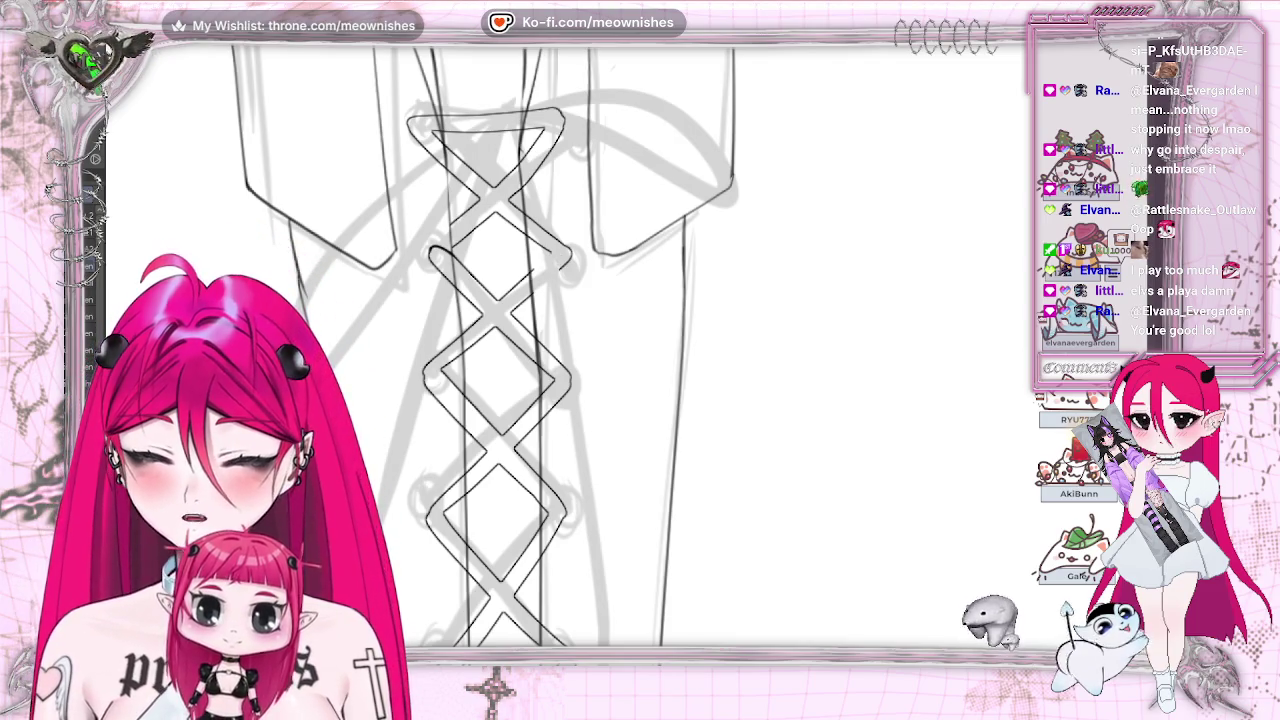
key(ctrl+z)
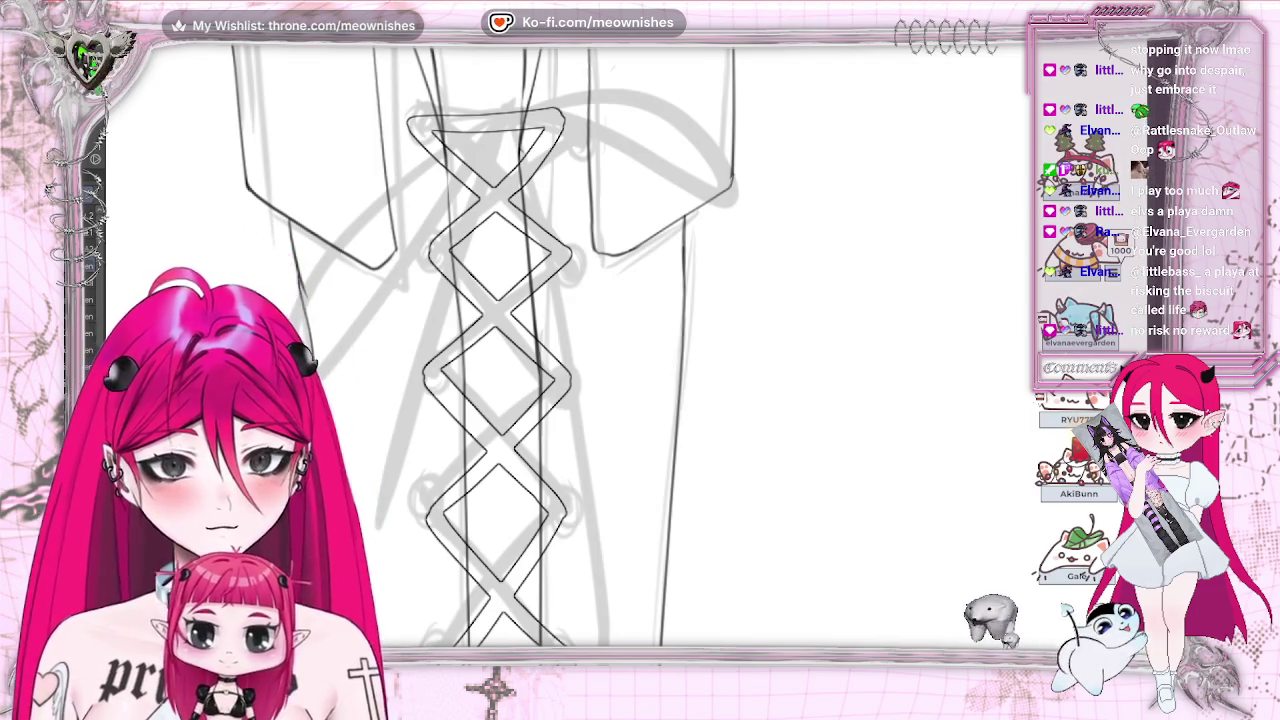
Step: Move down the boot and tilt the canvas view for easier inking of the lower crossings
scroll(384, 324, down, 3)
scroll(384, 324, down, 3)
scroll(384, 324, down, 3)
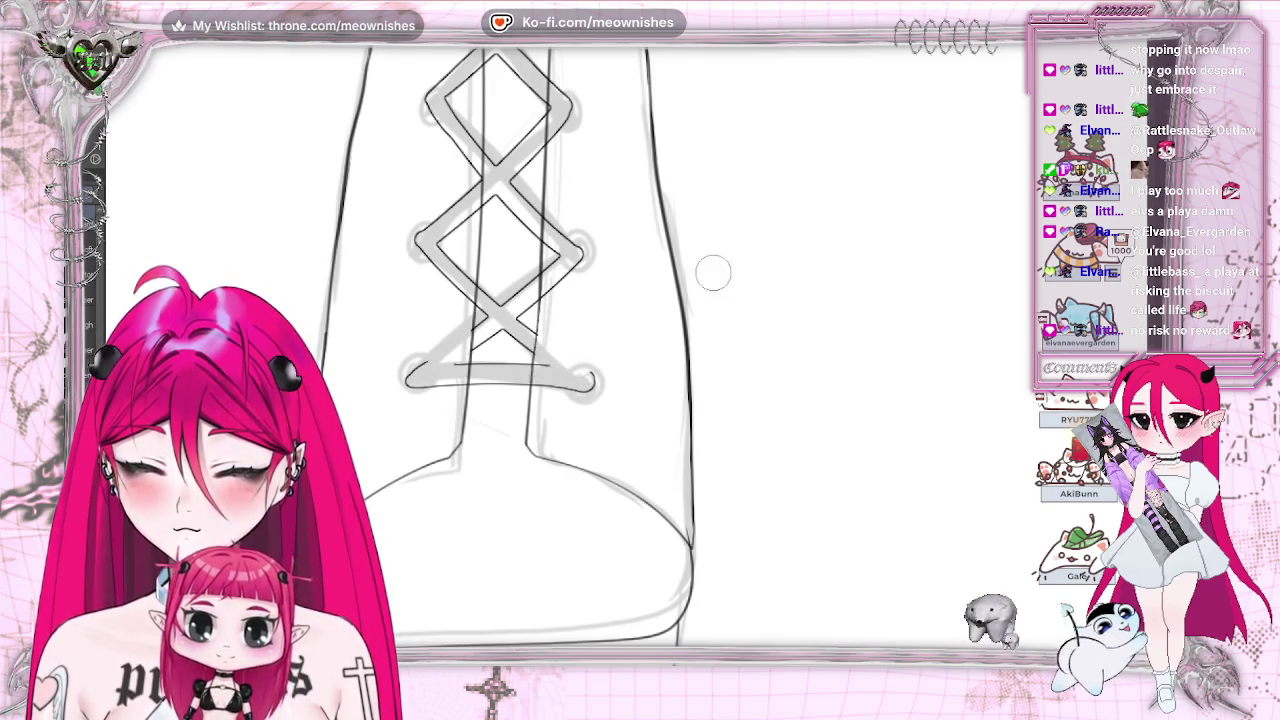
key(-)
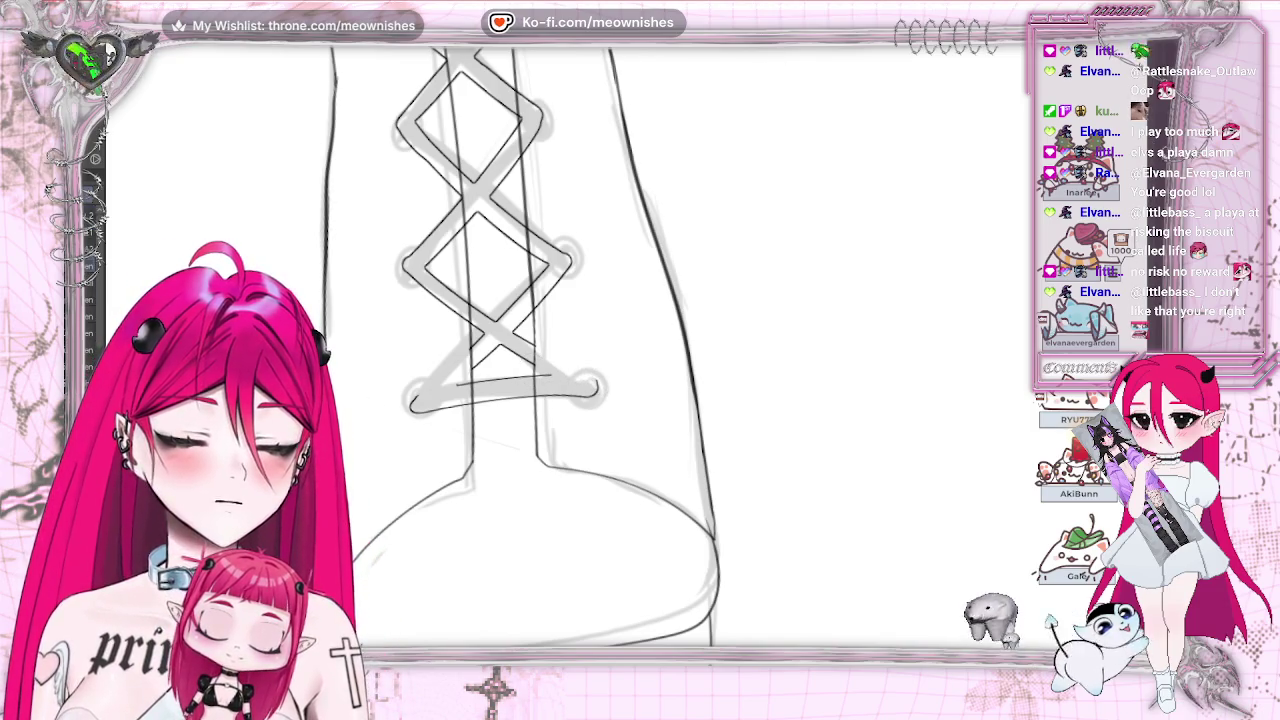
Step: Tilt and zoom in on the lower boot lacing, then reset the canvas rotation to upright
scroll(540, 350, down, 2)
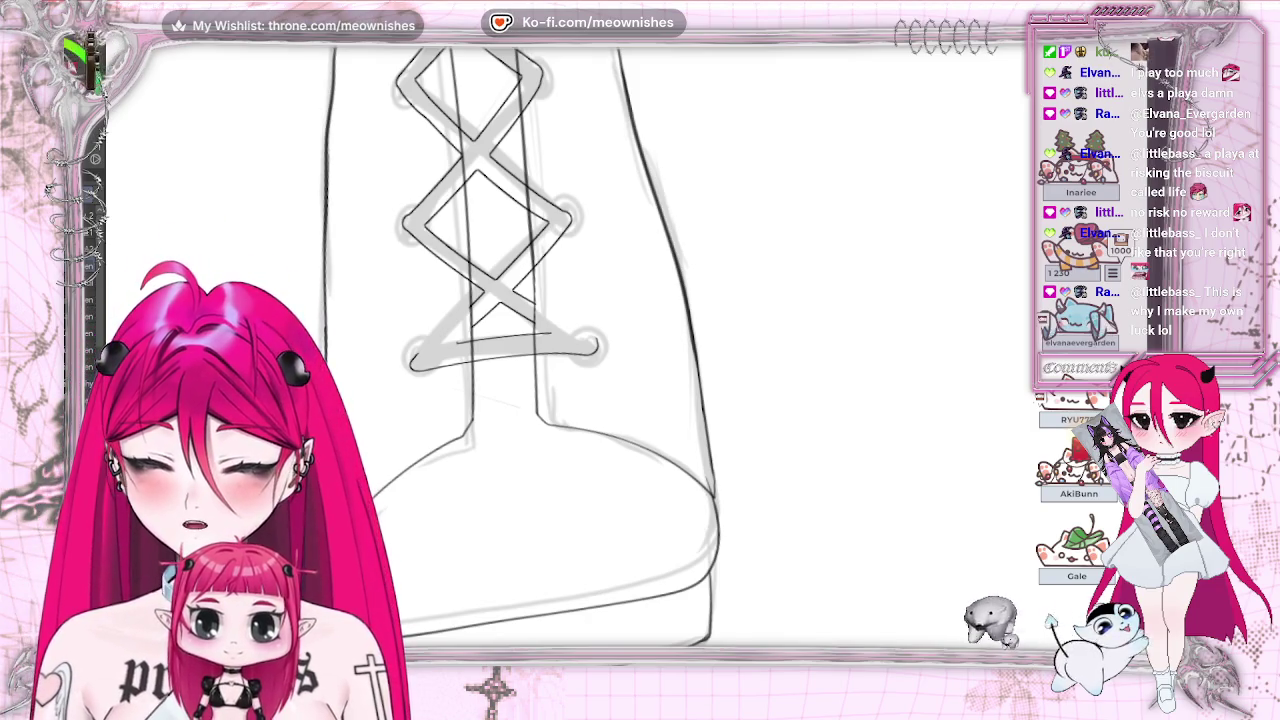
key(minus)
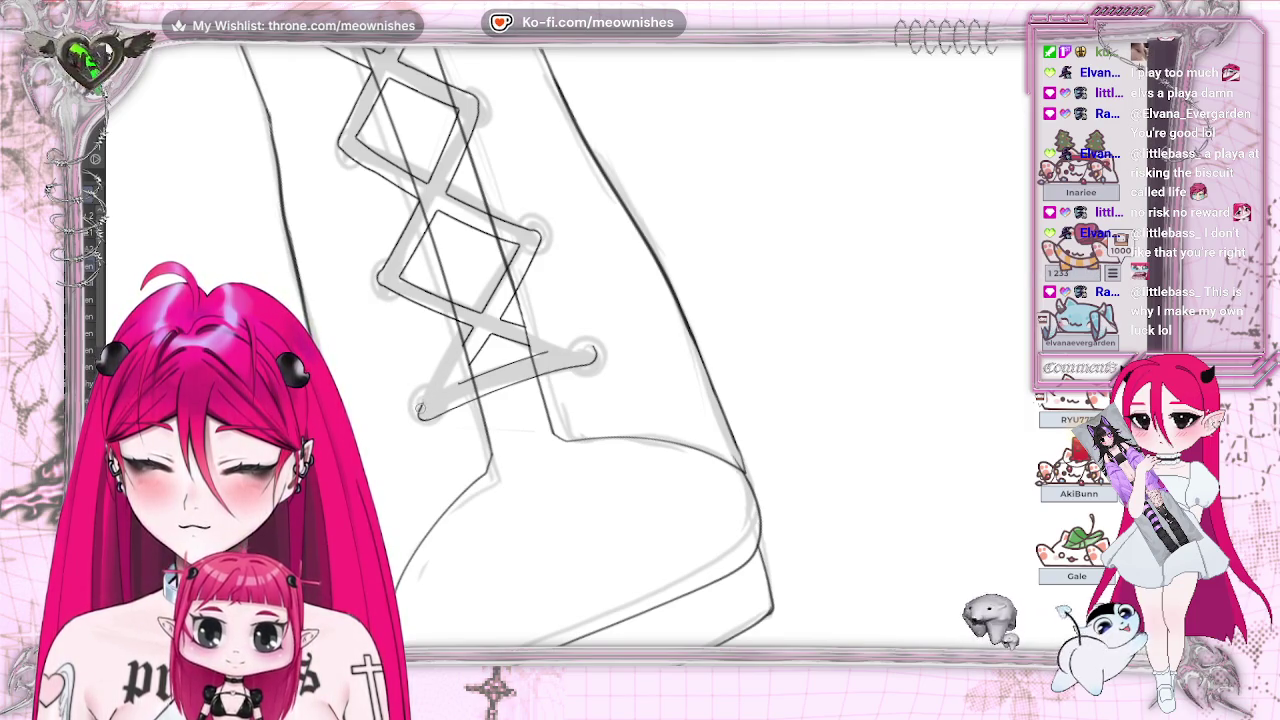
key(ctrl+plus)
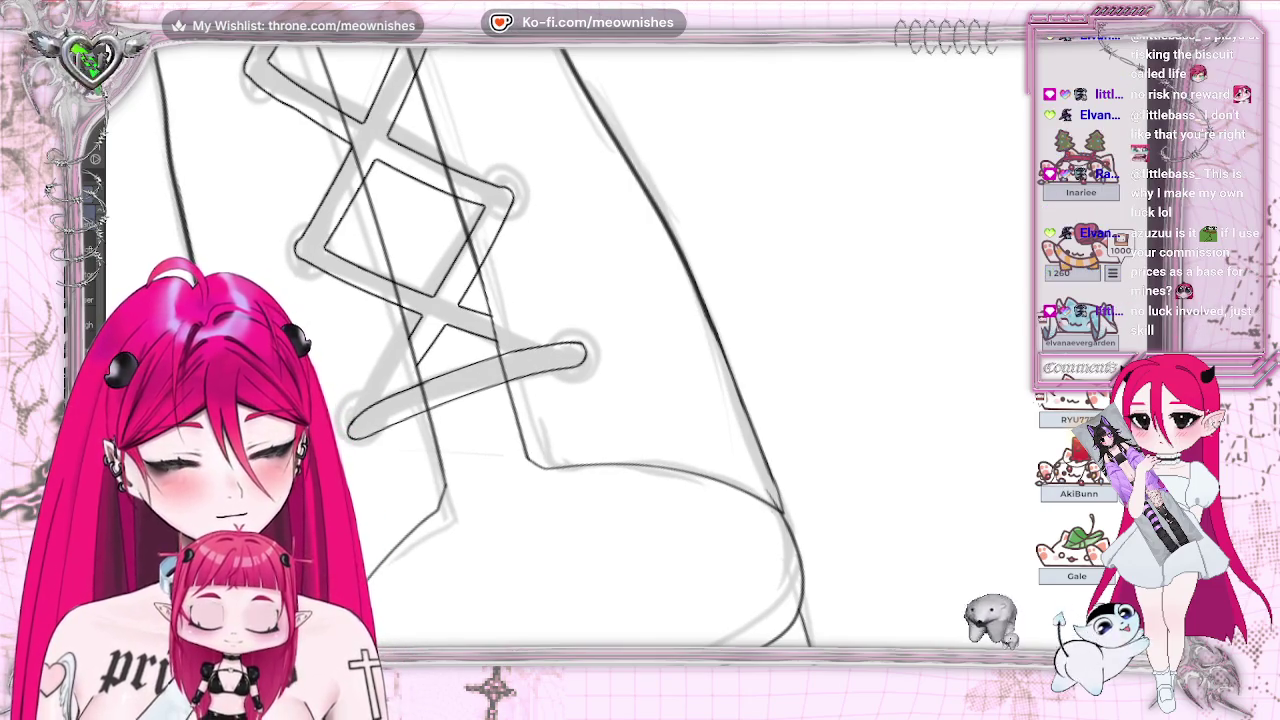
key(ctrl+0)
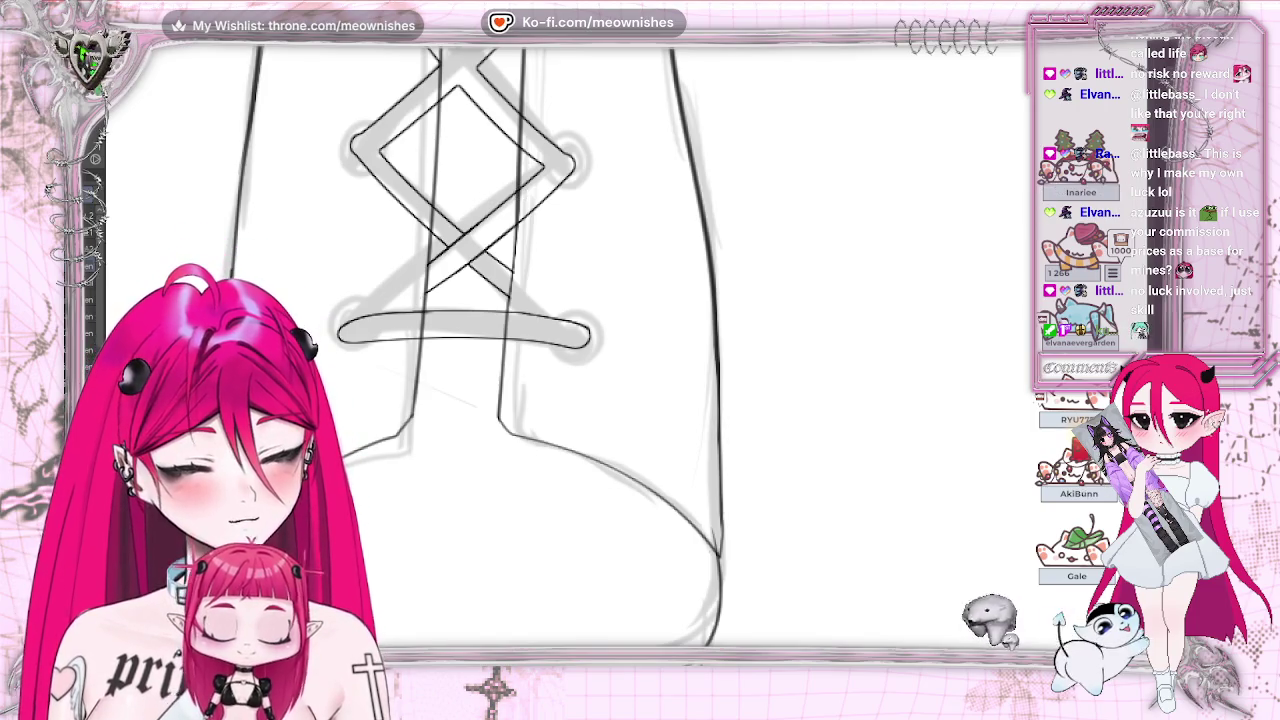
scroll(530, 350, up, 3)
Step: Bring the upper lace diamond and lower crossing on the boot front into view
scroll(530, 350, up, 2)
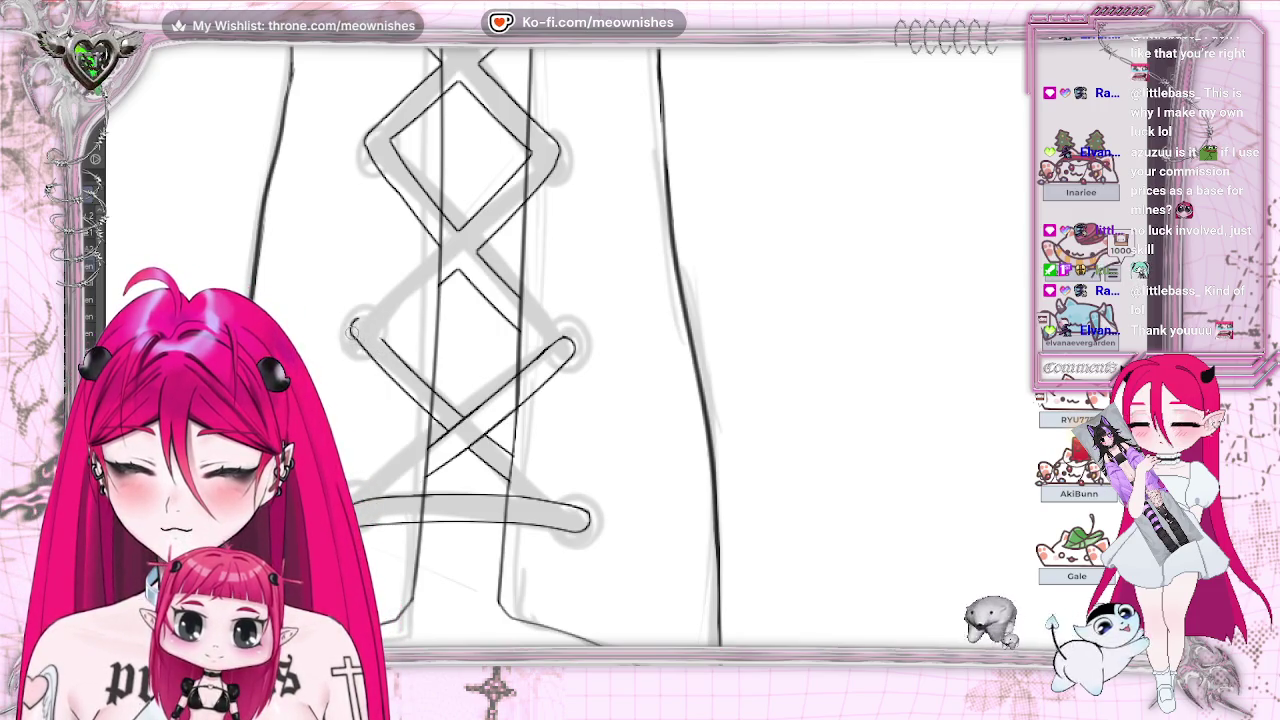
Step: Cap the upper-left end of the lower crossing bar's outline with a short pen stroke
drag(352, 322, 395, 355)
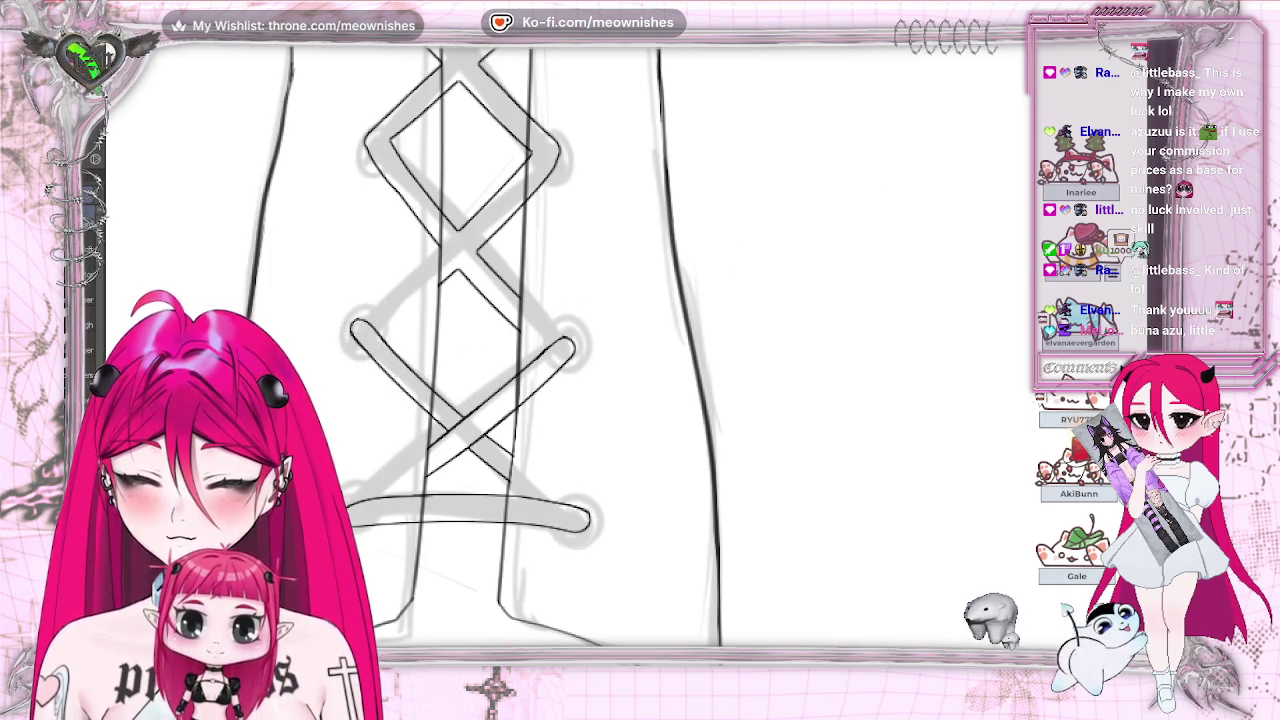
scroll(460, 344, down, 3)
scroll(460, 344, down, 3)
scroll(460, 340, up, 2)
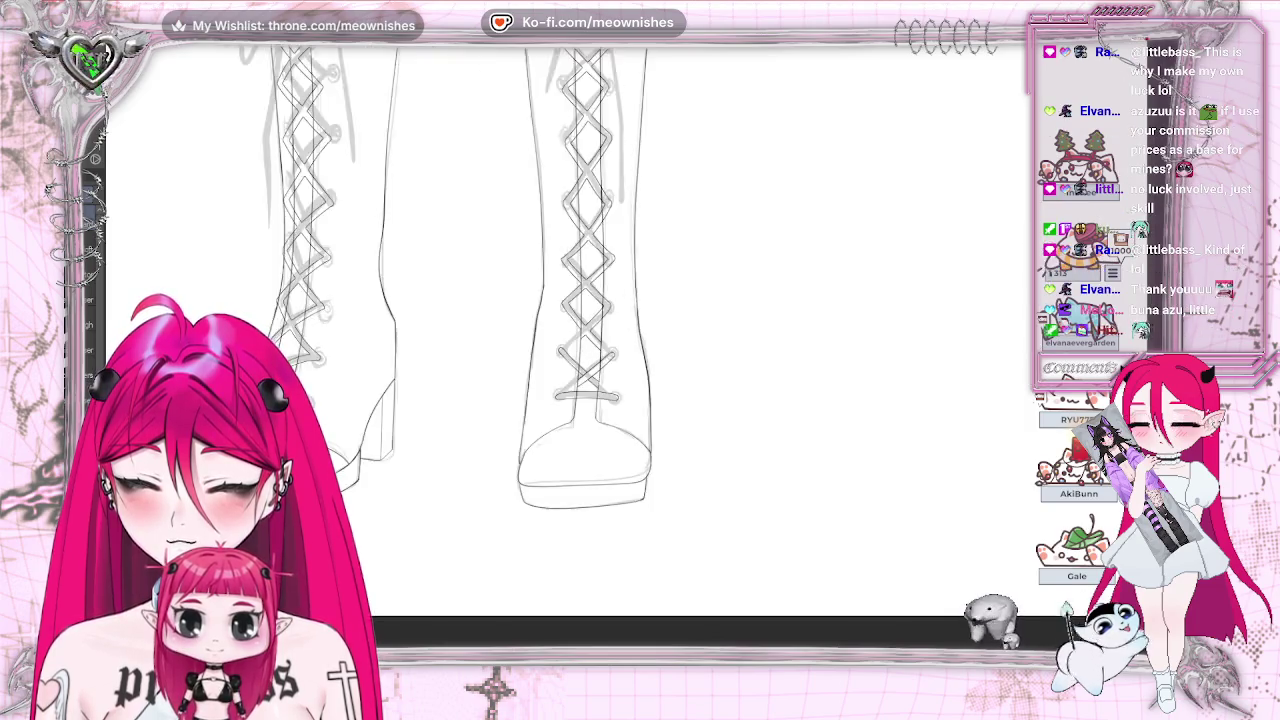
scroll(460, 340, up, 2)
scroll(460, 340, up, 2)
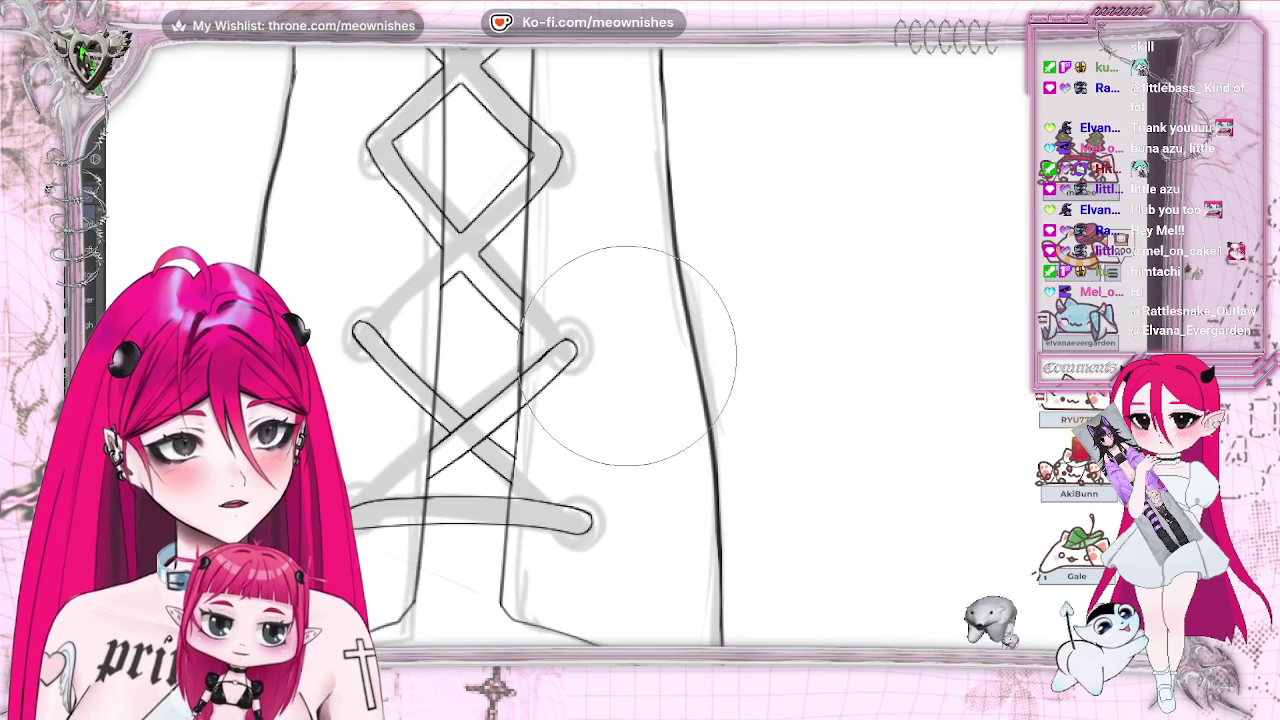
Step: Erase where the upper diamond meets the lower crossing, then undo back to the wider diamond outline
drag(457, 214, 400, 228)
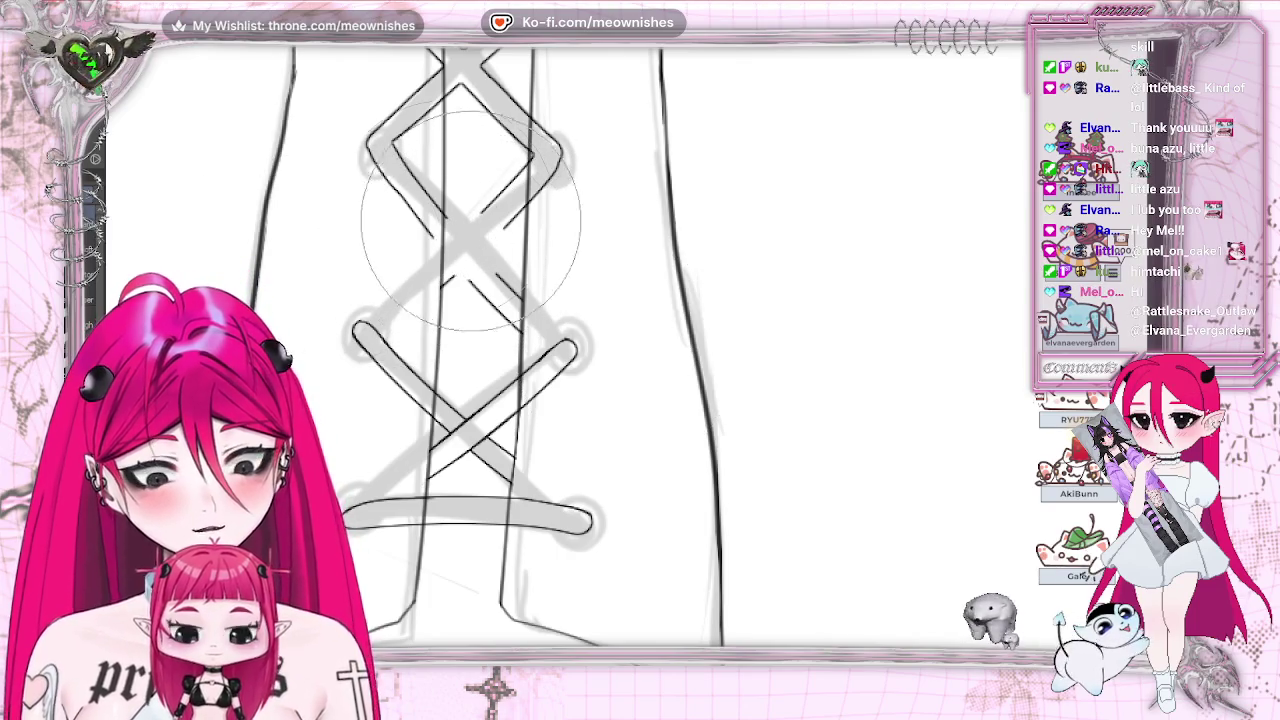
key(ctrl+z)
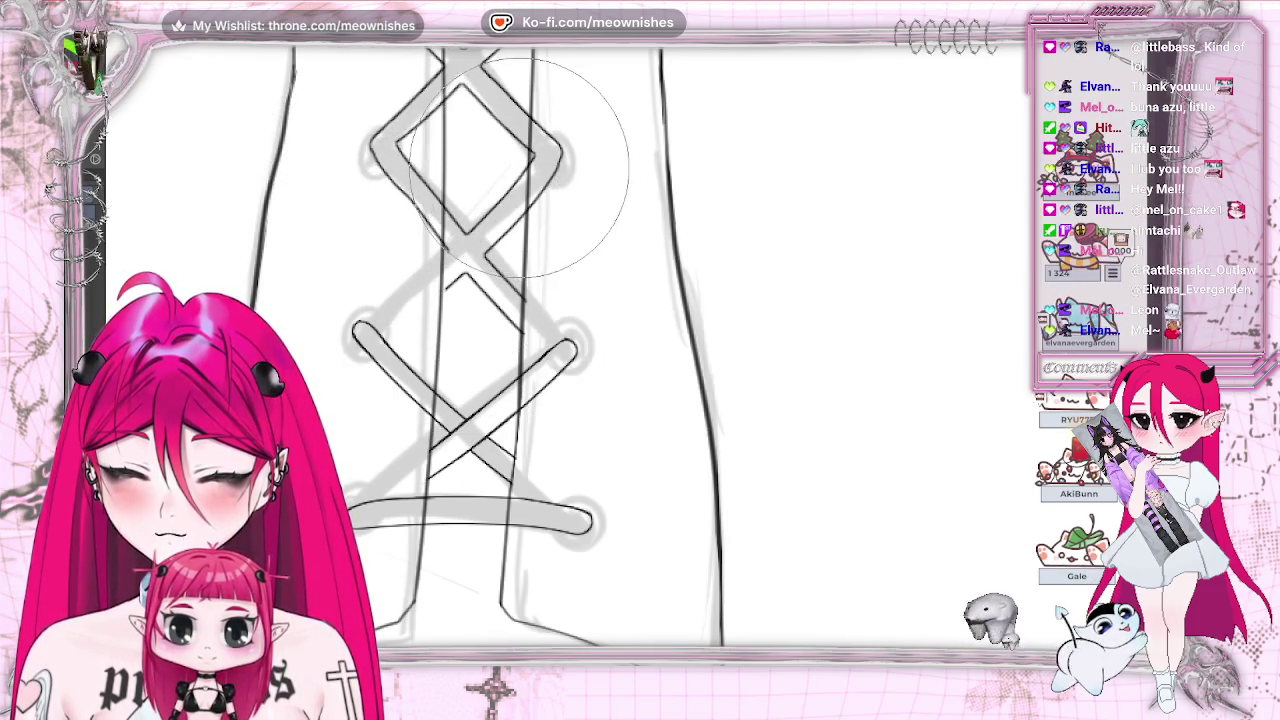
key(ctrl+z)
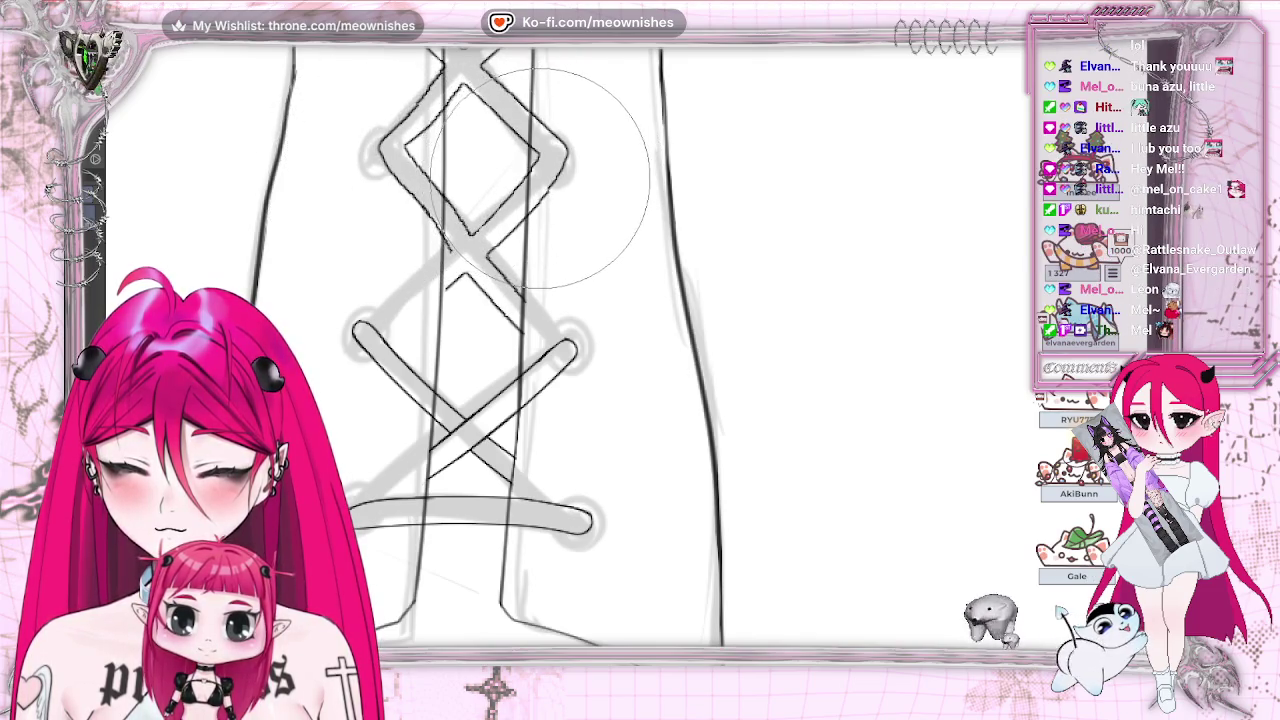
key(ctrl+z)
key(ctrl+z)
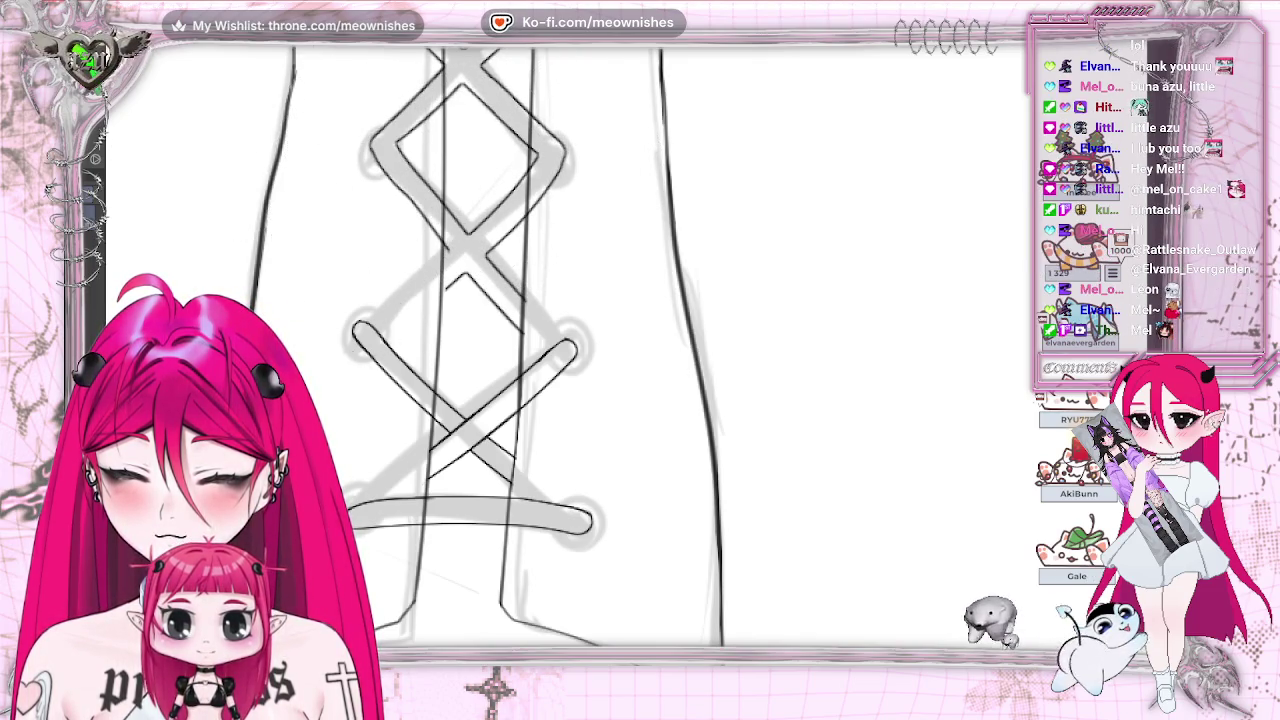
key(ctrl+z)
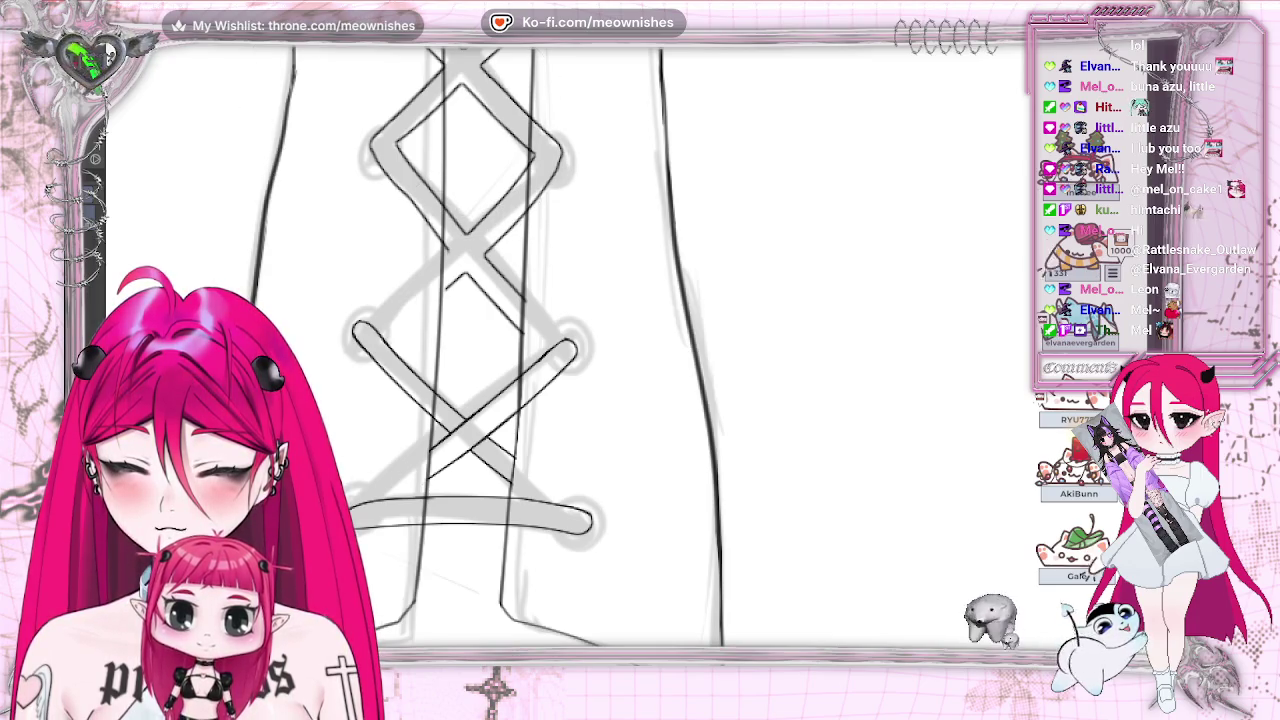
key(ctrl+z)
key(ctrl+z)
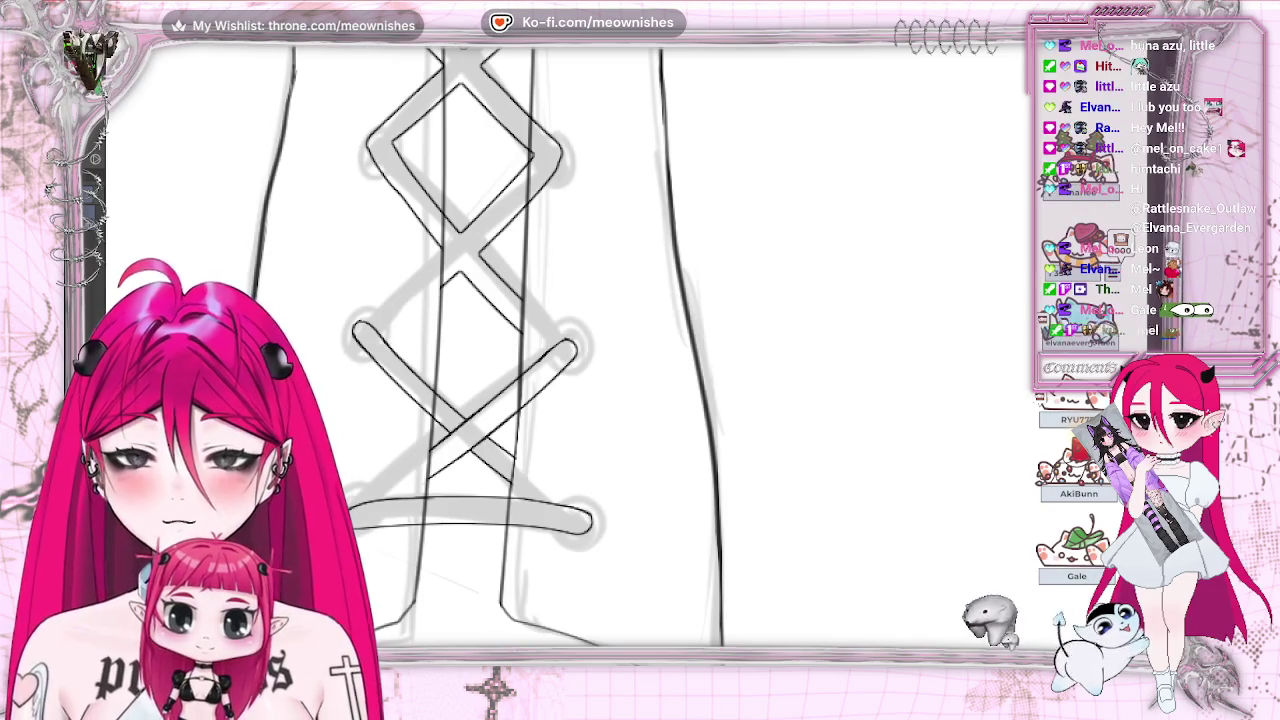
Step: Compare lacing versions, view the whole boot front, and begin selecting the middle diamonds
key(space)
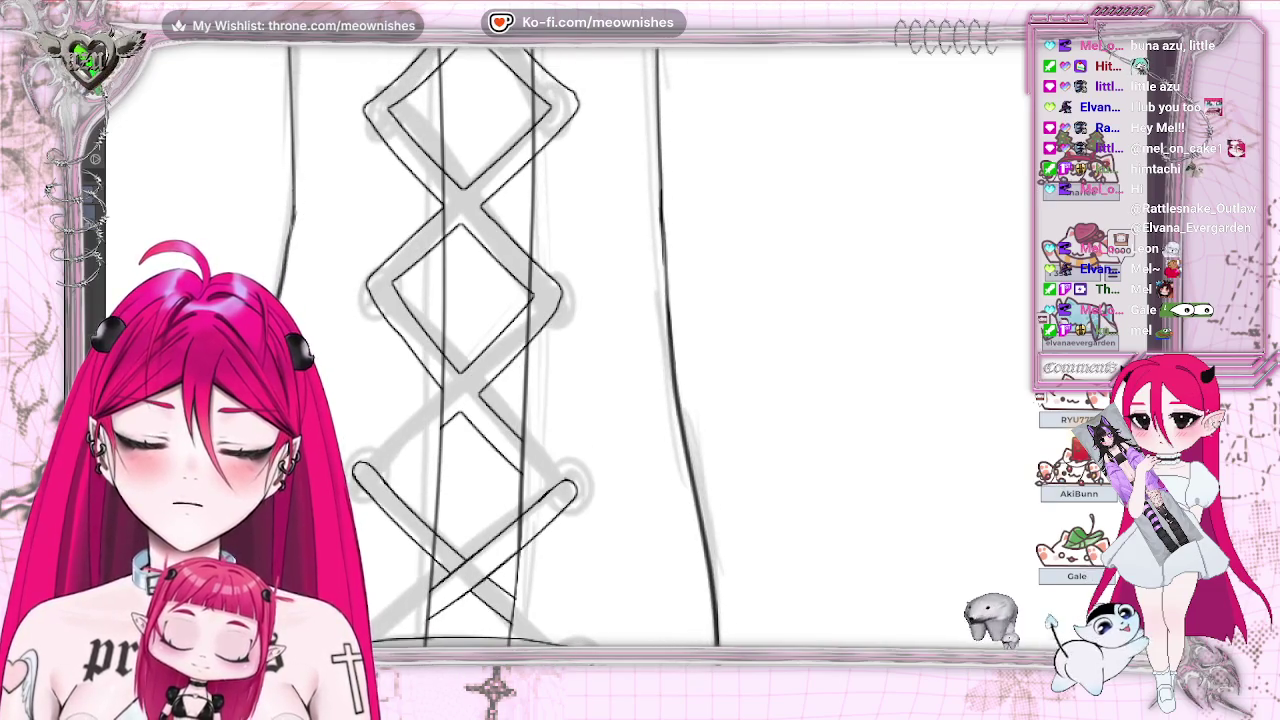
key(space)
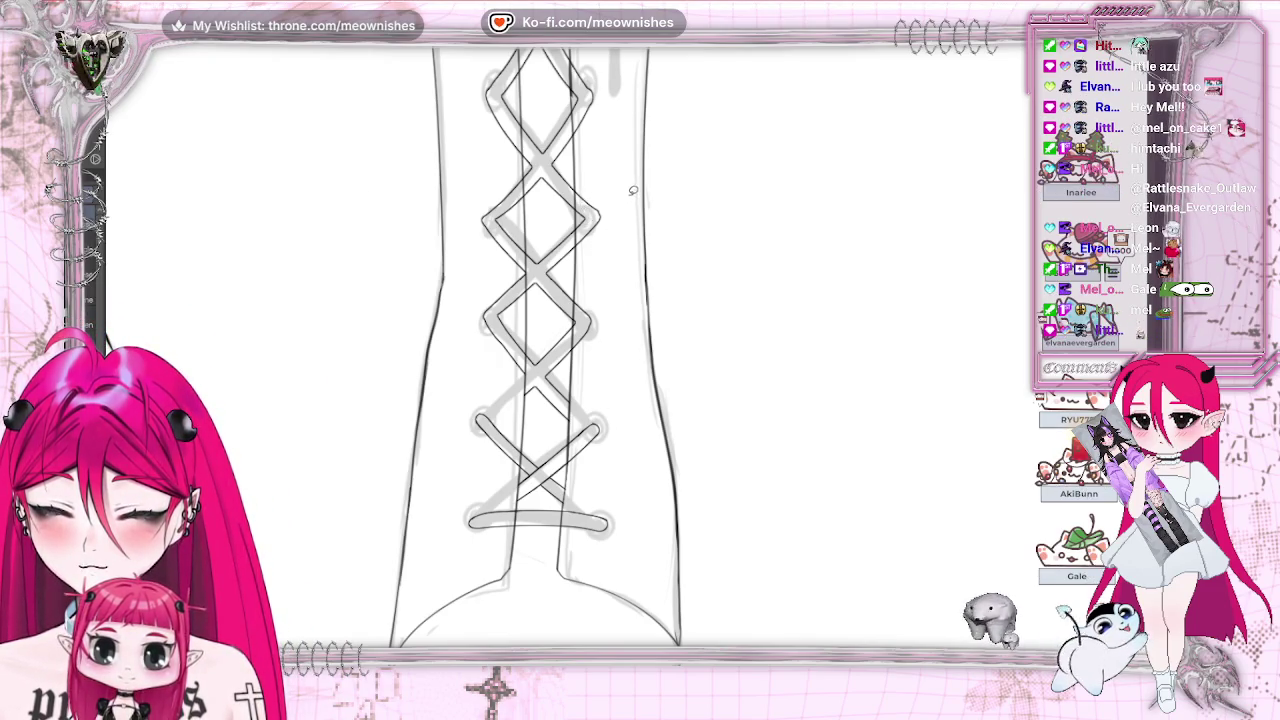
drag(500, 182, 471, 316)
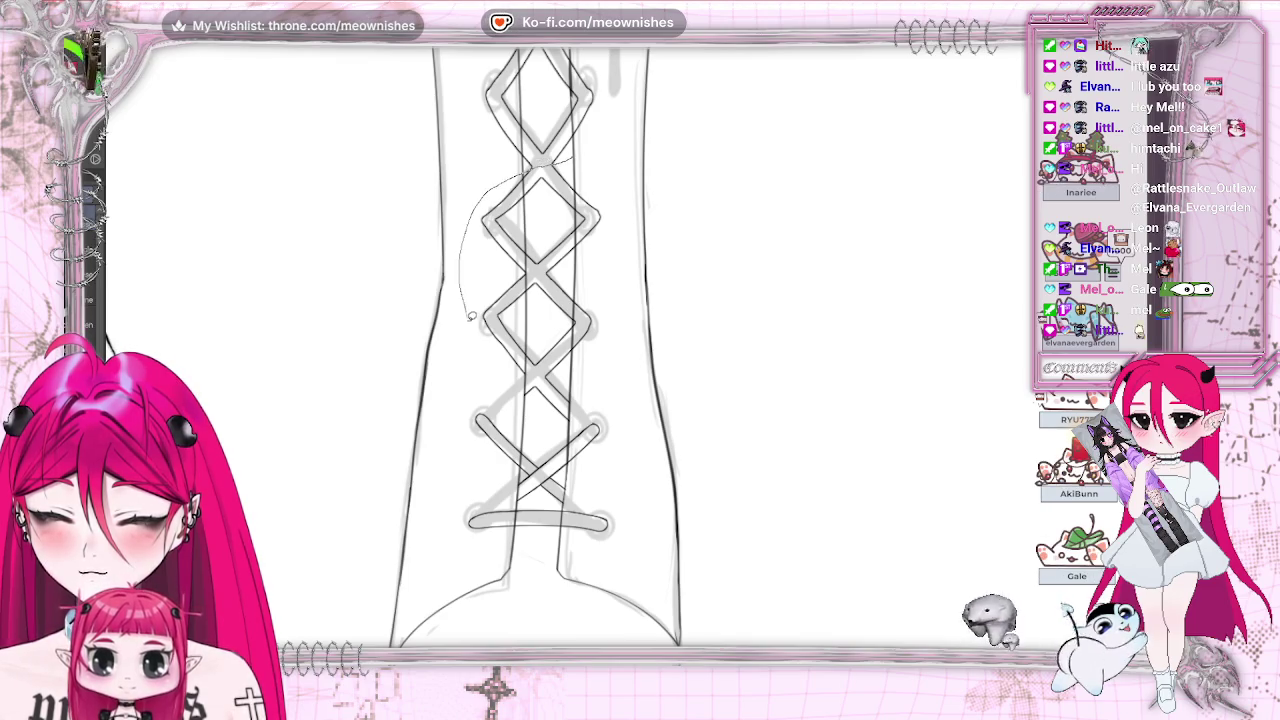
Step: Lasso the middle lace diamonds, transform them slightly right into line, confirm and deselect
drag(516, 368, 532, 407)
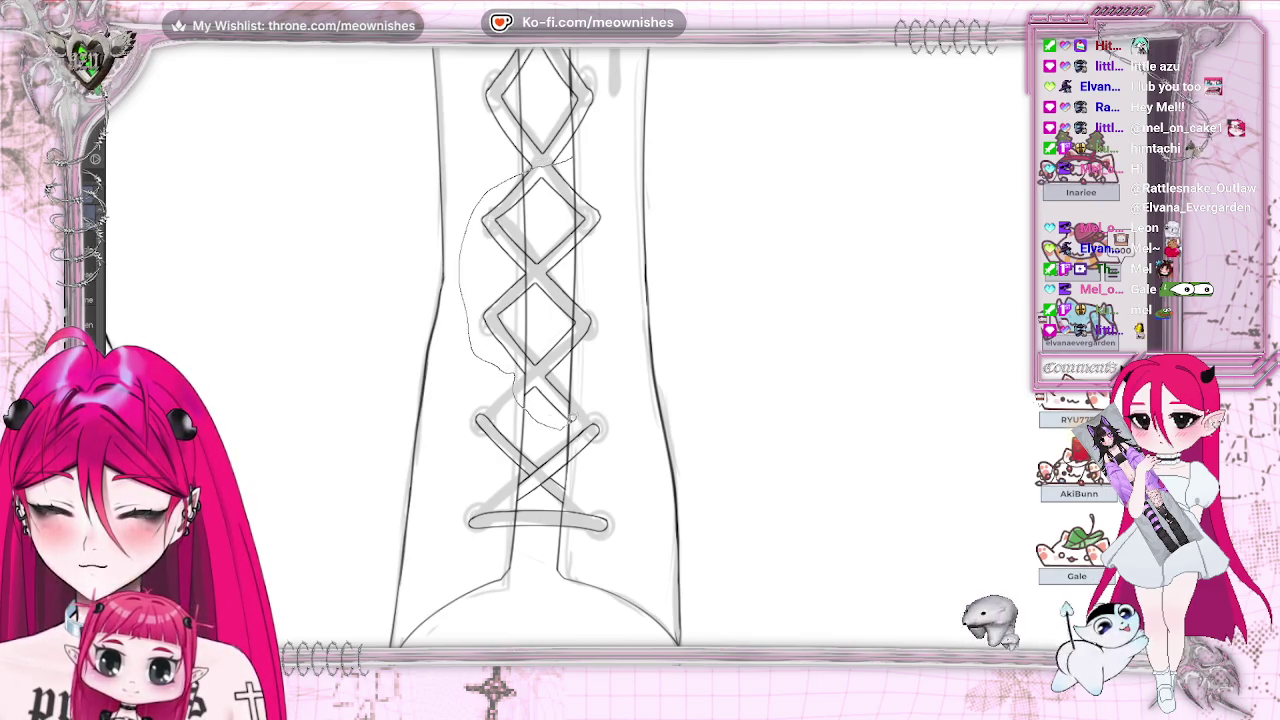
drag(632, 242, 601, 168)
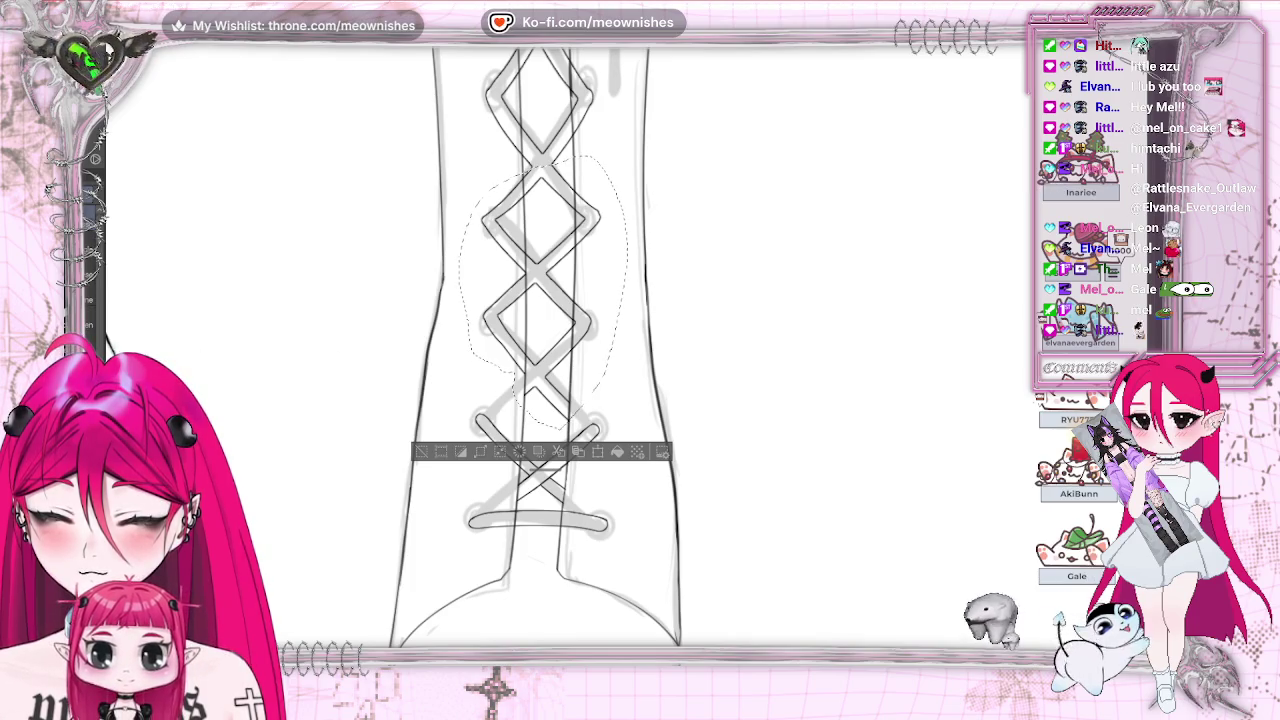
drag(593, 341, 599, 345)
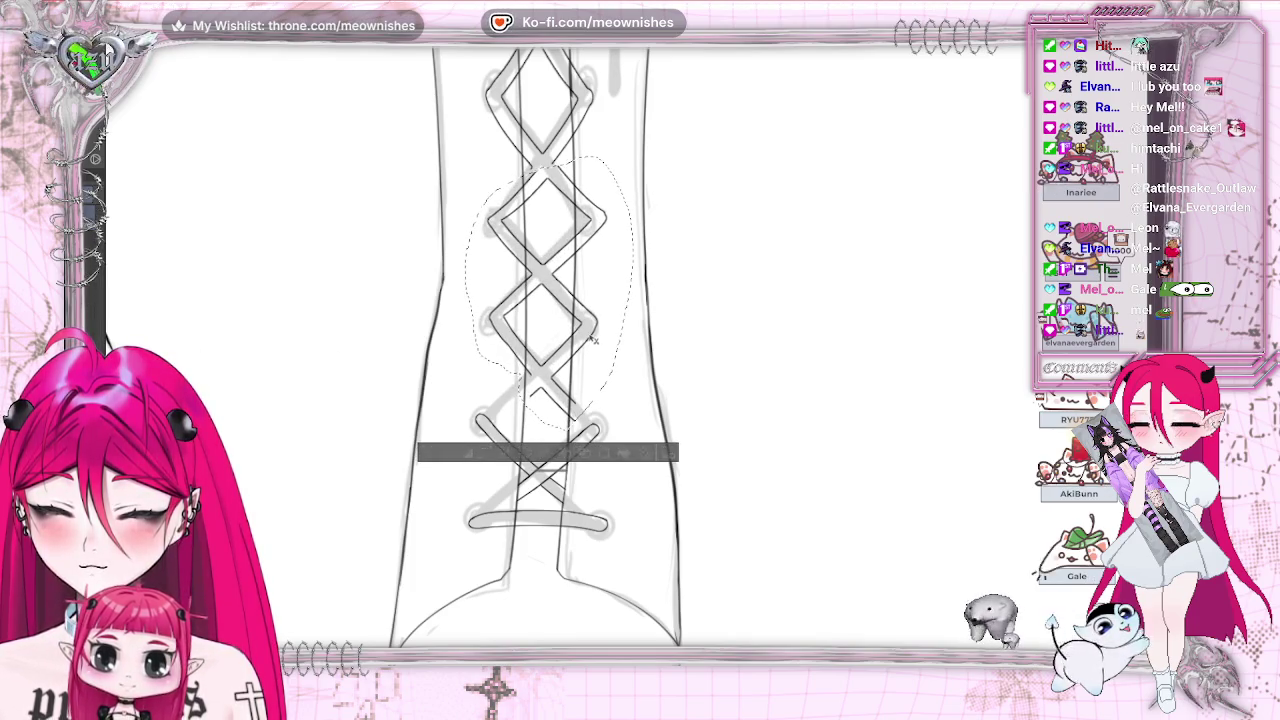
click(604, 454)
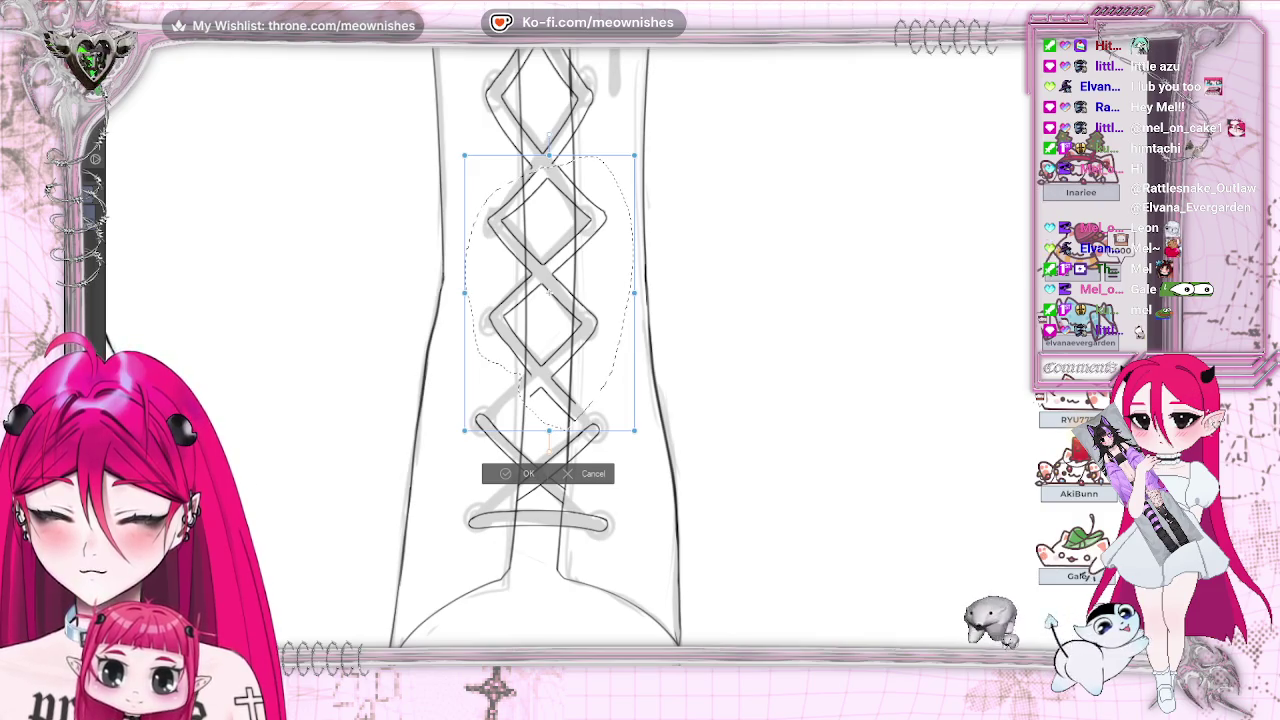
drag(609, 319, 617, 321)
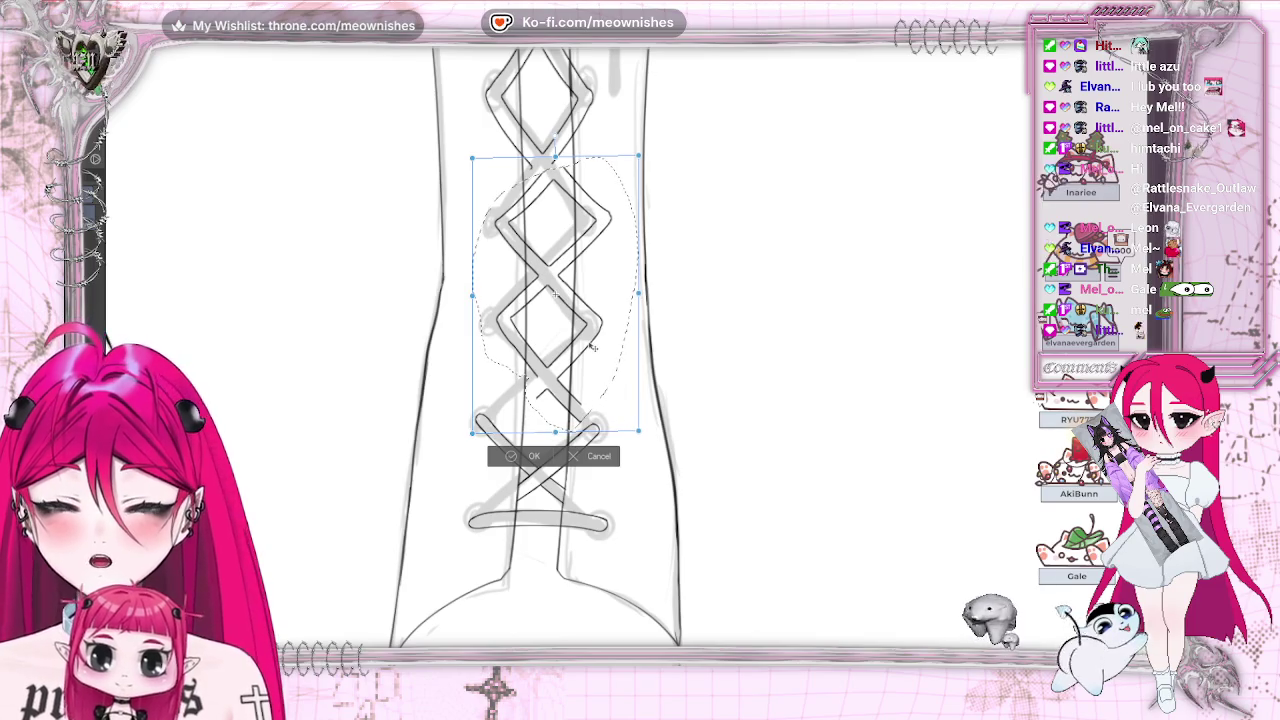
drag(591, 346, 586, 345)
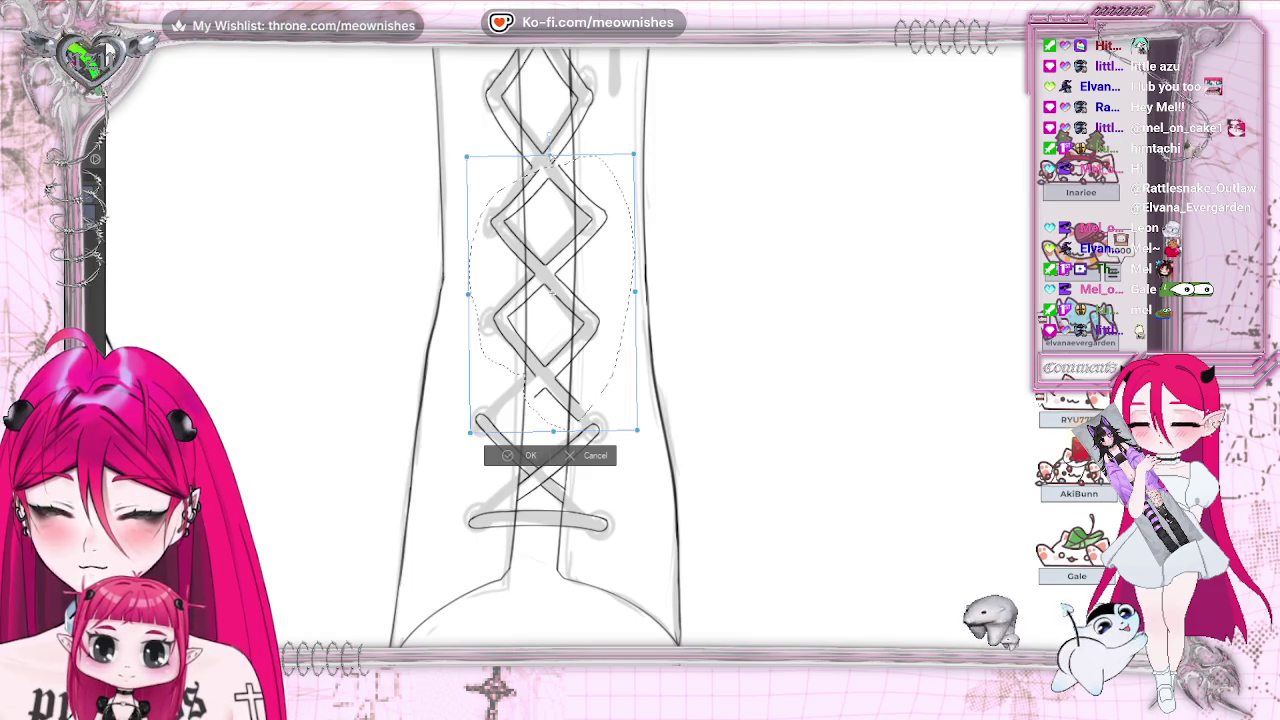
drag(550, 290, 548, 290)
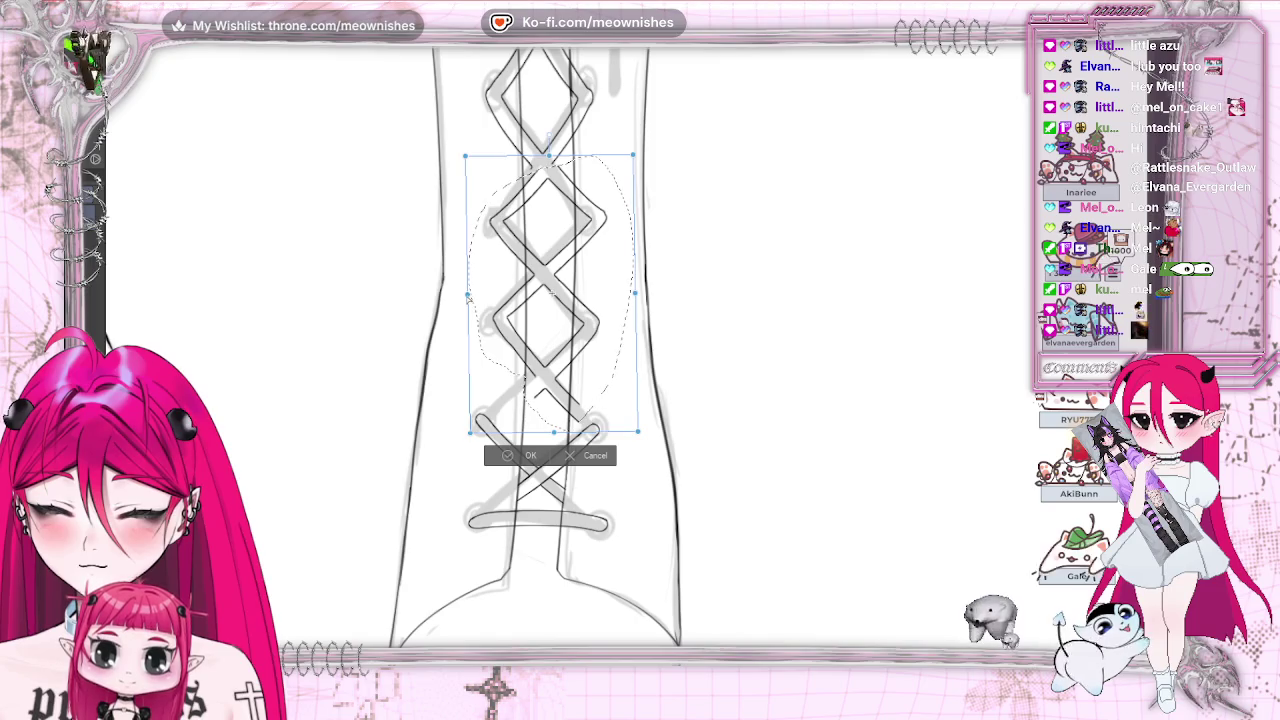
drag(468, 298, 470, 300)
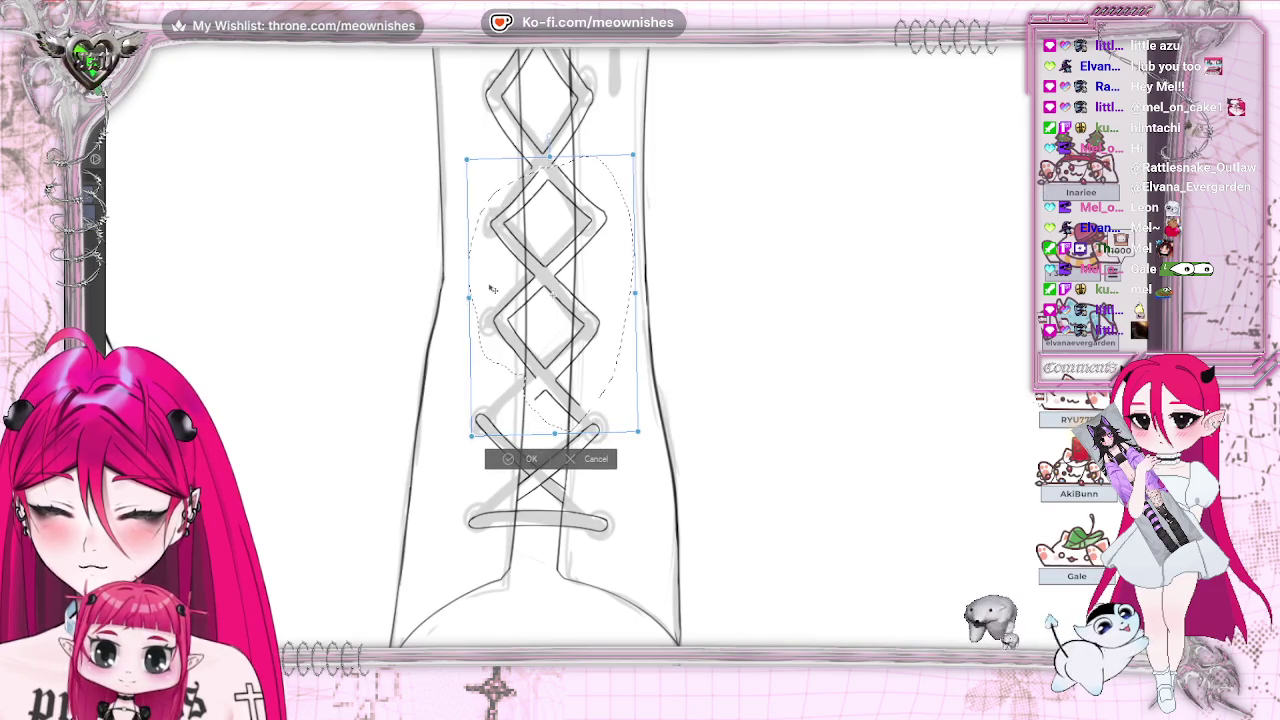
click(510, 458)
click(427, 456)
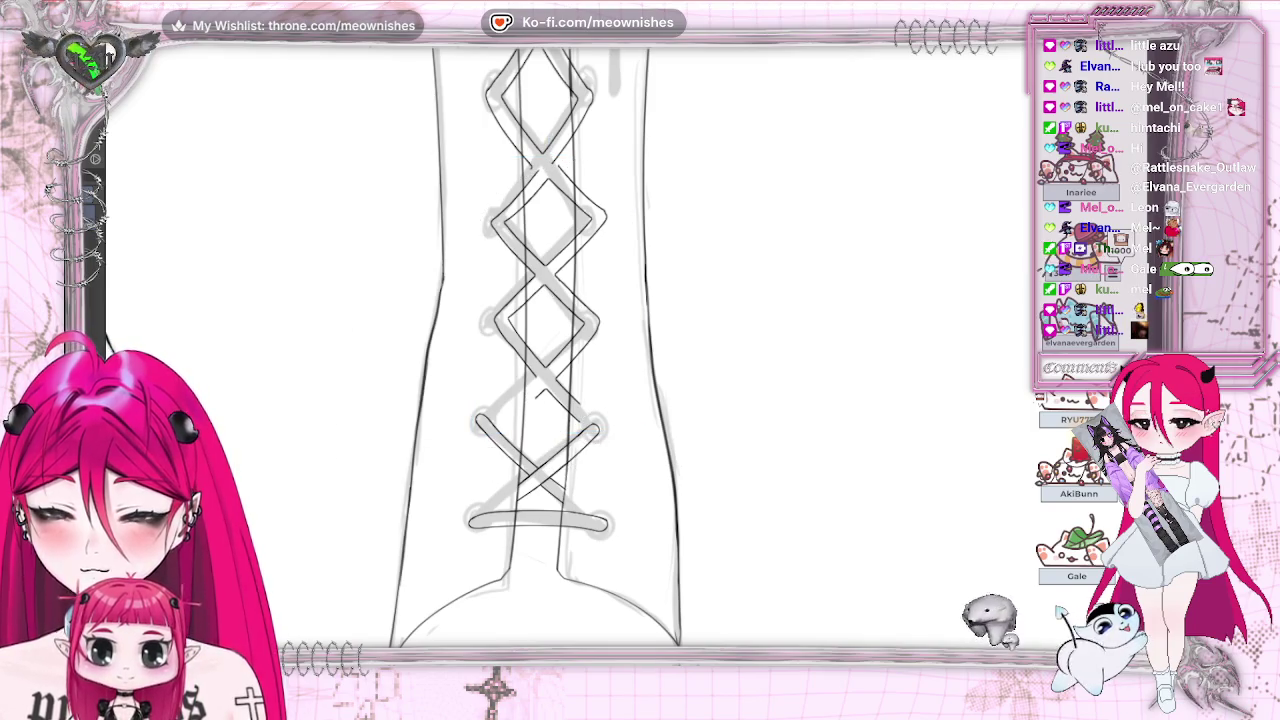
scroll(575, 265, up, 2)
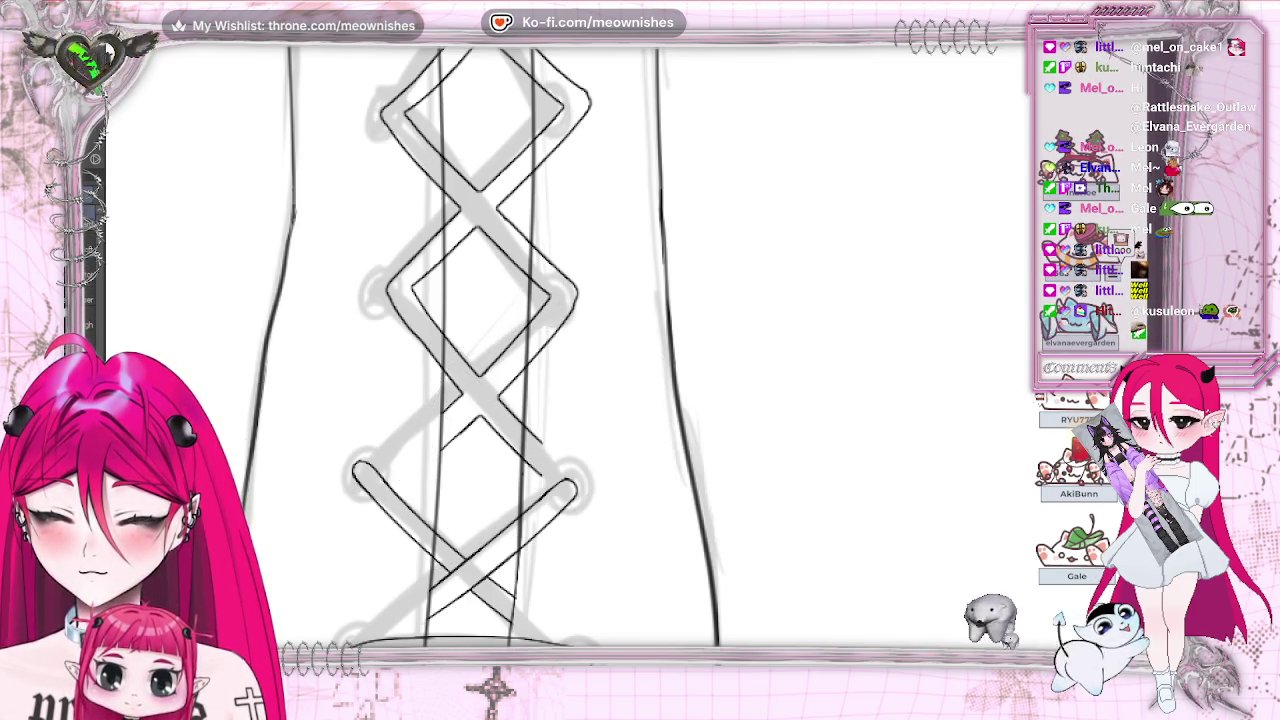
key(bracketleft)
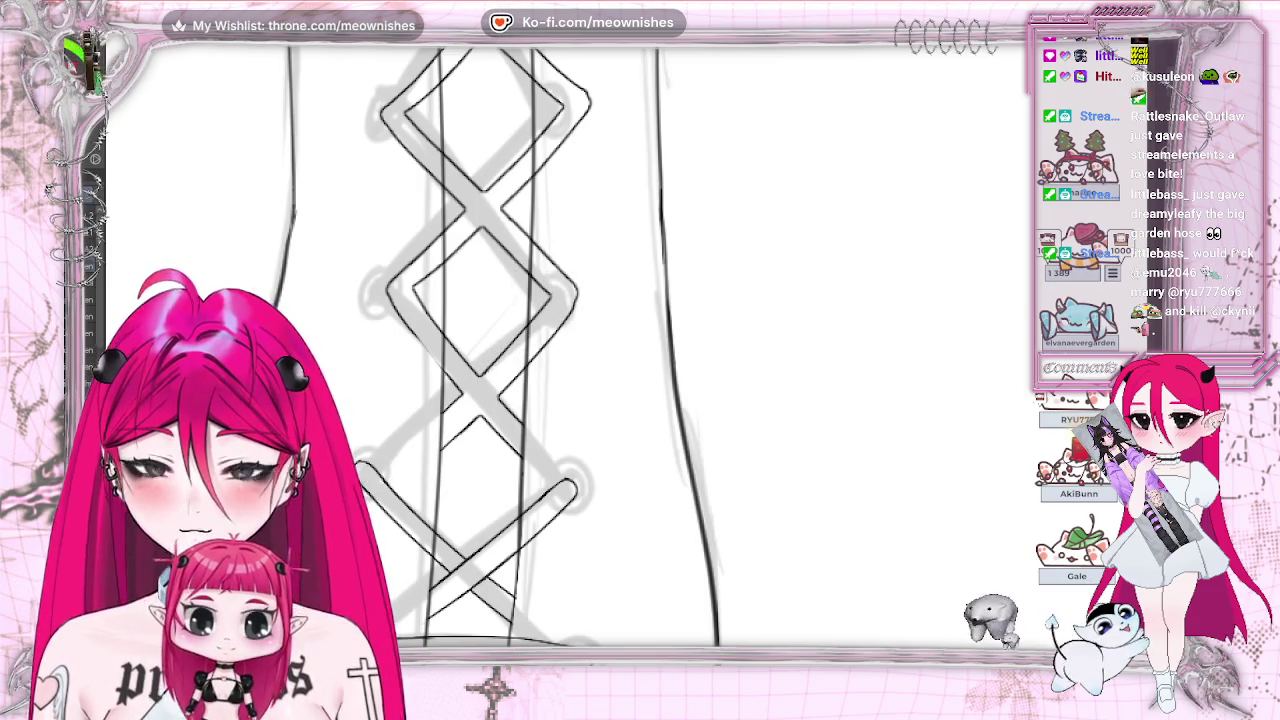
drag(533, 348, 580, 330)
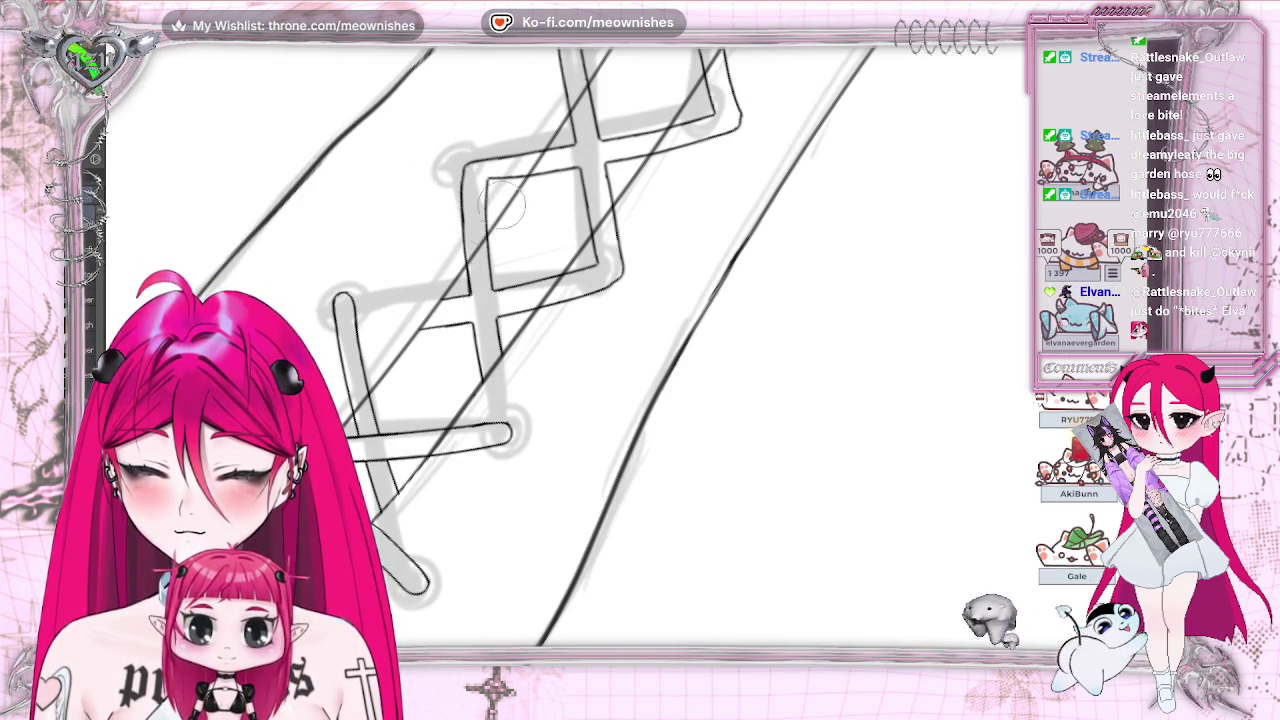
key(5)
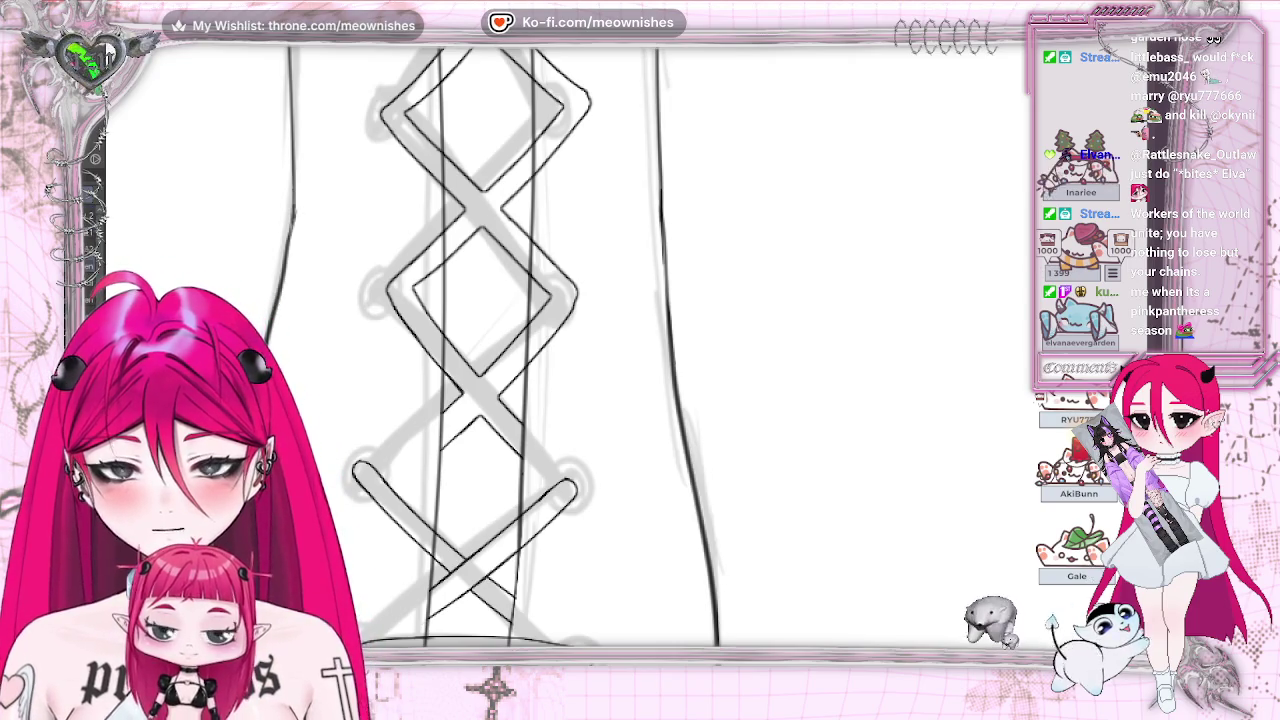
scroll(520, 347, down, 2)
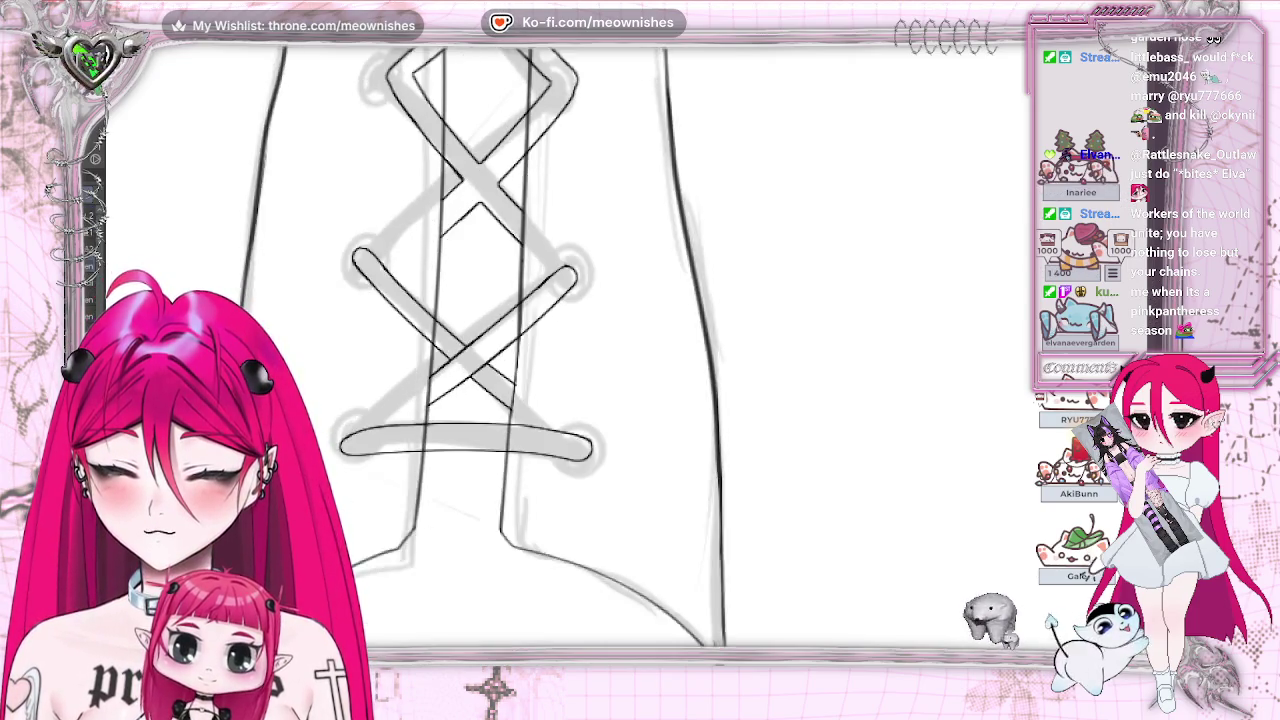
scroll(520, 347, up, 1)
scroll(520, 347, up, 1)
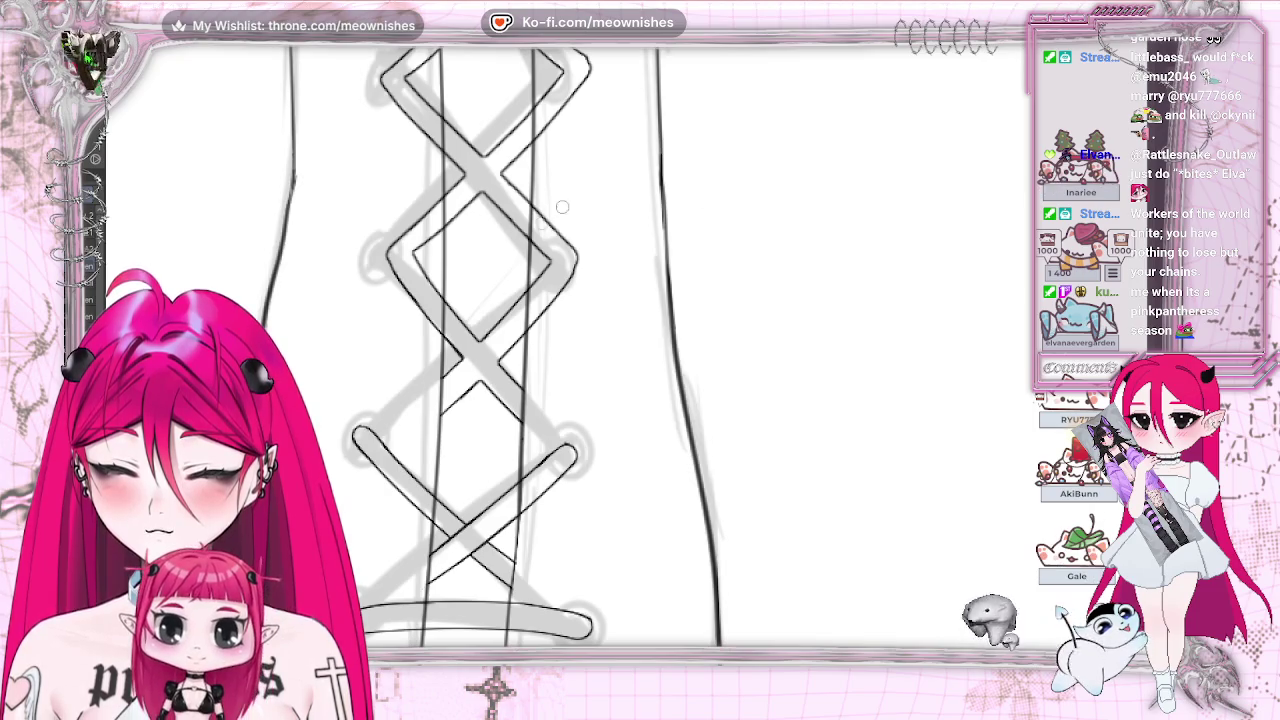
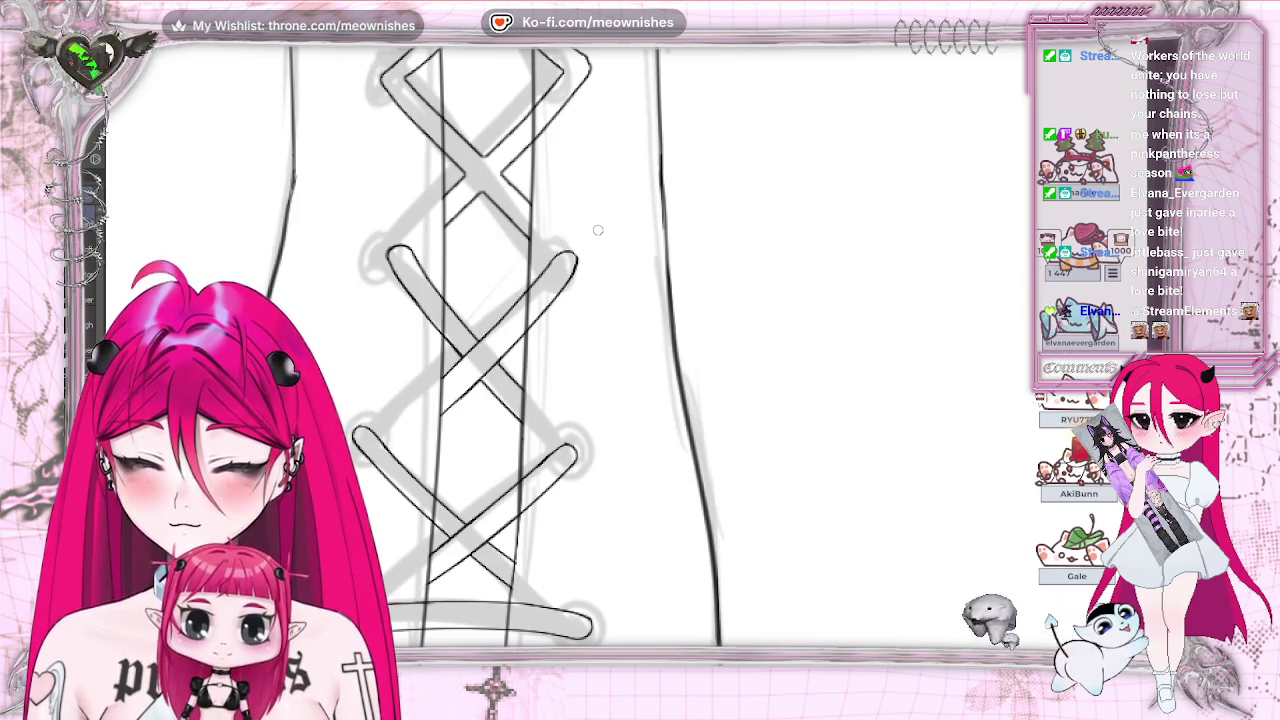
Step: Review the lacing, undoing and then restoring the last lace stroke
scroll(637, 337, down, 3)
scroll(637, 337, down, 3)
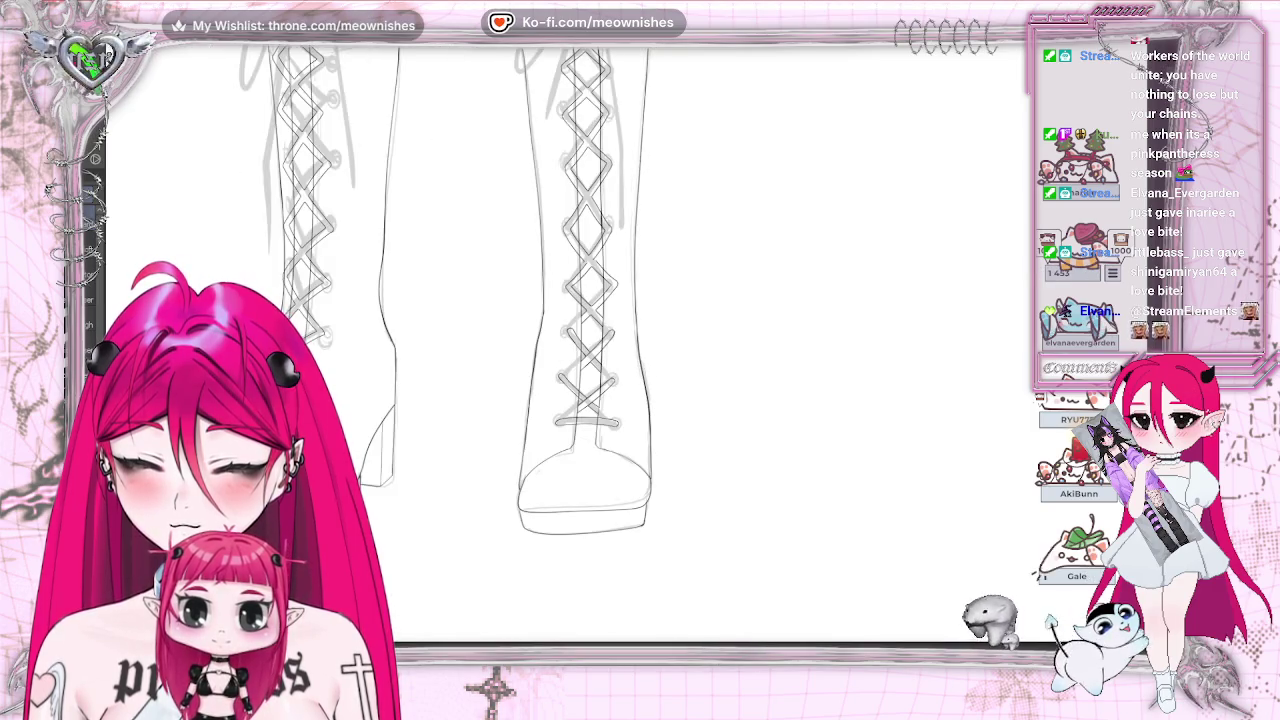
scroll(580, 340, down, 2)
scroll(580, 340, up, 5)
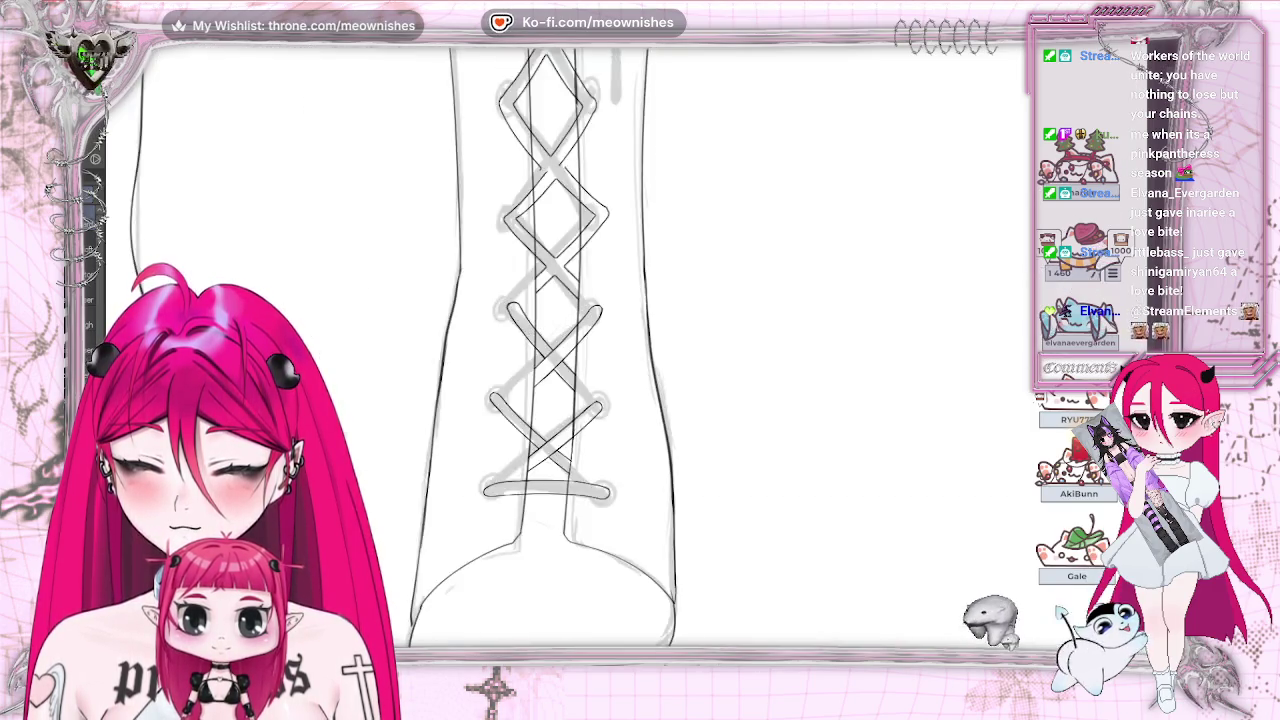
scroll(580, 340, up, 3)
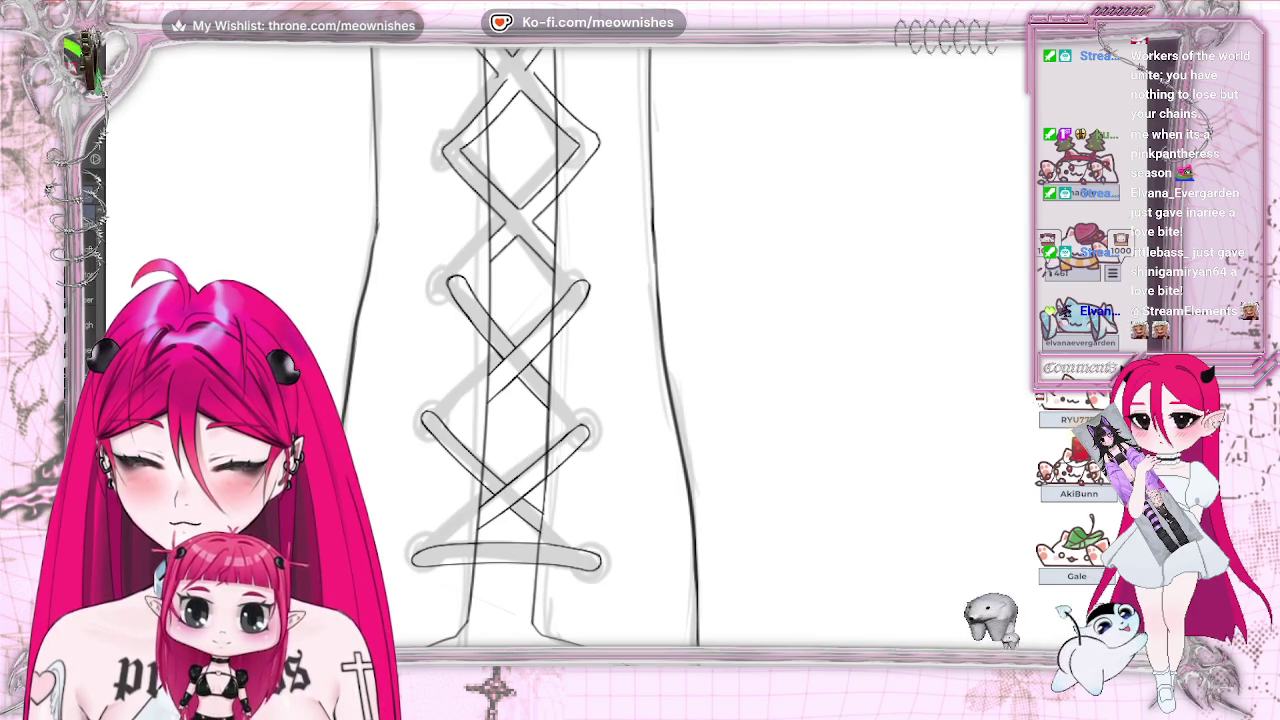
scroll(550, 340, up, 3)
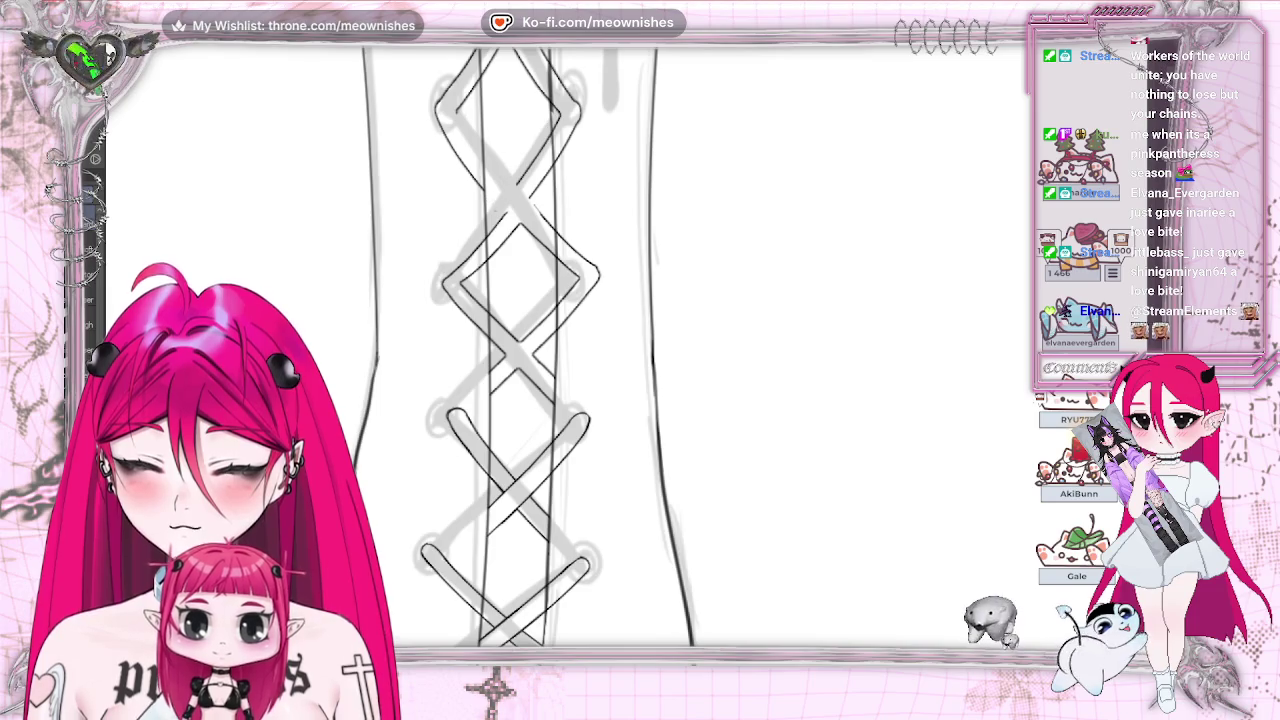
scroll(640, 350, left, 5)
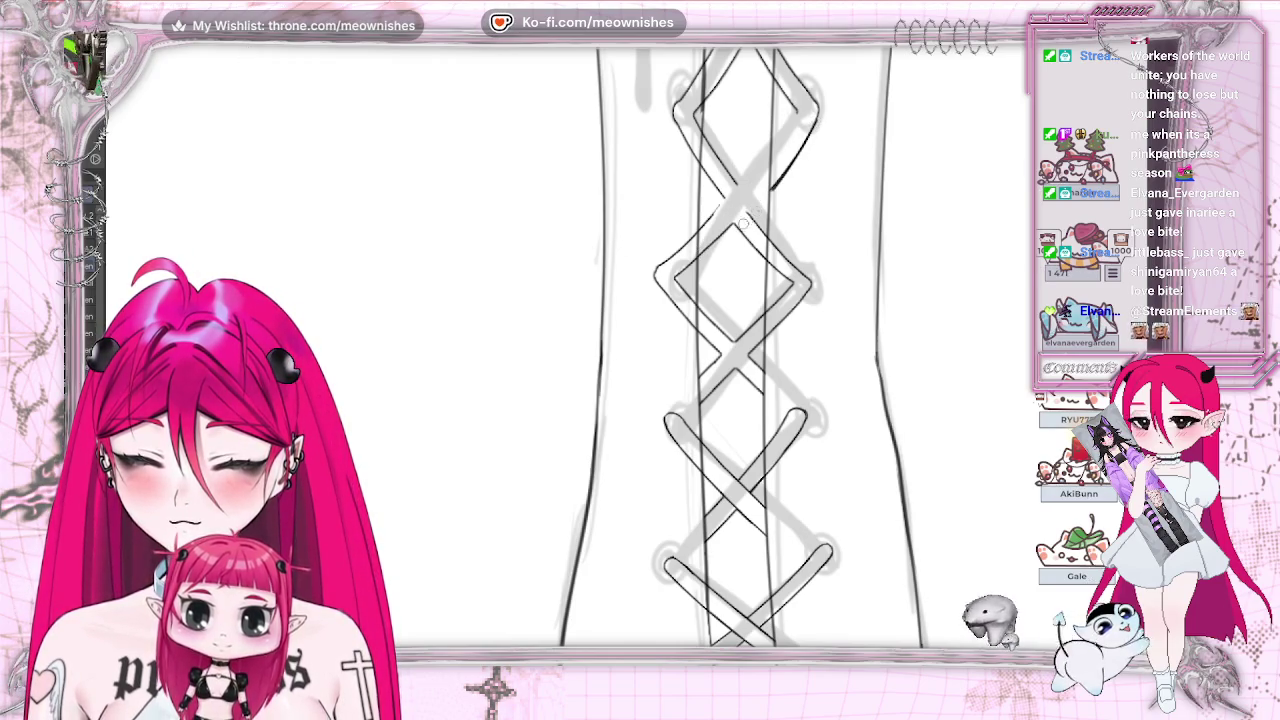
key(ctrl+z)
key(ctrl+y)
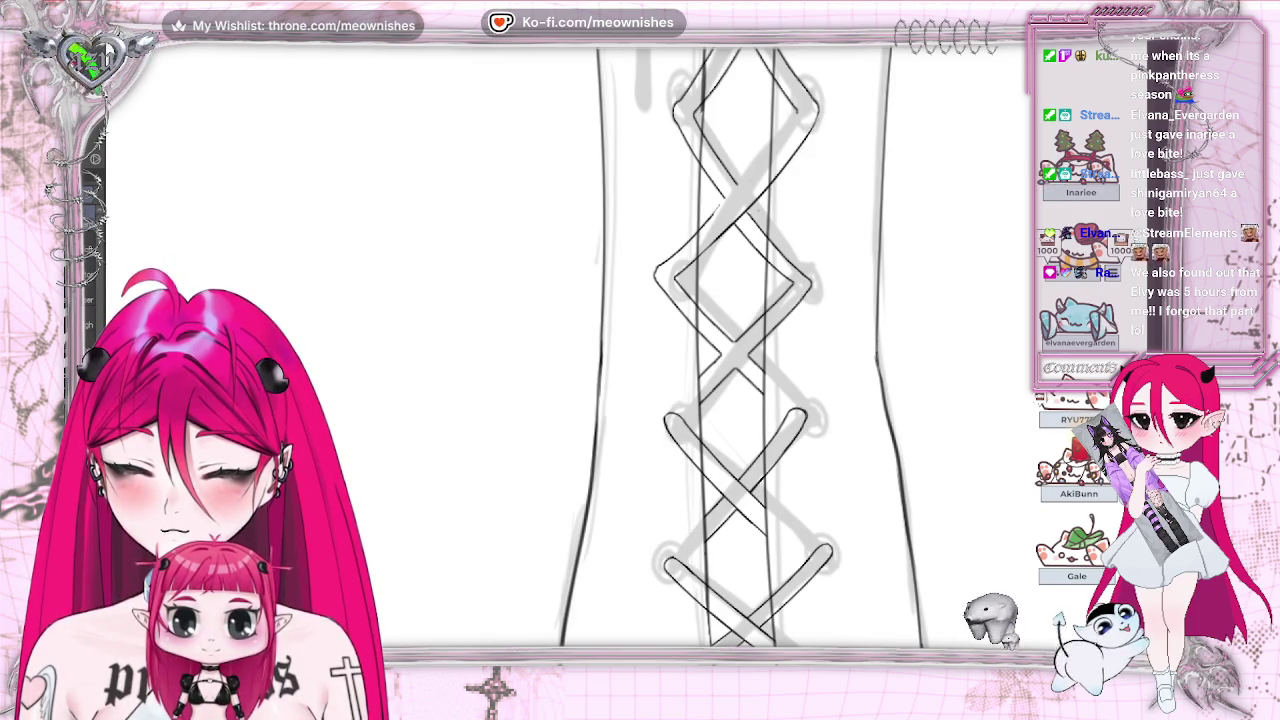
Step: Ink the lacing diamond's upper-left edge in black and shift the view slightly
scroll(640, 345, right, 5)
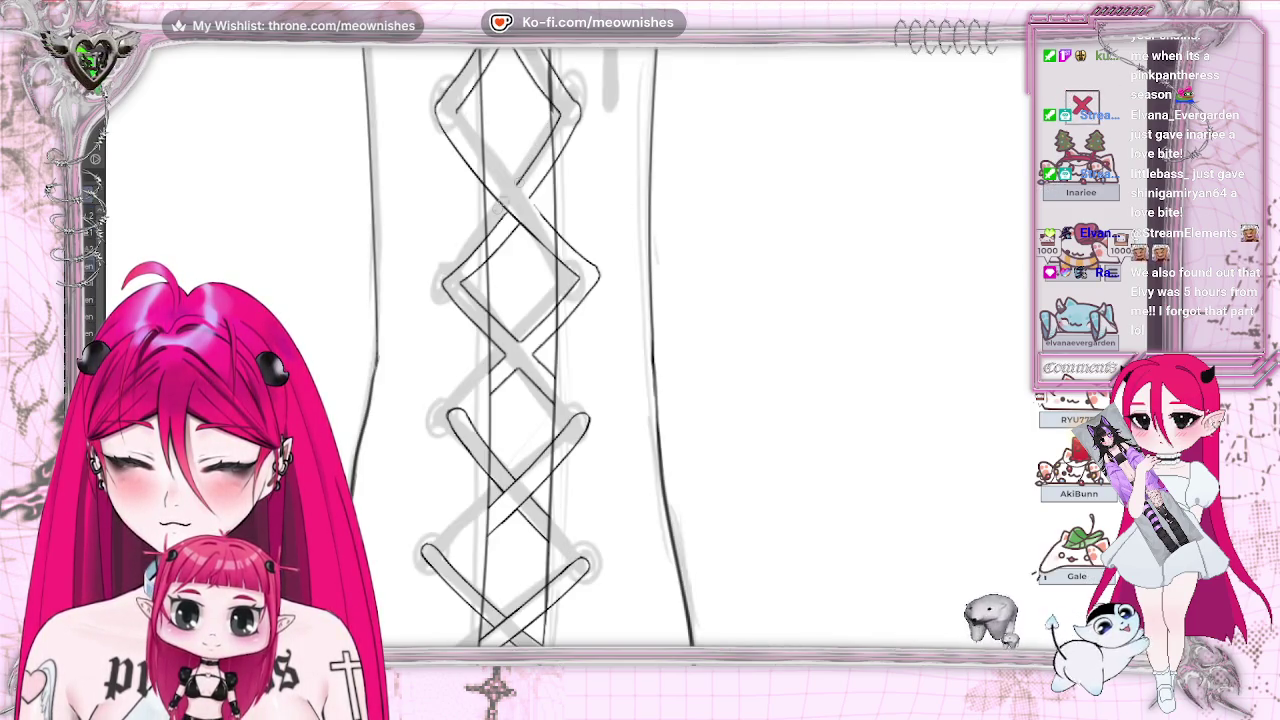
drag(443, 282, 522, 172)
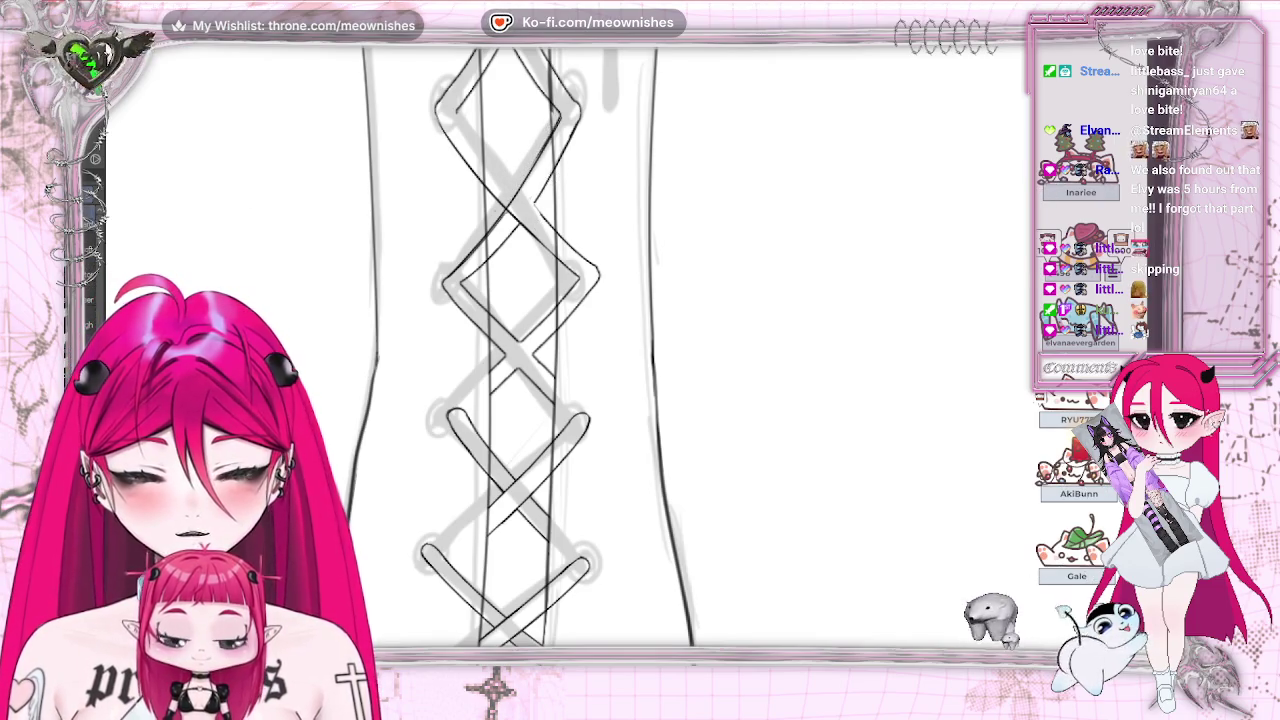
scroll(640, 345, left, 3)
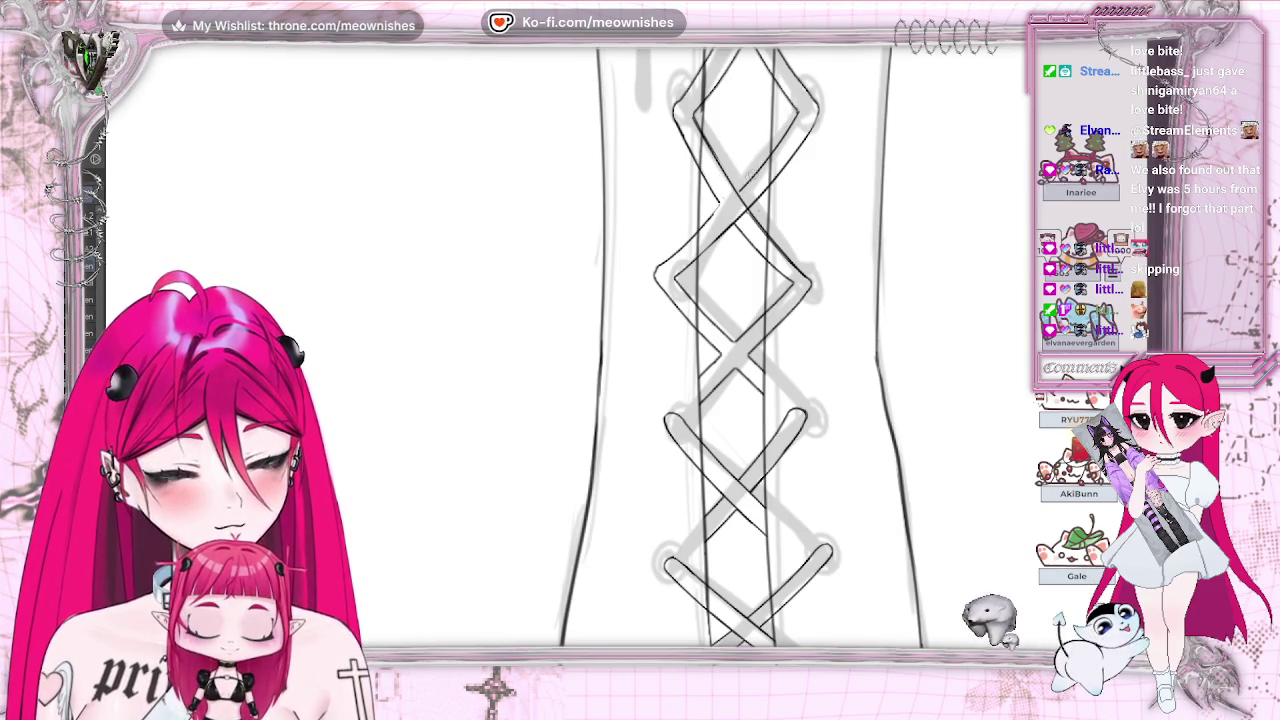
scroll(640, 350, right, 3)
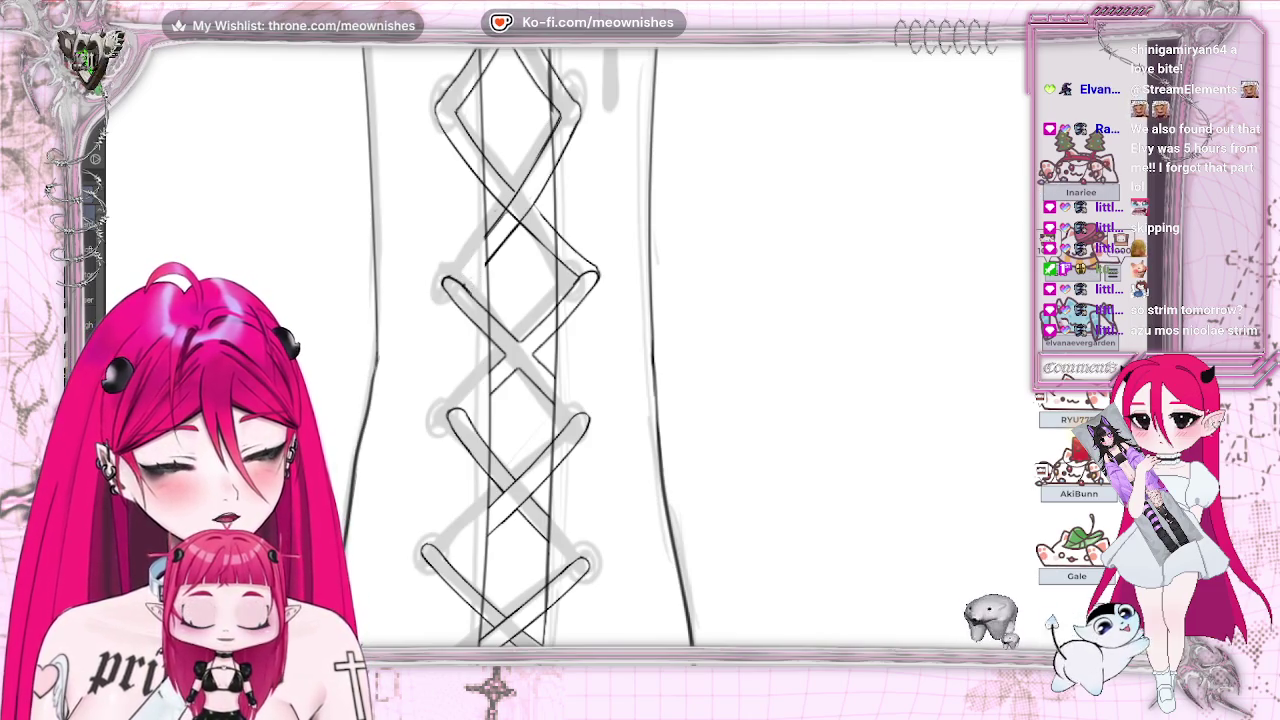
drag(510, 350, 490, 350)
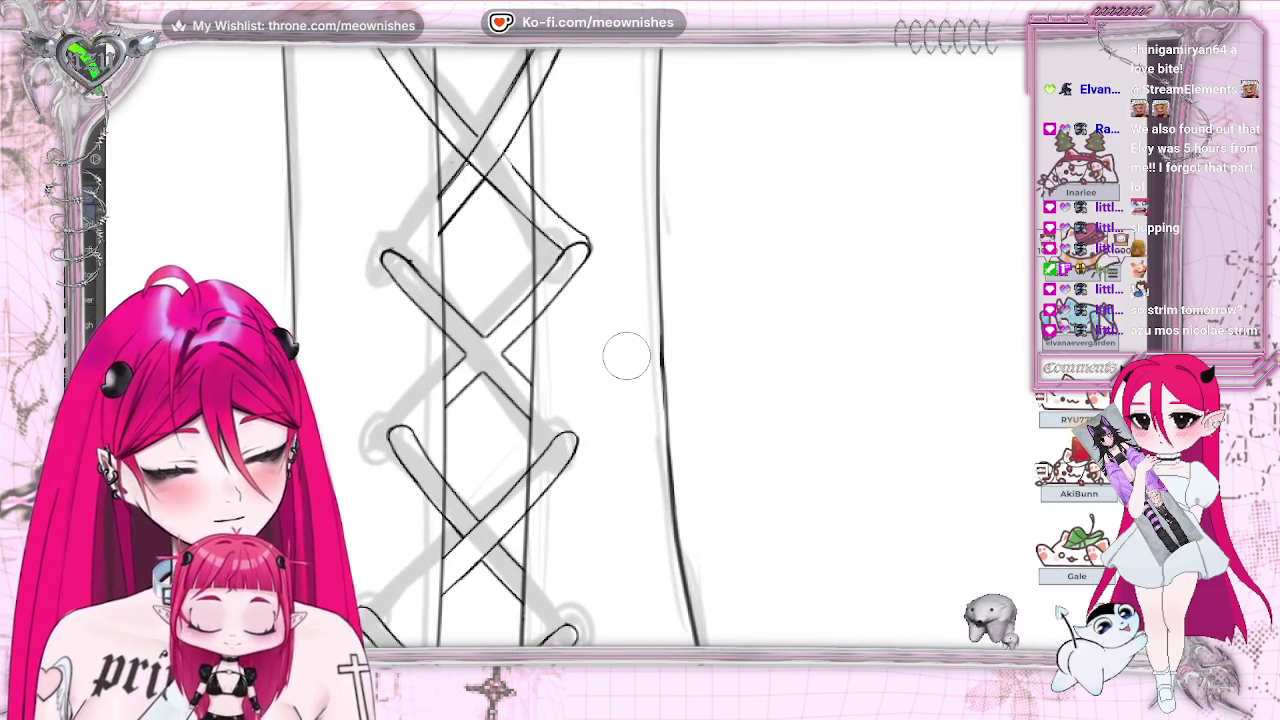
drag(627, 357, 887, 357)
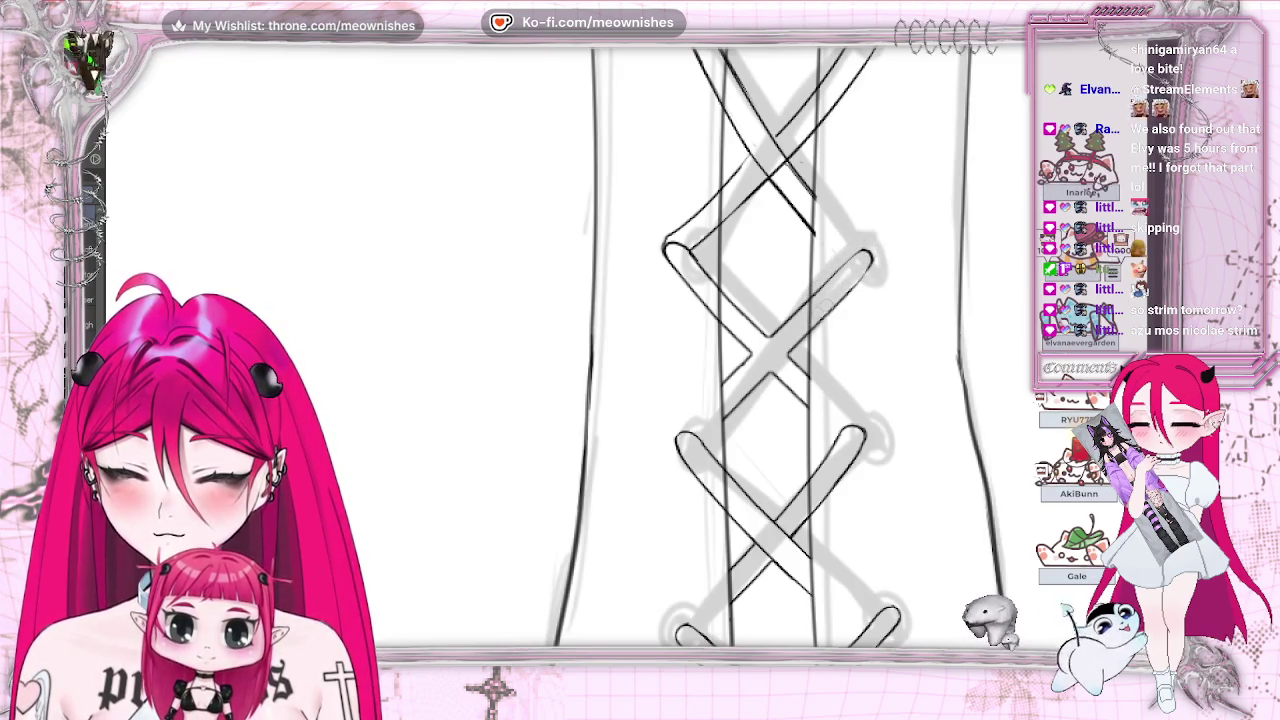
drag(770, 350, 465, 350)
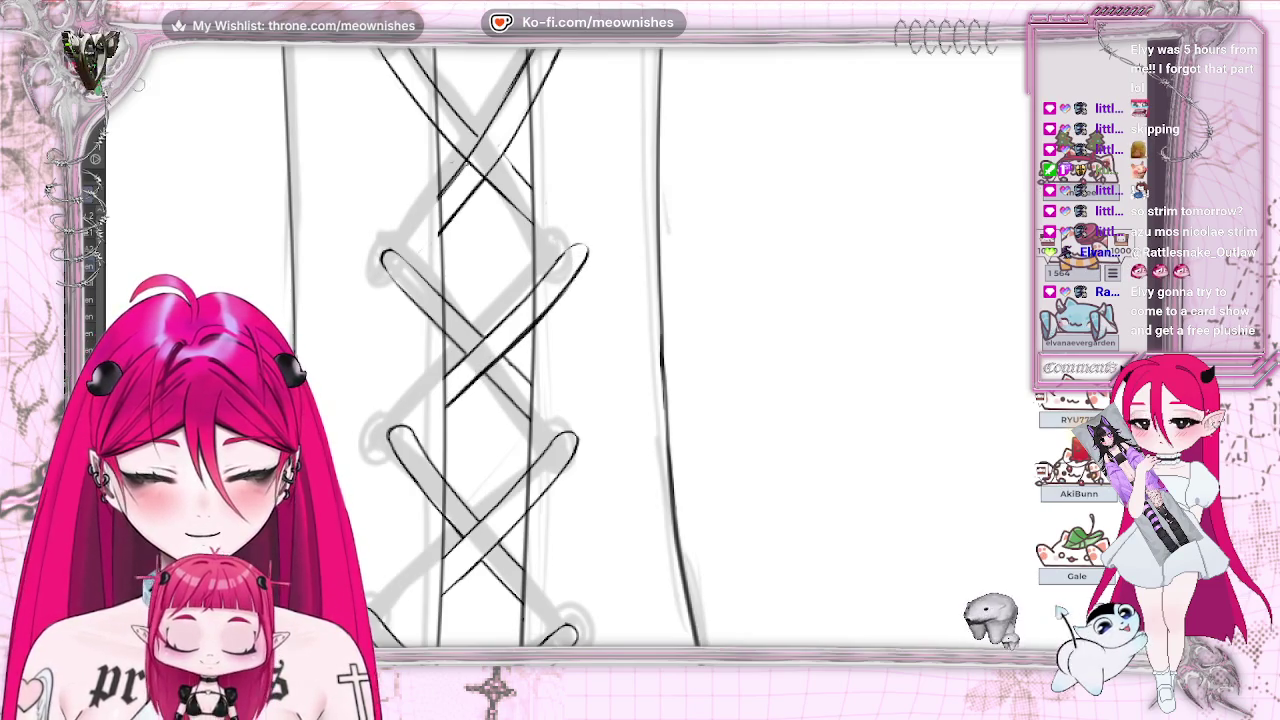
drag(452, 402, 540, 320)
key(ctrl+z)
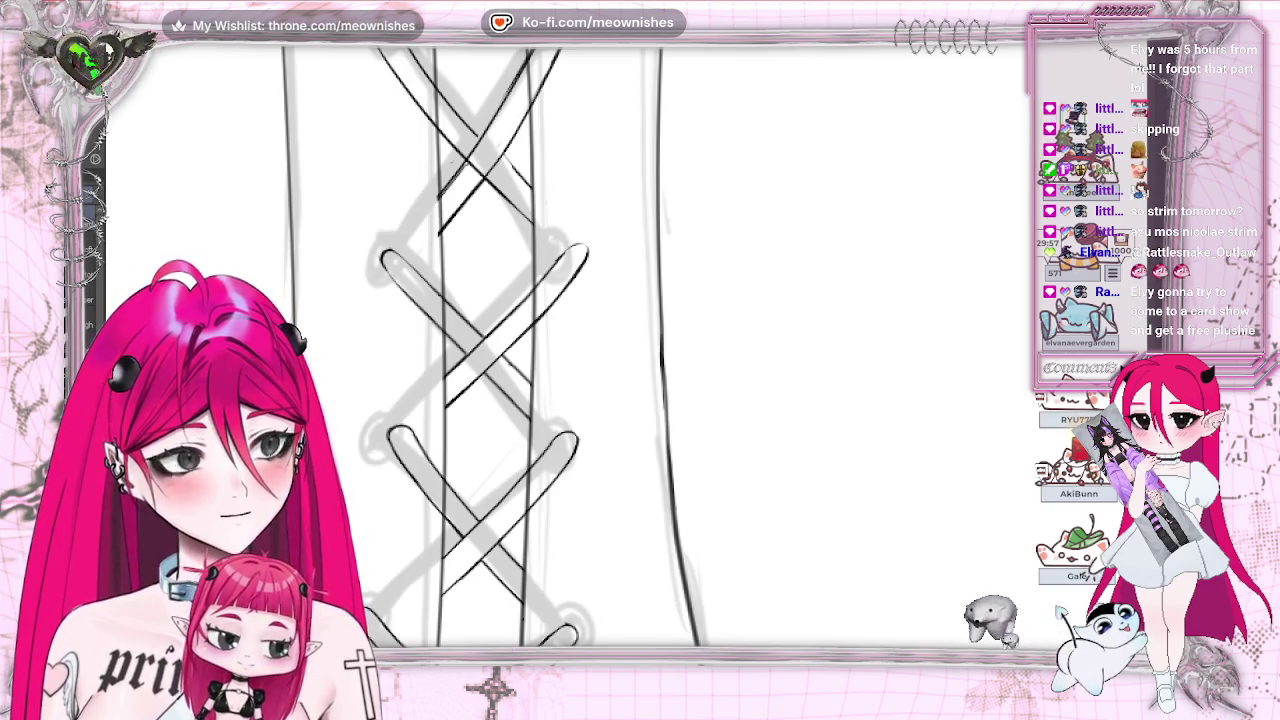
scroll(480, 350, up, 2)
scroll(480, 350, up, 2)
scroll(480, 350, up, 2)
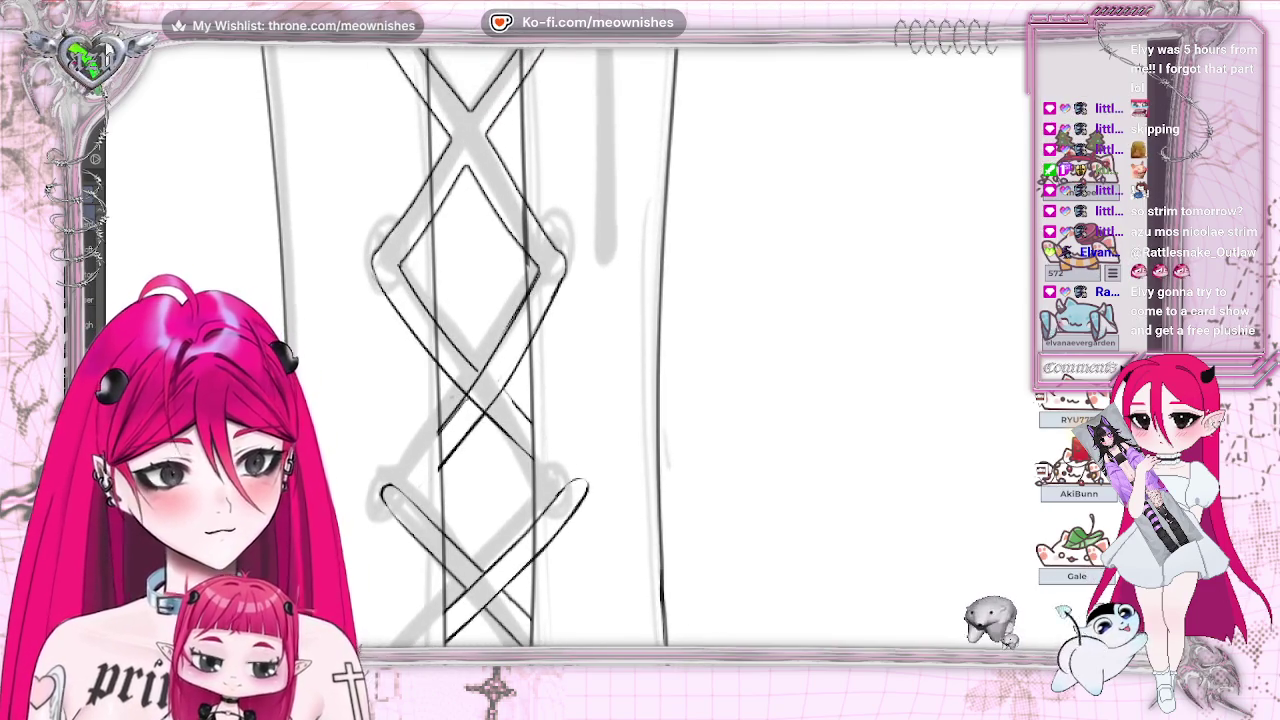
scroll(480, 350, down, 1)
scroll(435, 408, up, 1)
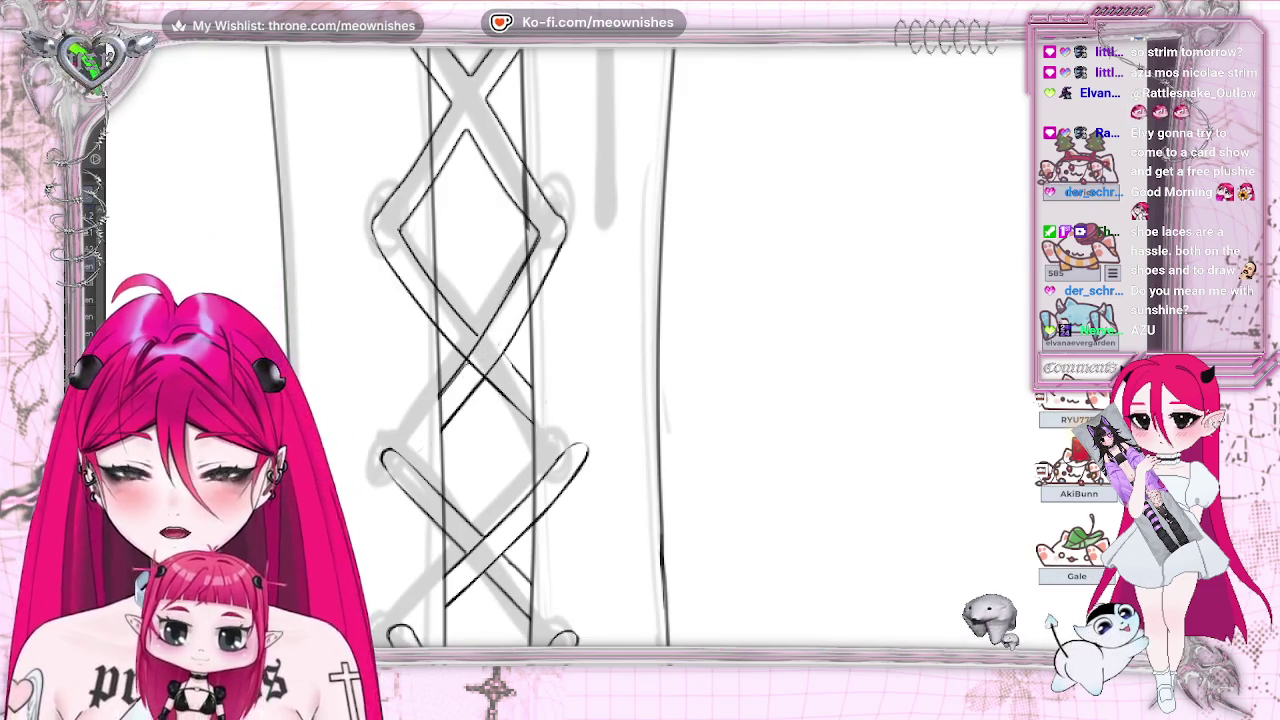
scroll(640, 345, left, 5)
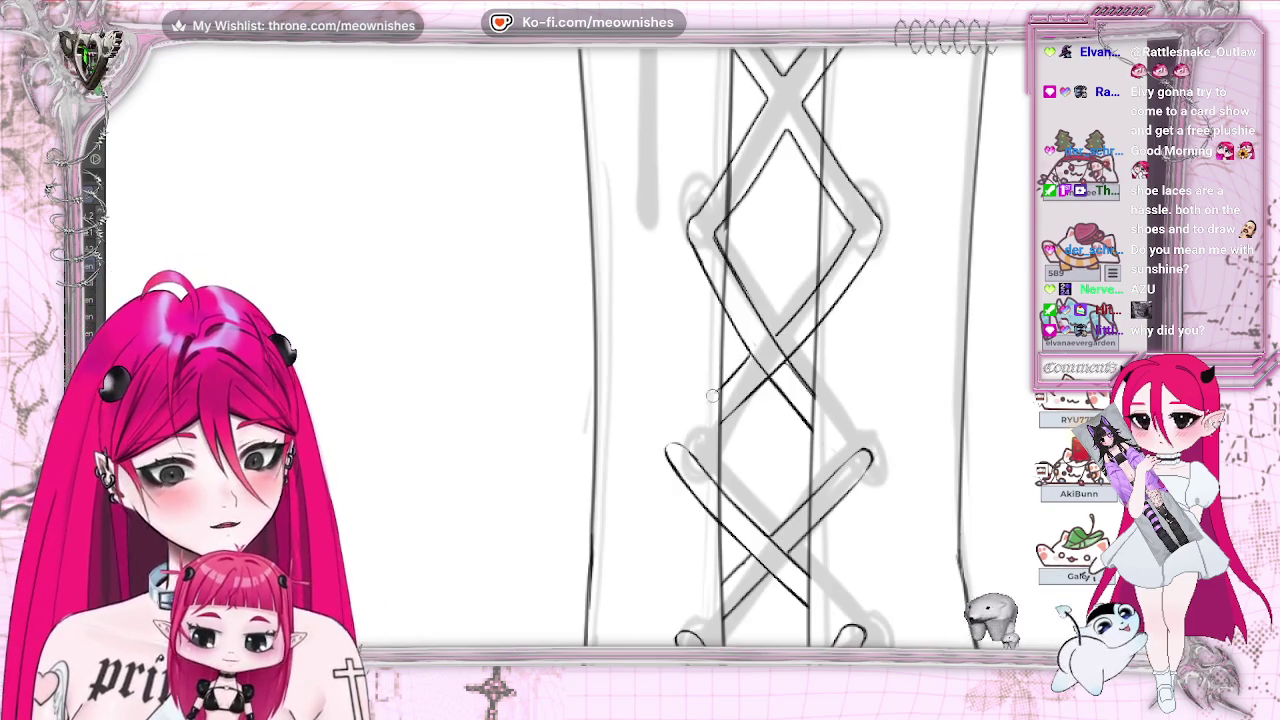
scroll(640, 345, right, 5)
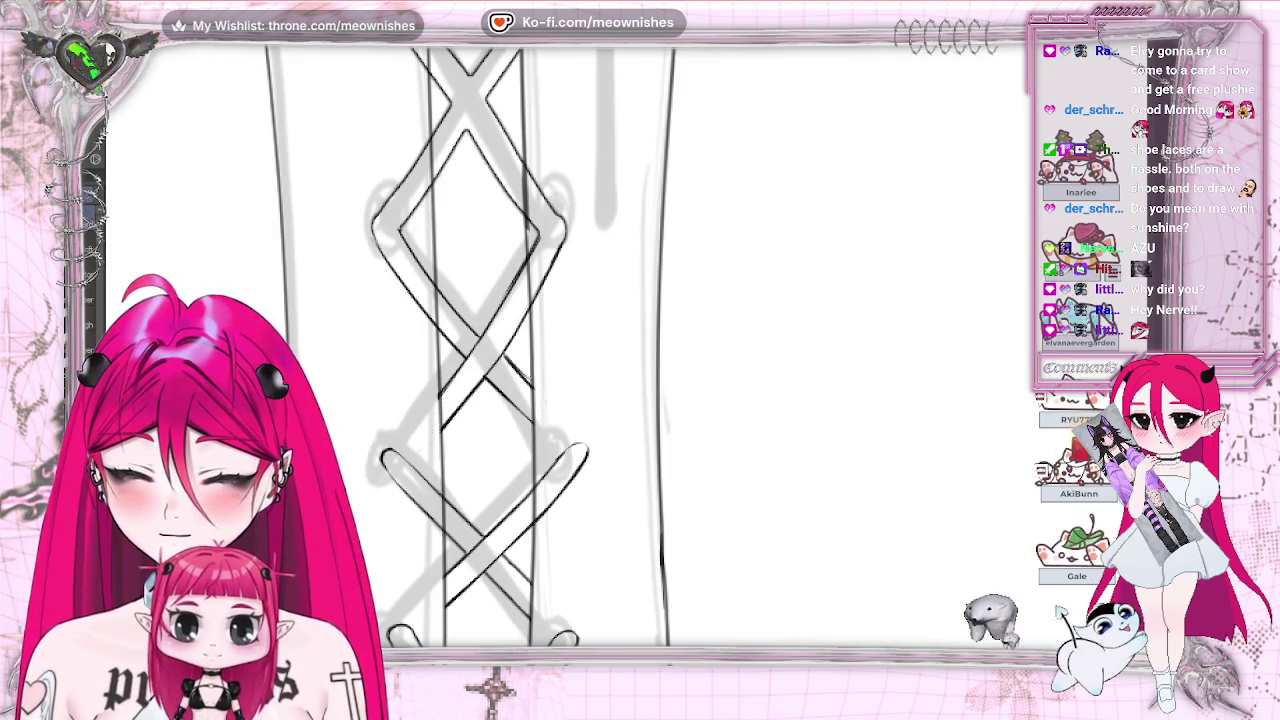
drag(514, 355, 827, 355)
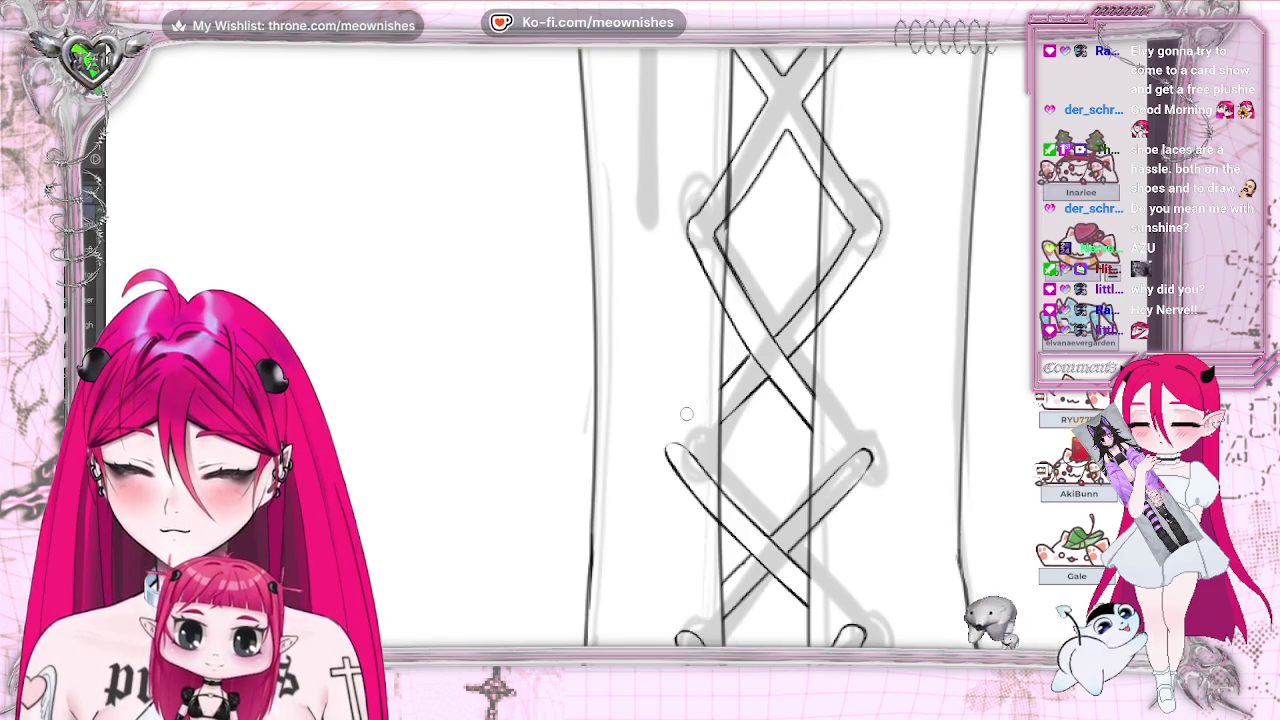
drag(786, 388, 473, 388)
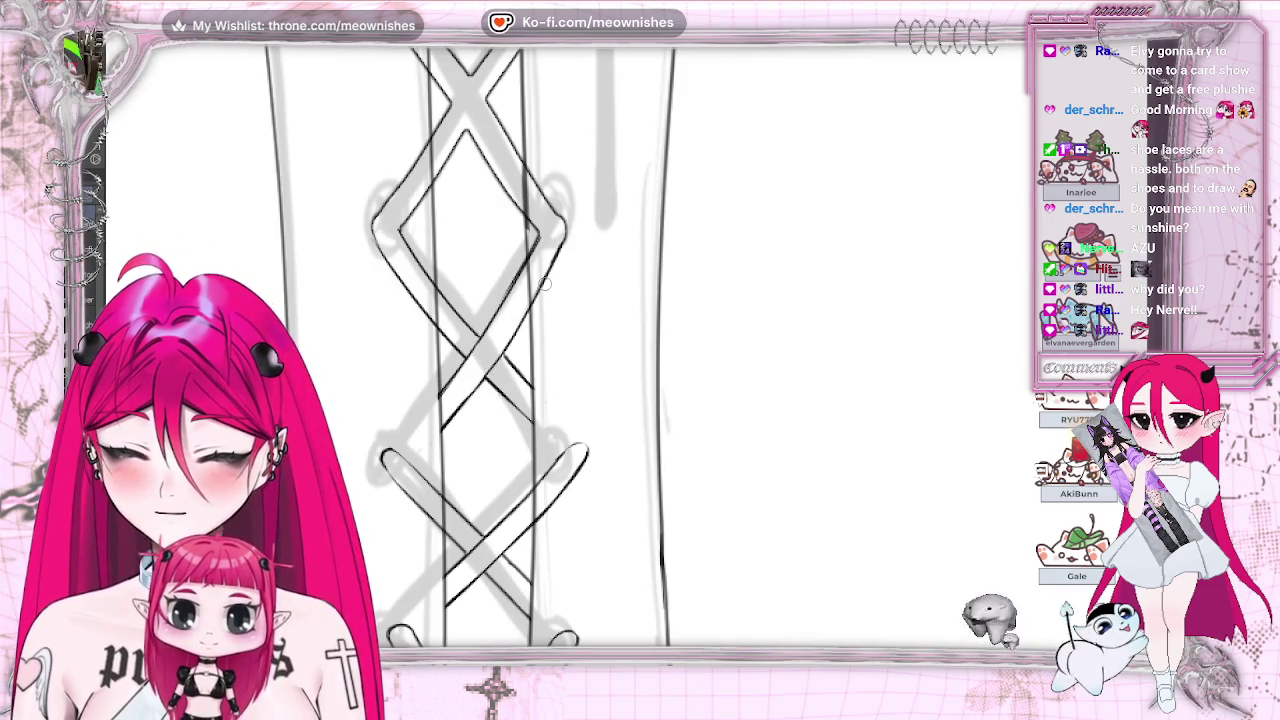
scroll(560, 345, up, 2)
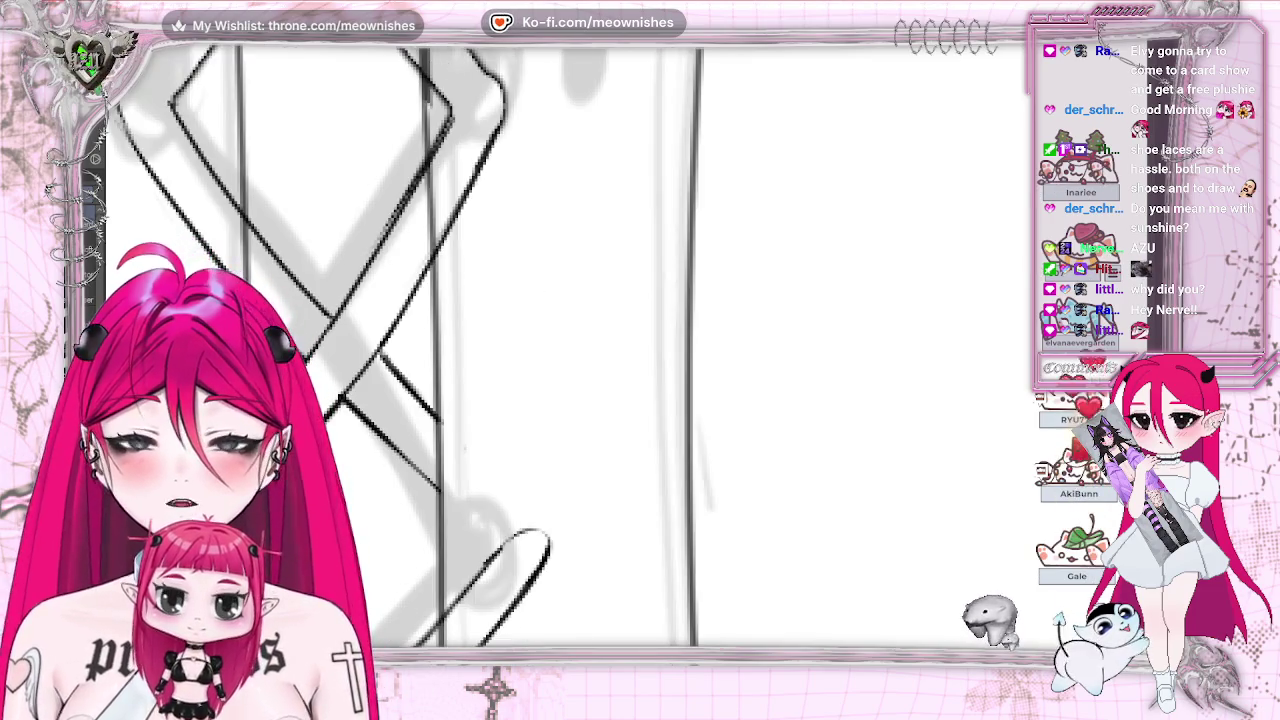
scroll(437, 425, down, 2)
scroll(437, 425, up, 1)
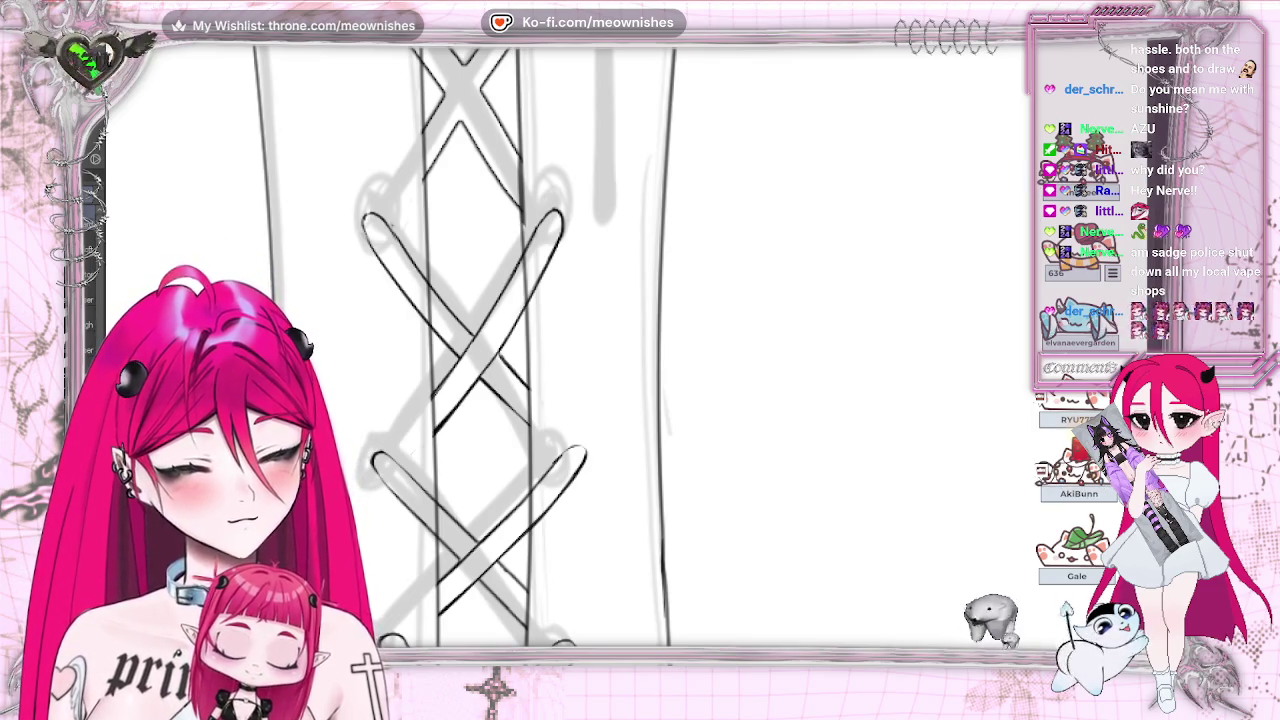
Step: Try erasing and redrawing the diagonal lace across the diamond, undoing both attempts
scroll(466, 347, up, 2)
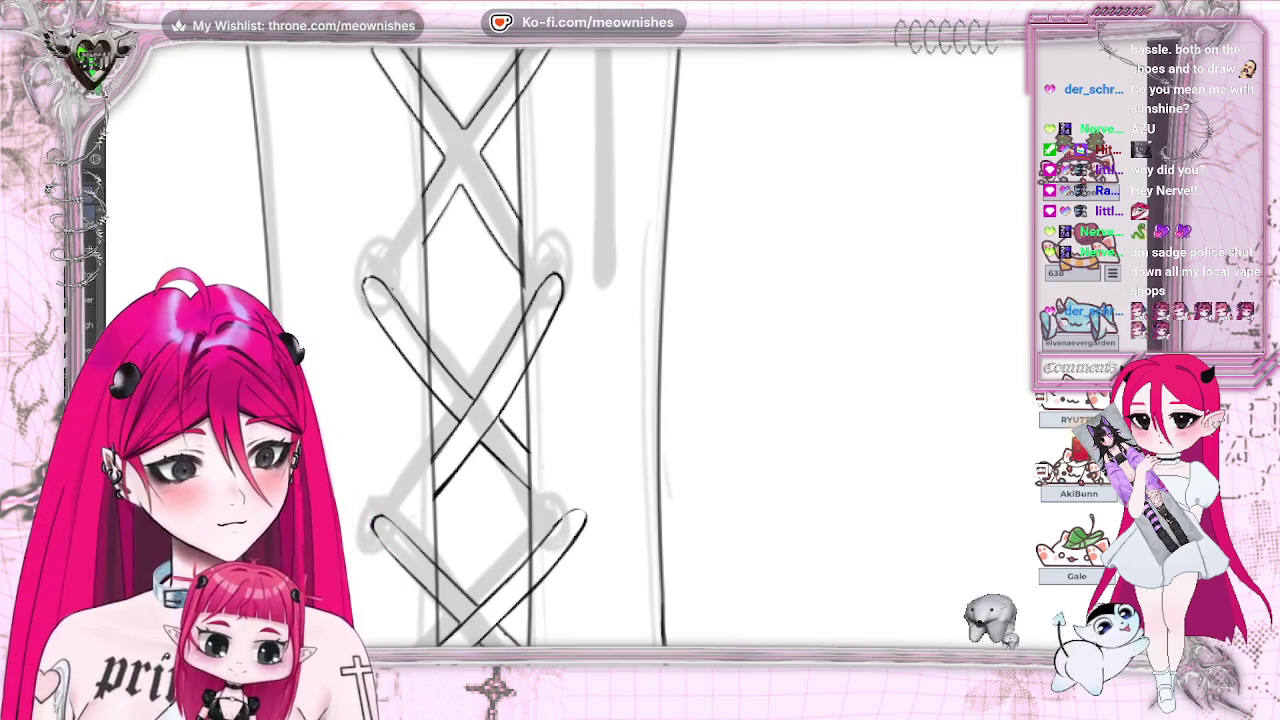
scroll(466, 347, up, 5)
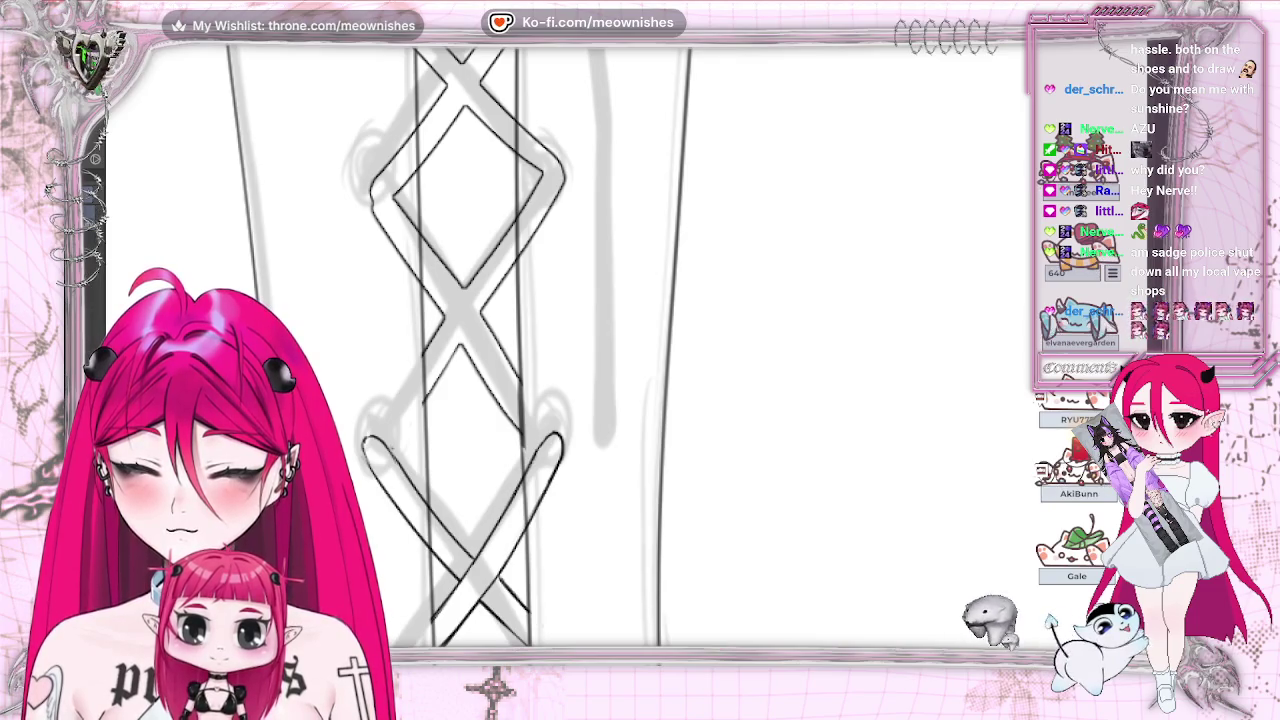
drag(403, 300, 477, 343)
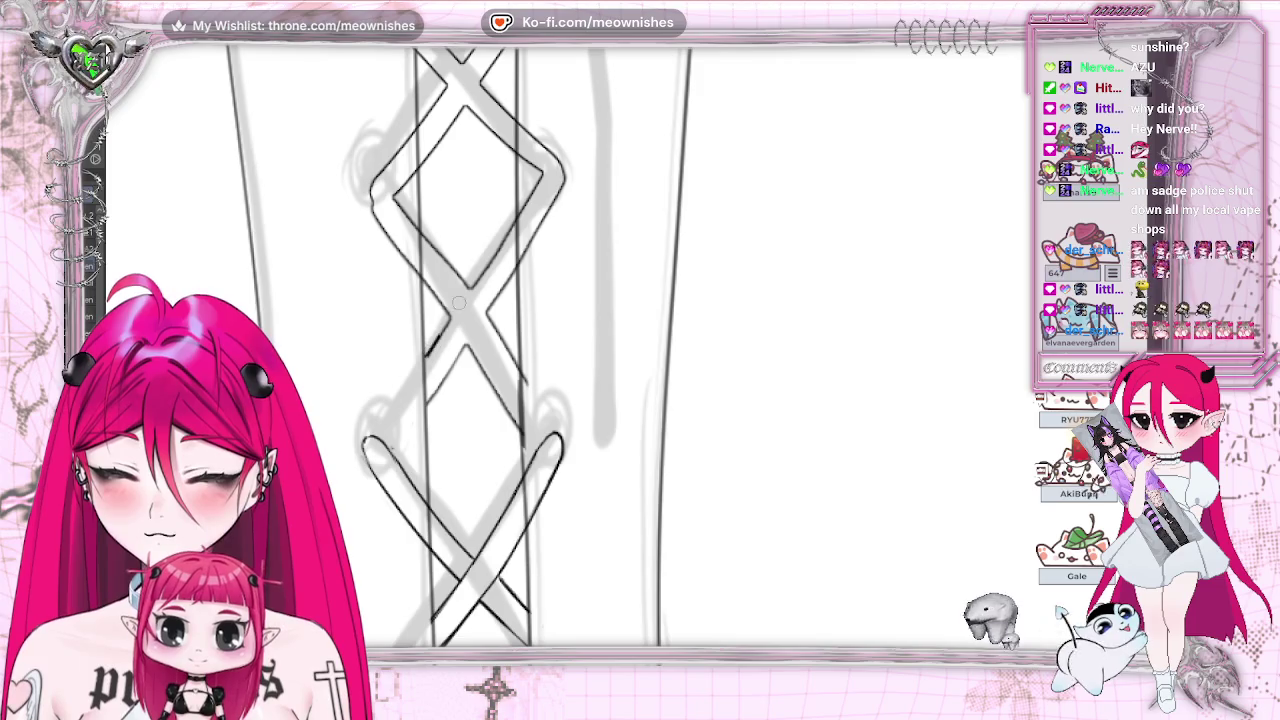
key(ctrl+z)
drag(543, 172, 425, 355)
key(ctrl+z)
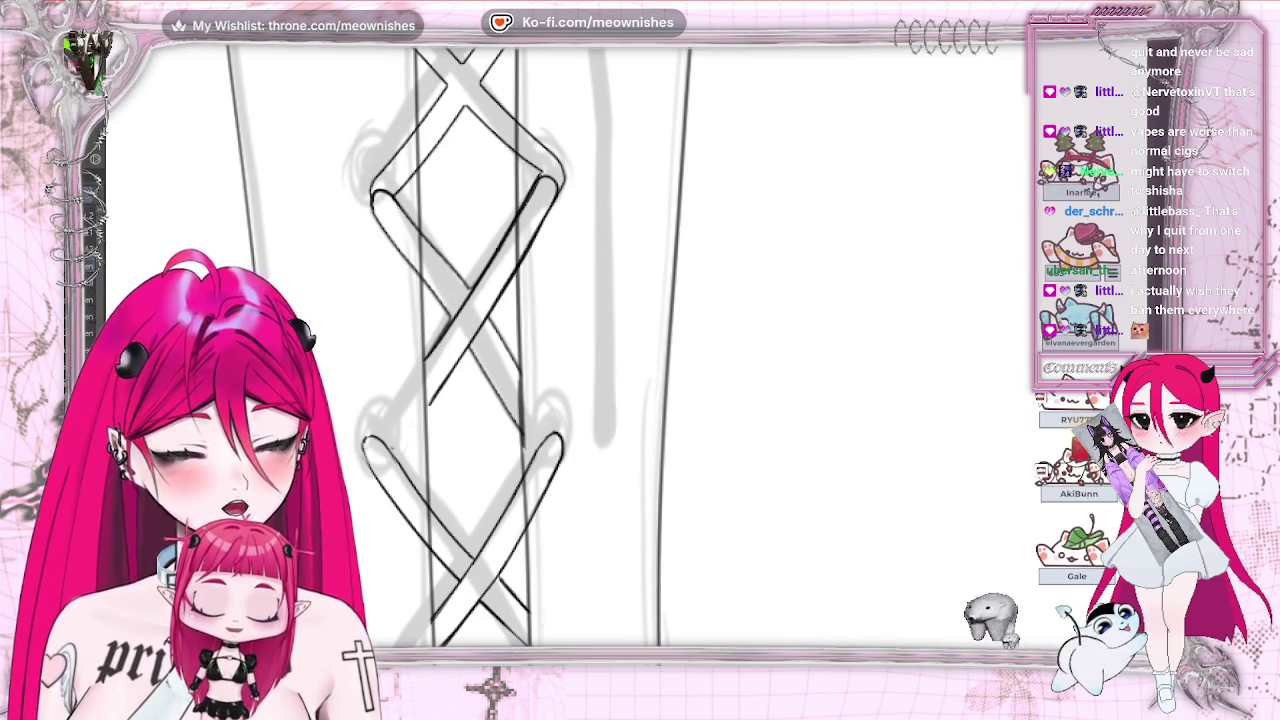
Step: Ink a short black segment of the up-right lace line, then rotate the view clockwise
scroll(640, 347, left, 5)
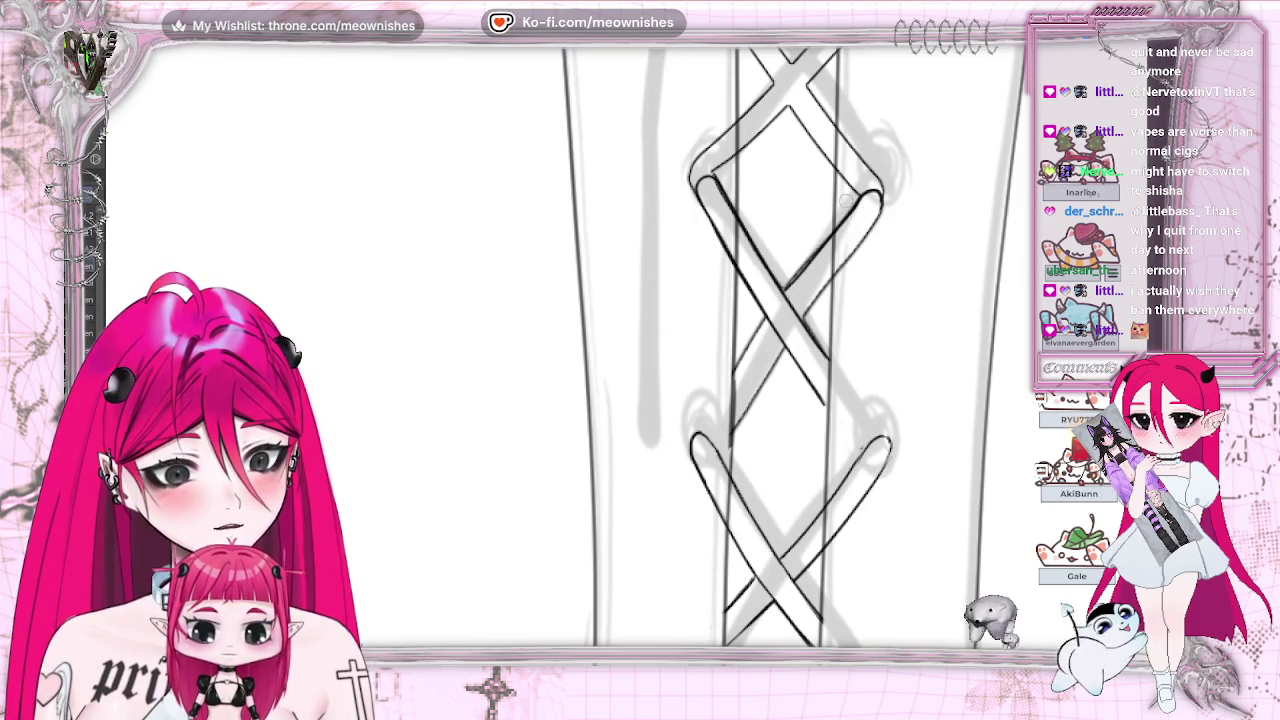
drag(785, 288, 822, 254)
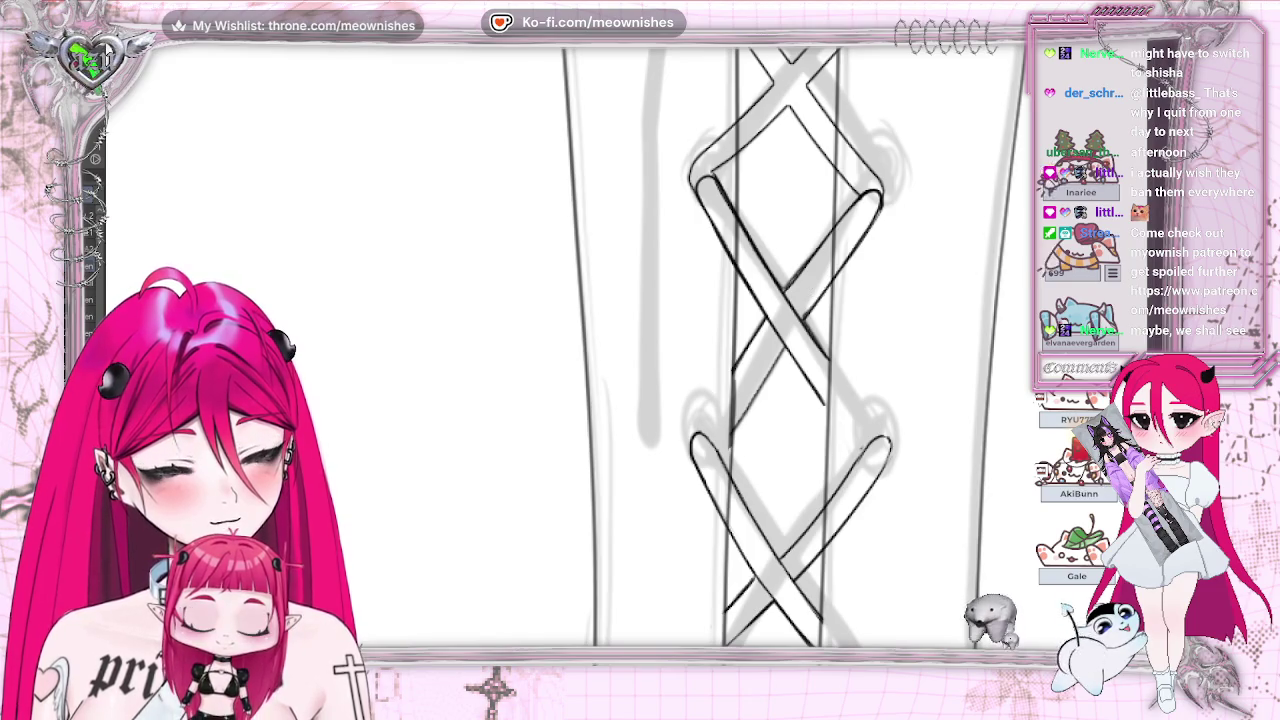
scroll(480, 347, left, 5)
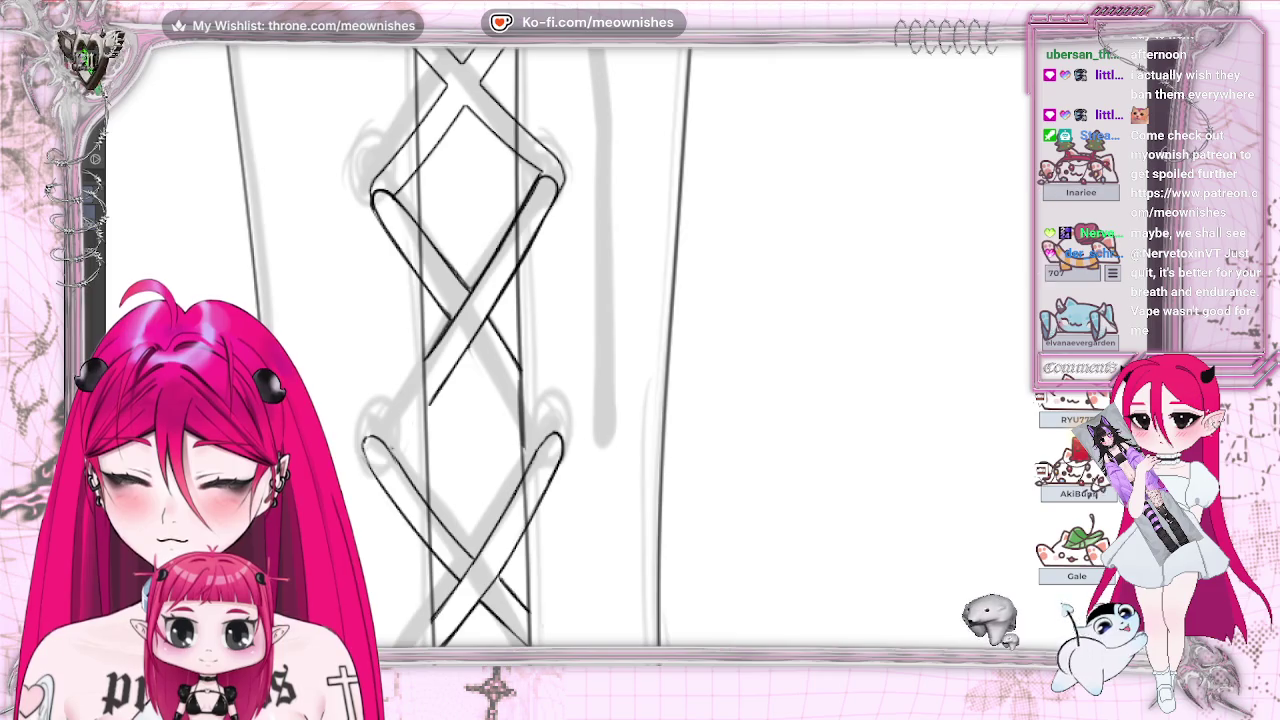
key(ctrl+shift+r)
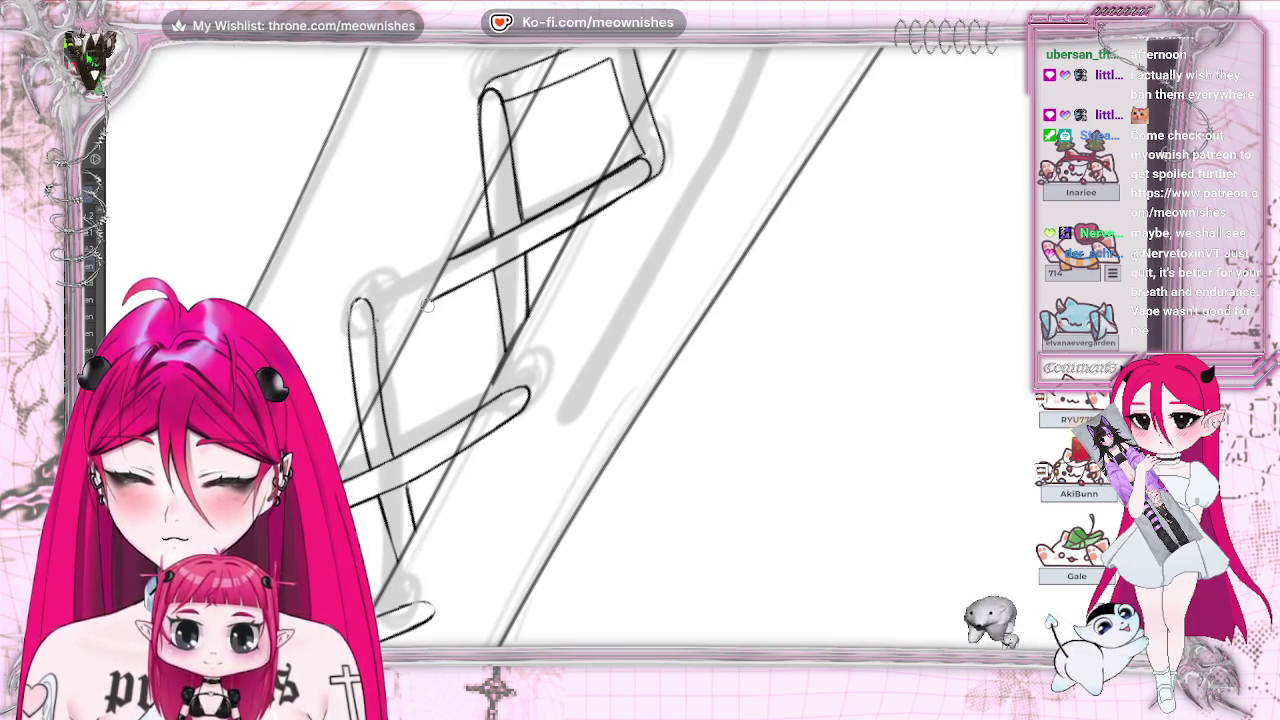
key(5)
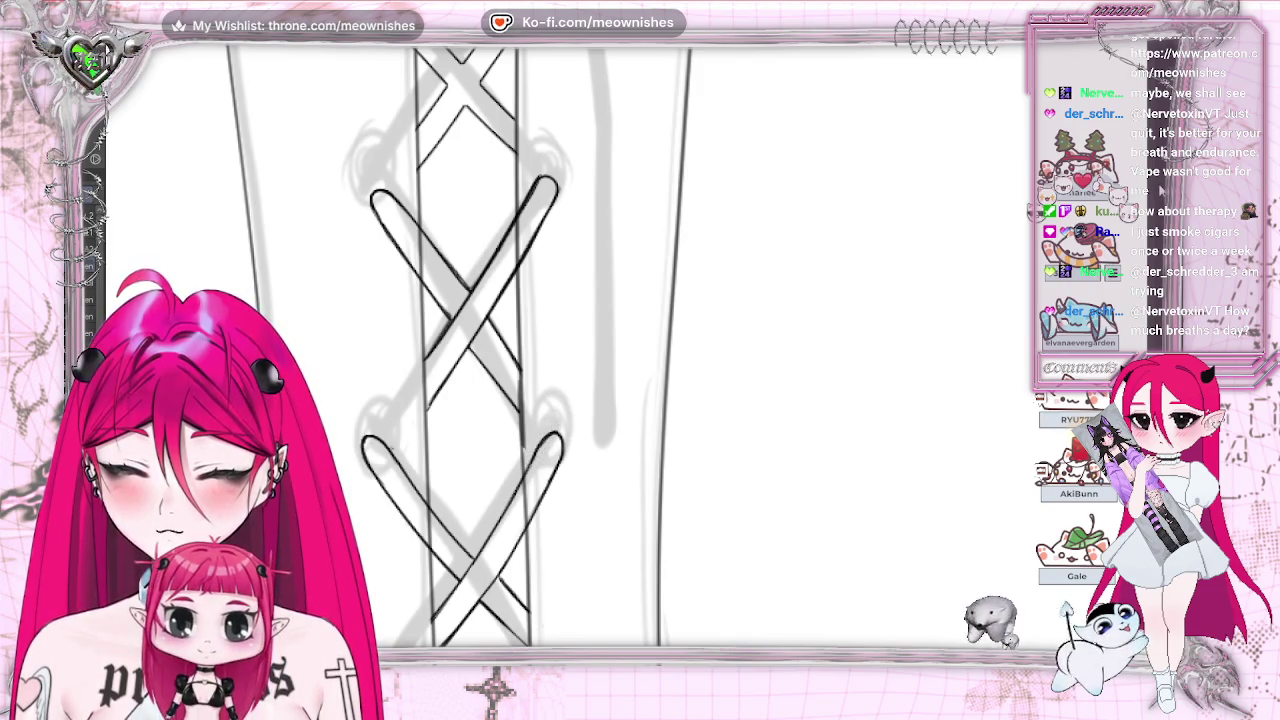
scroll(640, 350, left, 5)
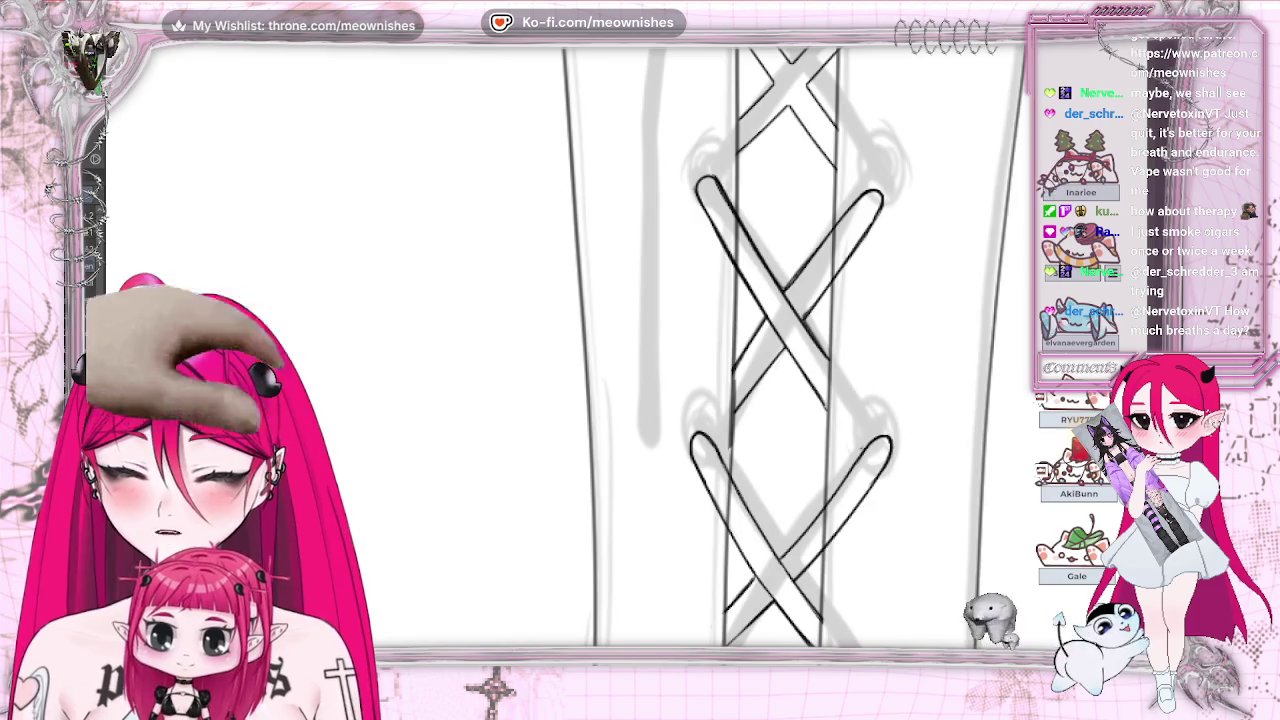
scroll(640, 350, right, 5)
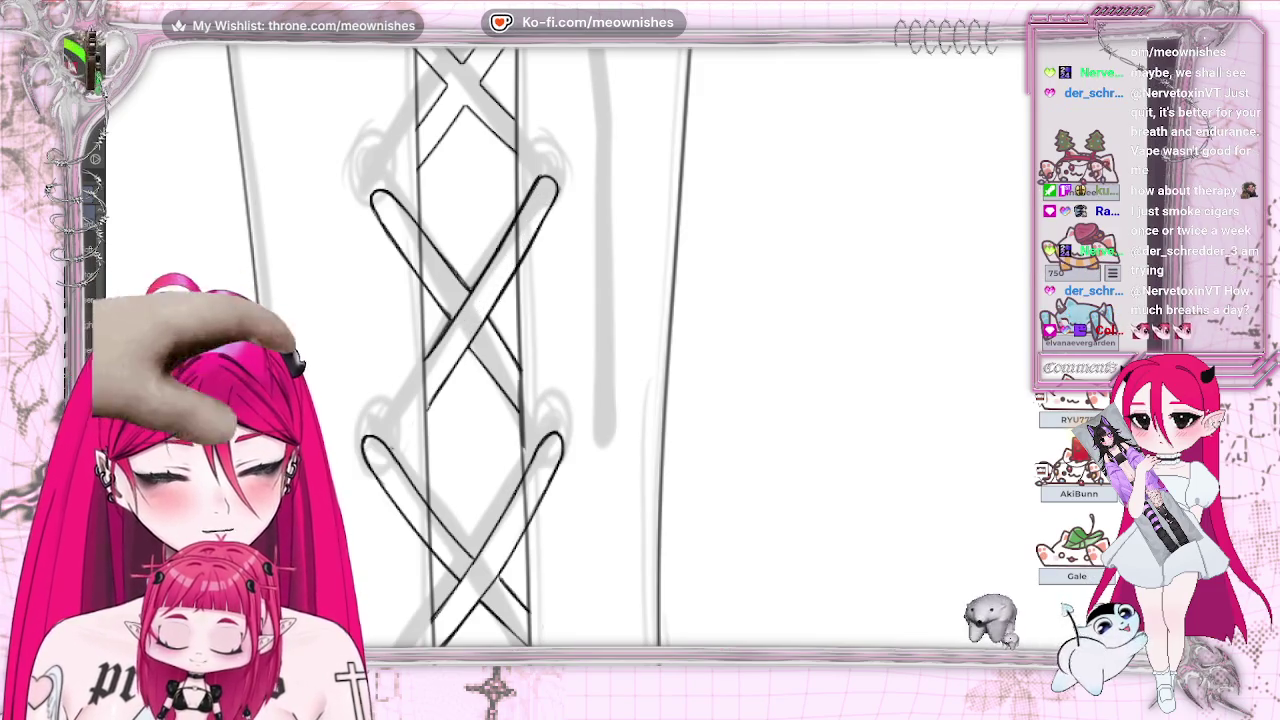
scroll(548, 203, down, 3)
scroll(505, 300, down, 3)
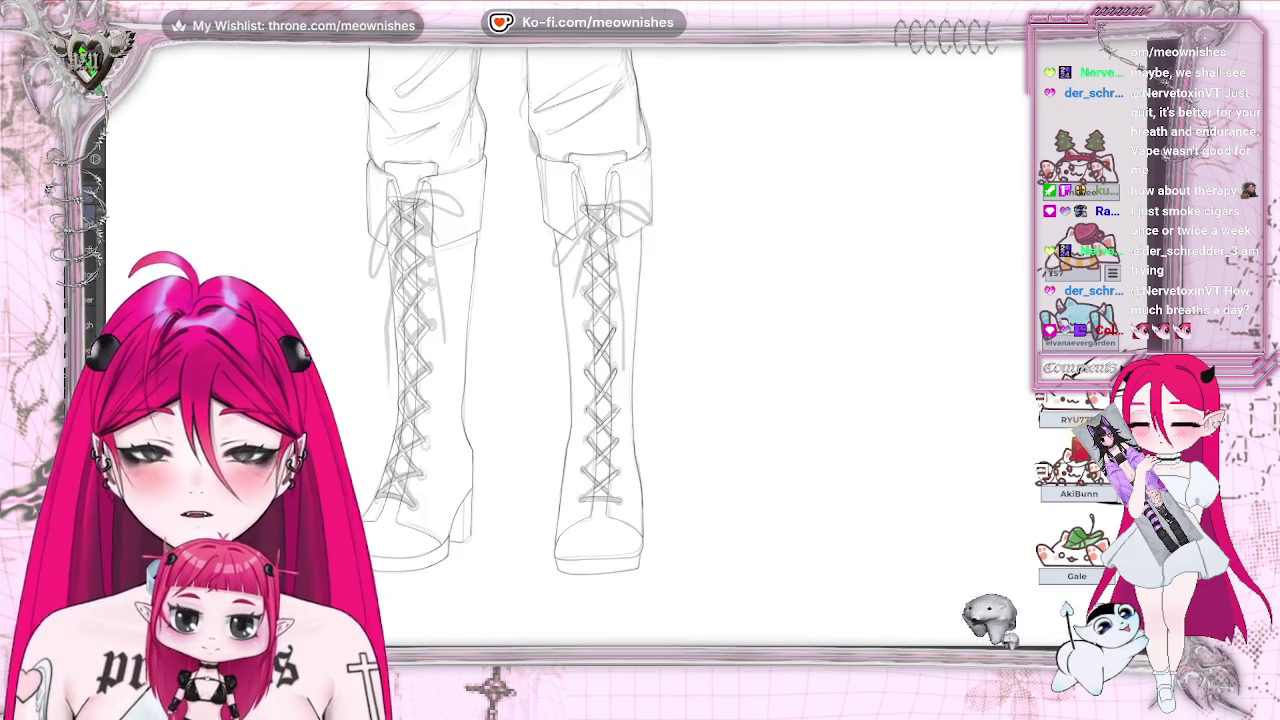
scroll(620, 355, up, 1)
scroll(620, 355, up, 2)
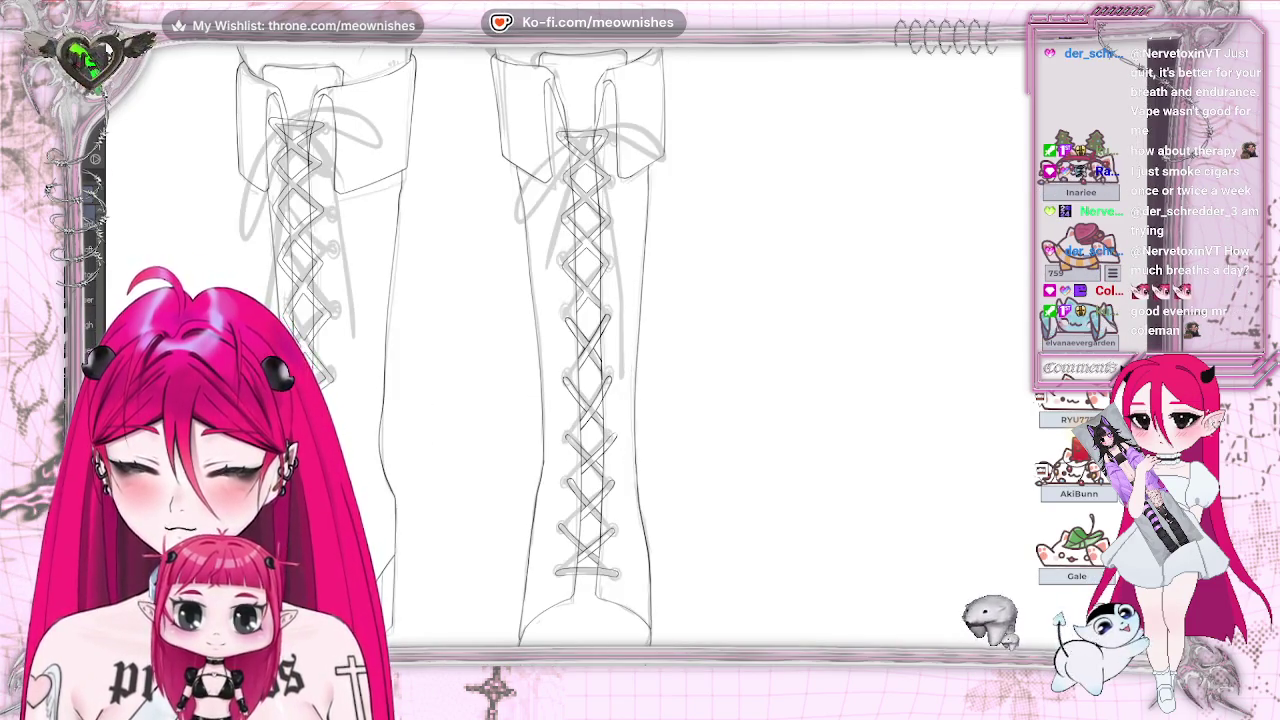
scroll(620, 355, up, 1)
scroll(620, 355, up, 1)
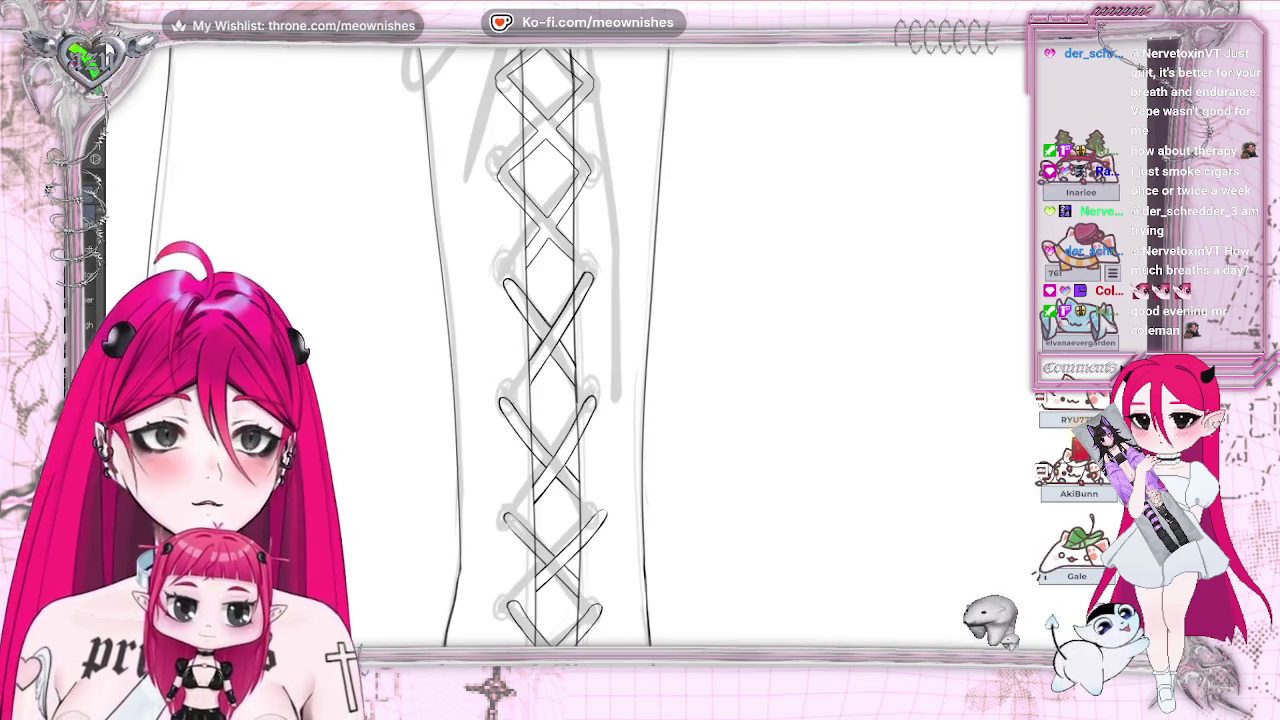
scroll(640, 350, up, 1)
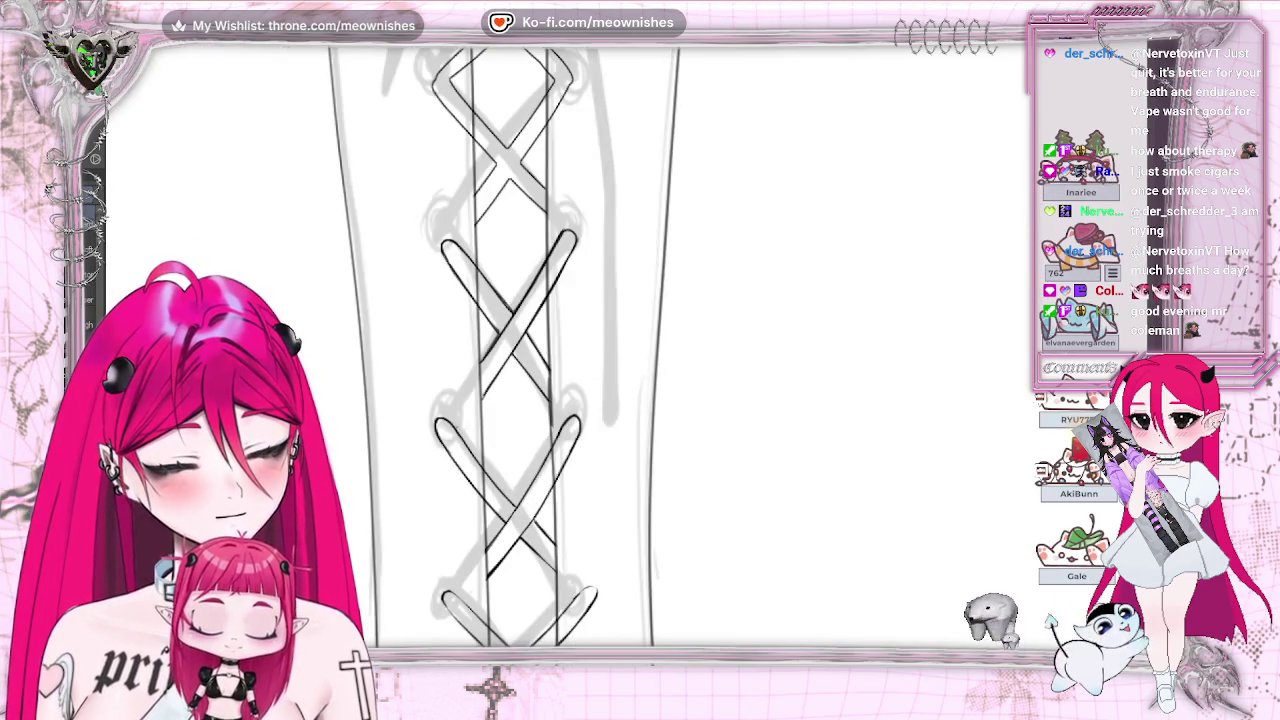
scroll(515, 350, down, 1)
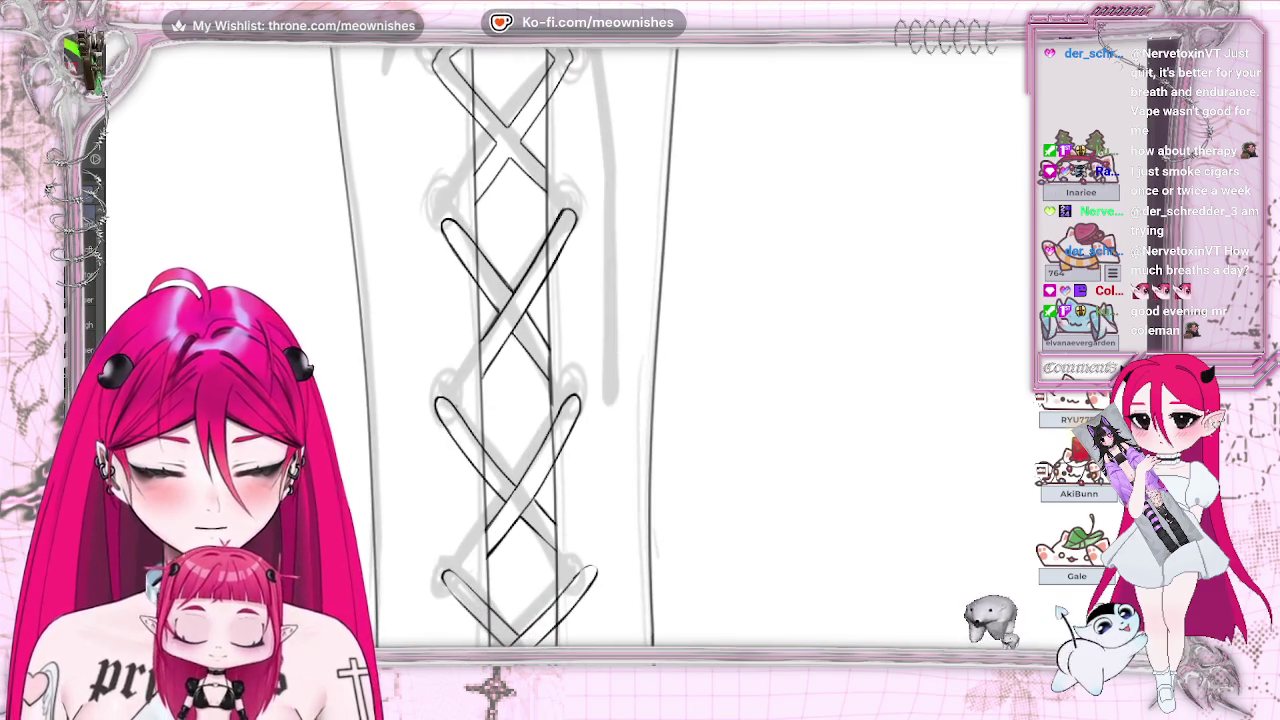
scroll(470, 350, up, 1)
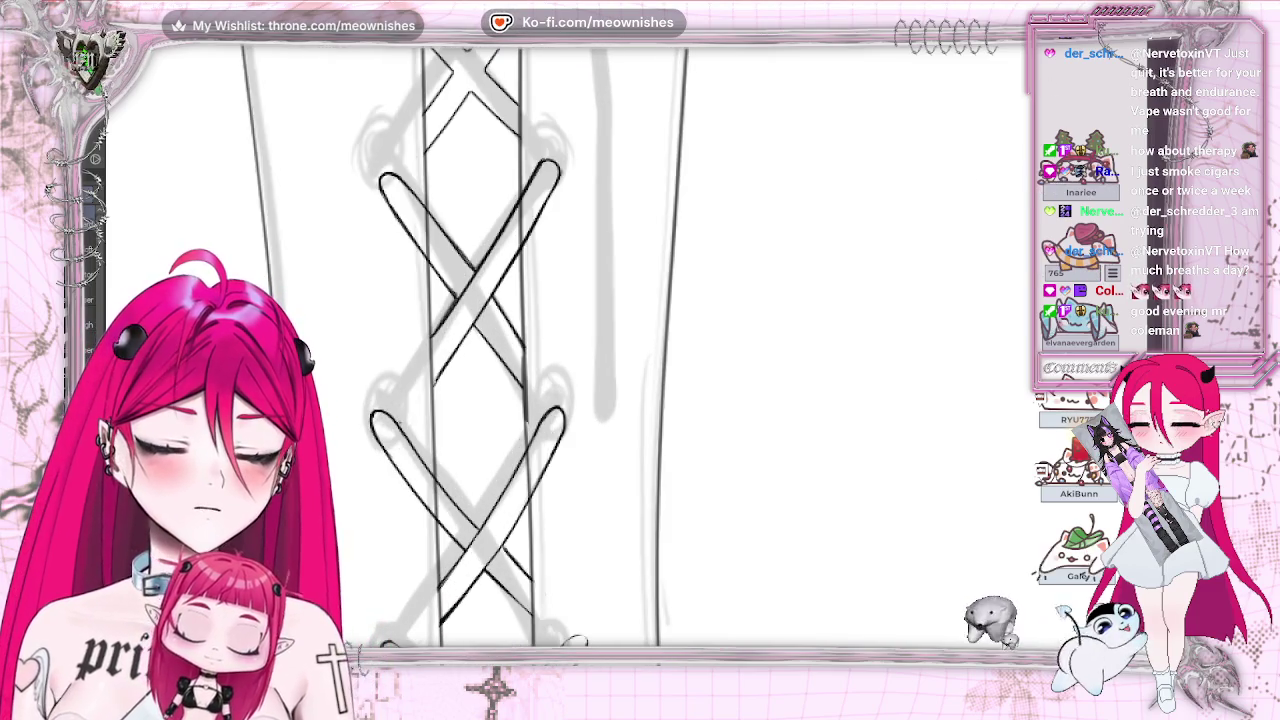
scroll(486, 230, up, 3)
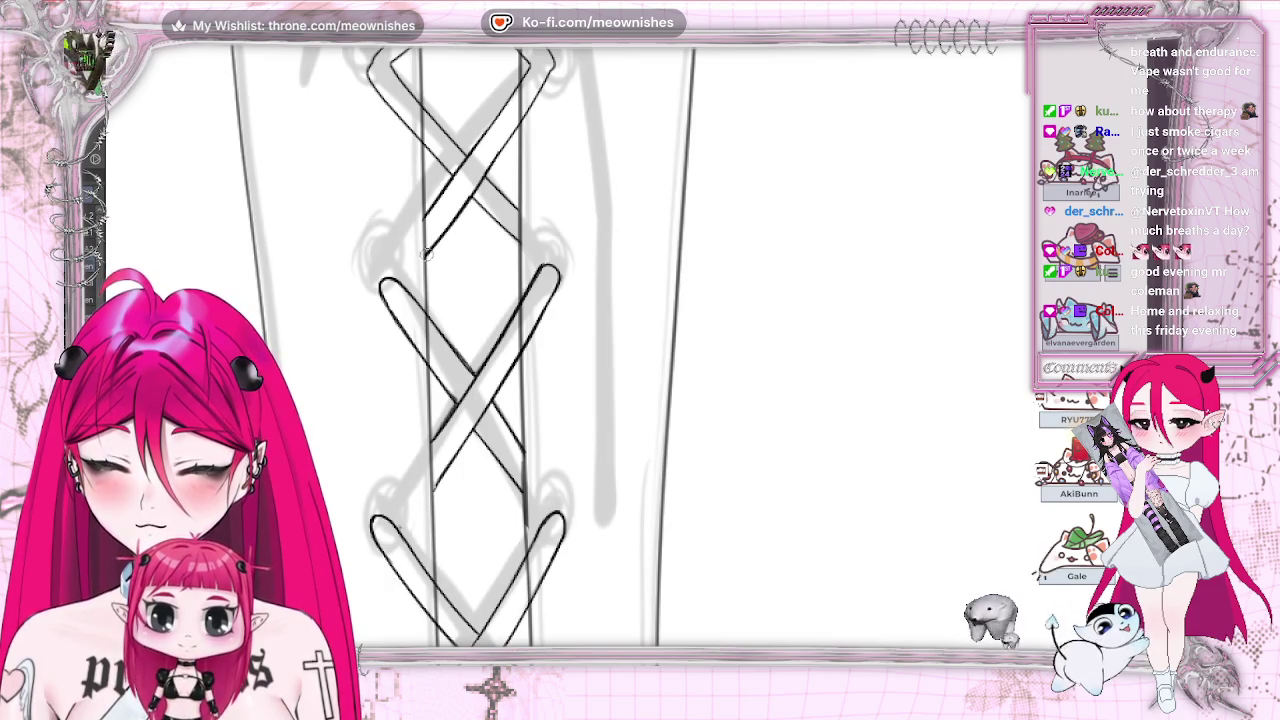
Step: Remove the thick diagonal lace strokes and test a redrawn diagonal in the upper crossing
key(ctrl+z)
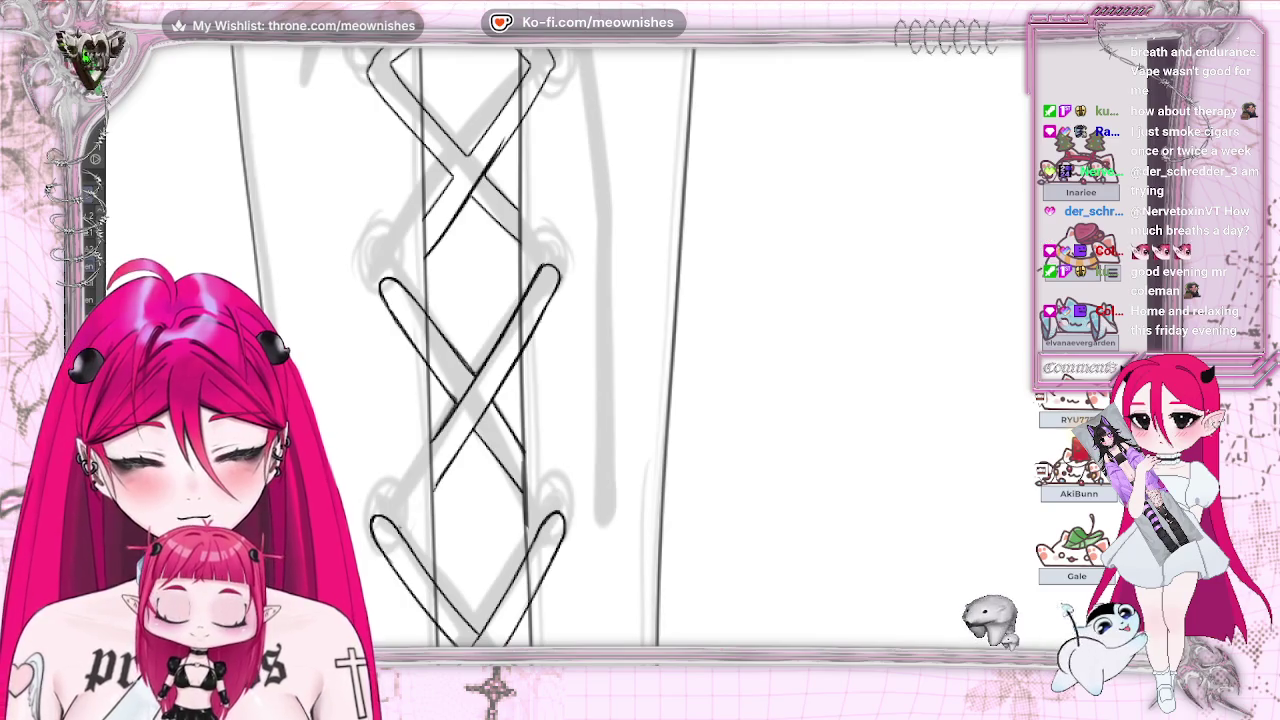
key(ctrl+z)
drag(440, 245, 510, 135)
key(ctrl+z)
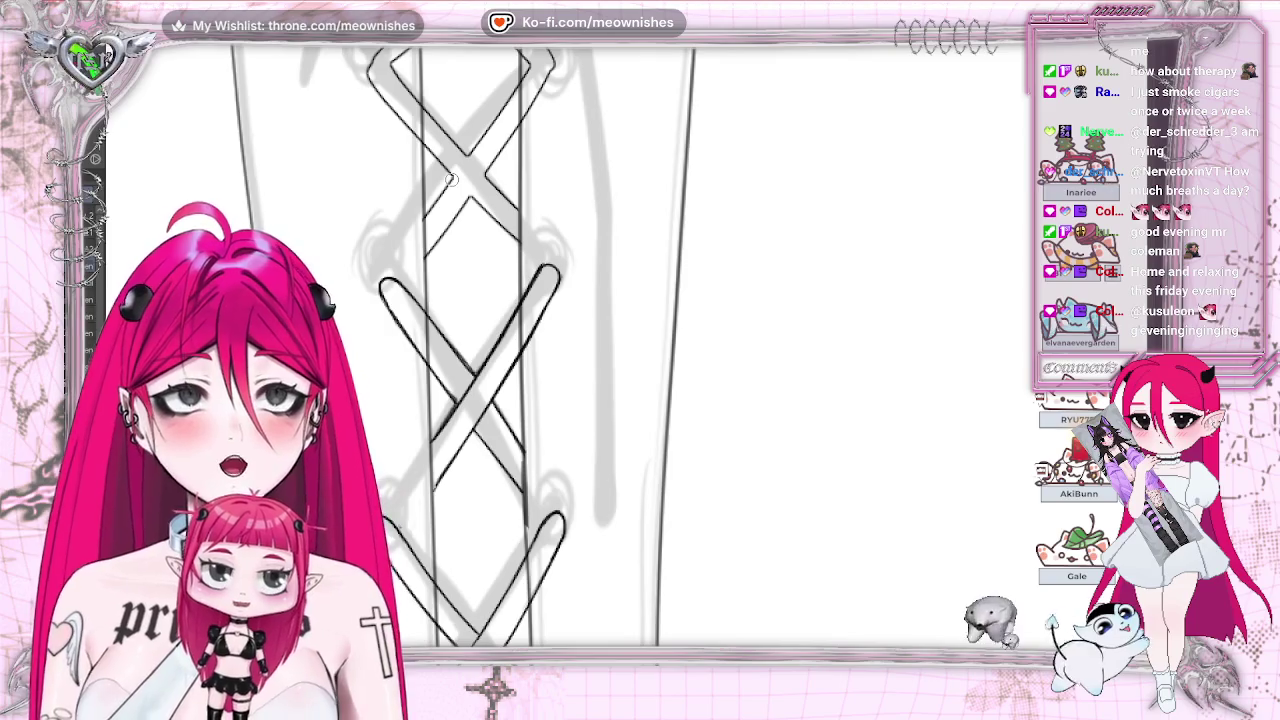
Step: Settle on a short, clean diagonal lace stroke in the upper crossing
drag(456, 214, 500, 158)
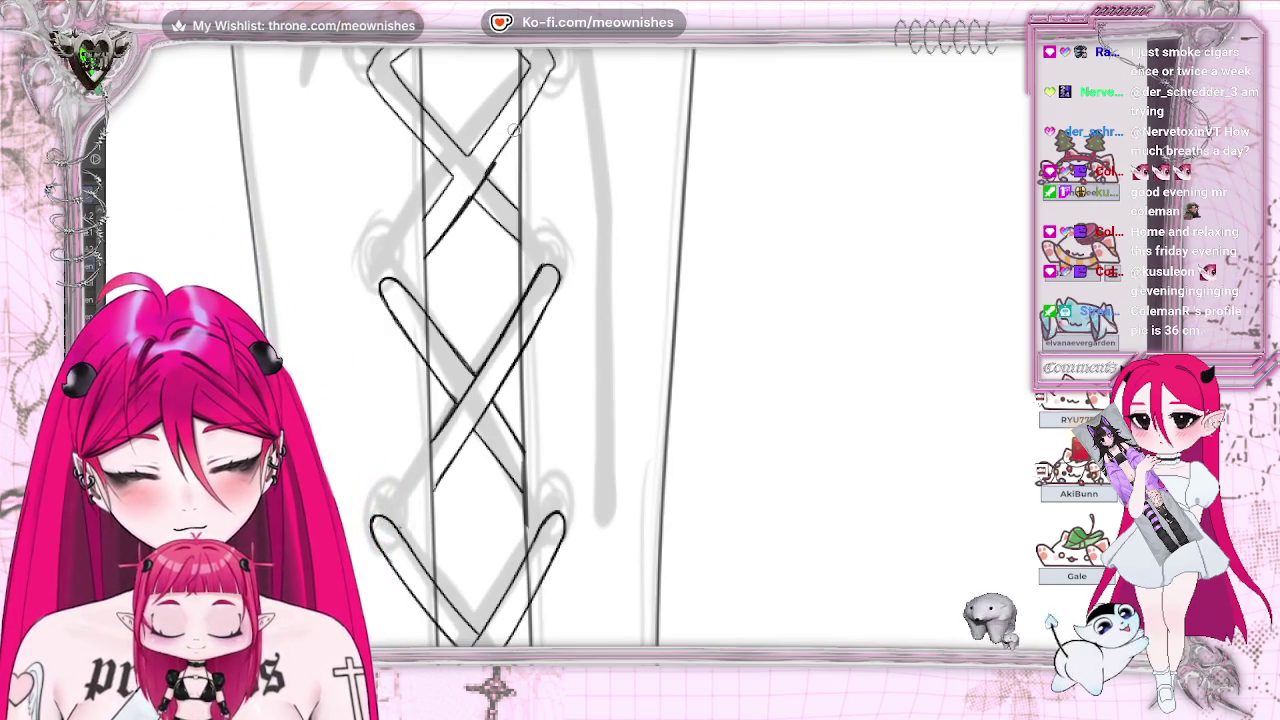
key(ctrl+z)
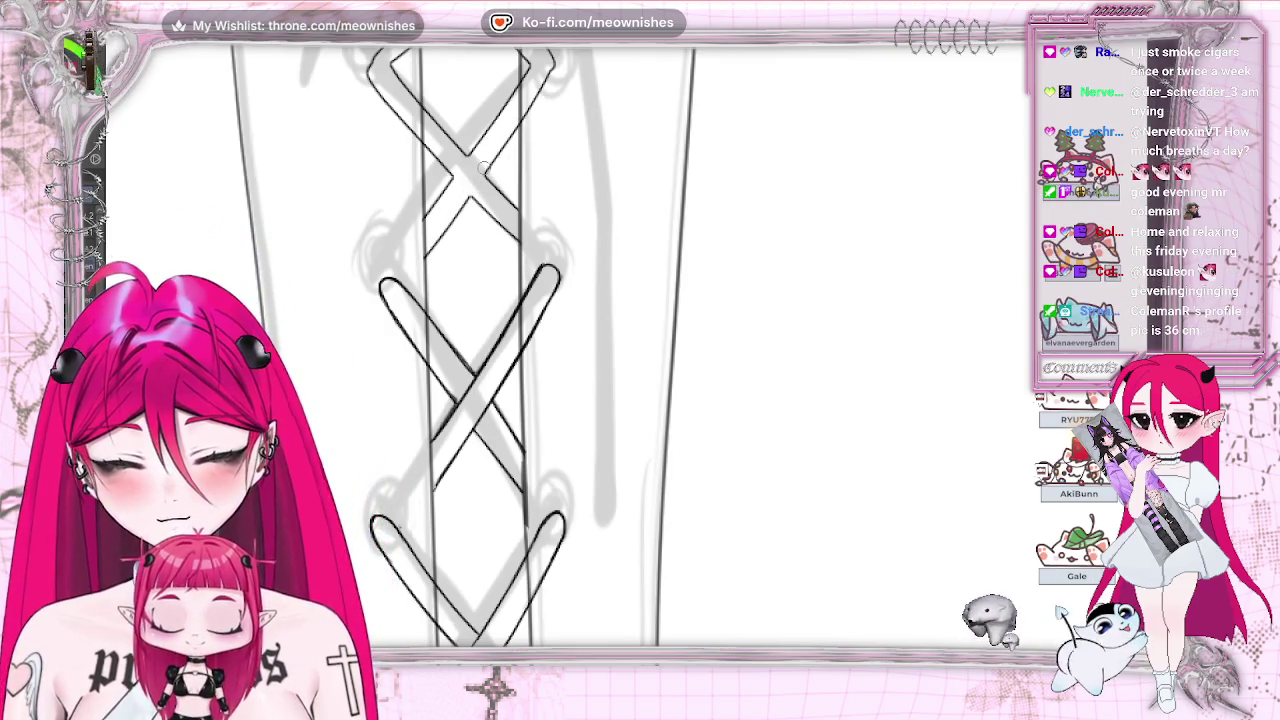
key(ctrl+z)
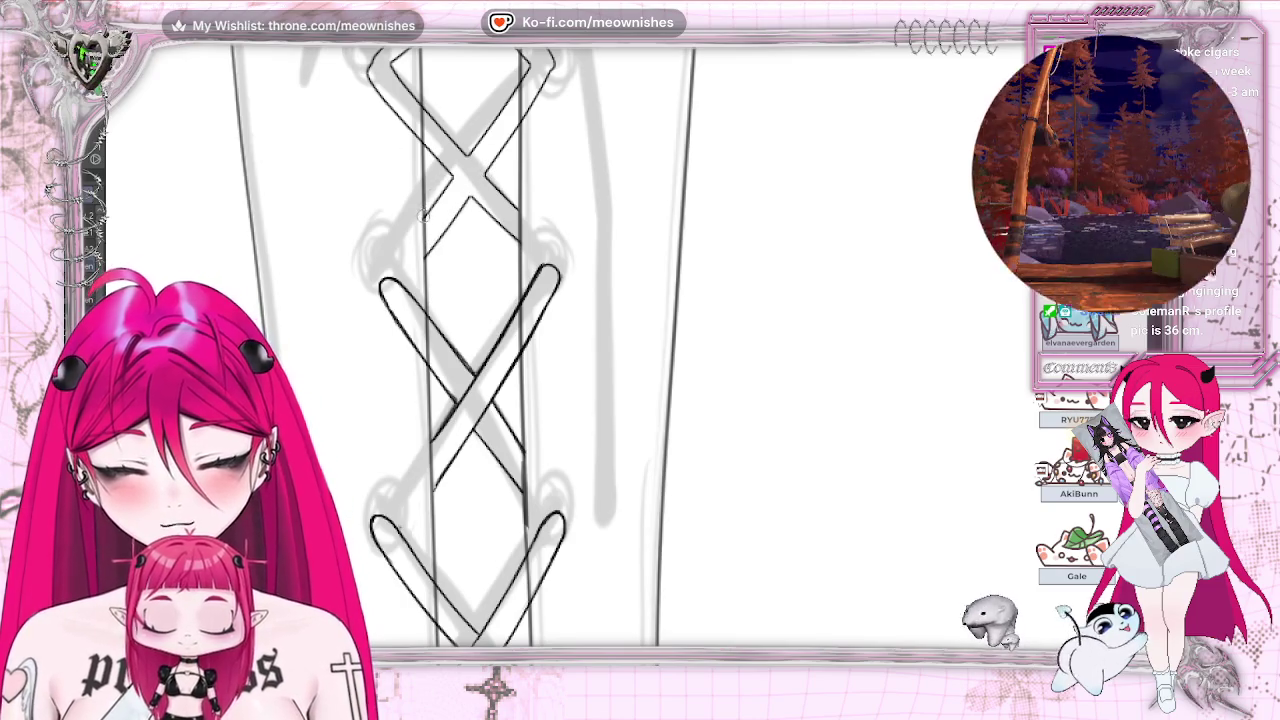
key(ctrl+z)
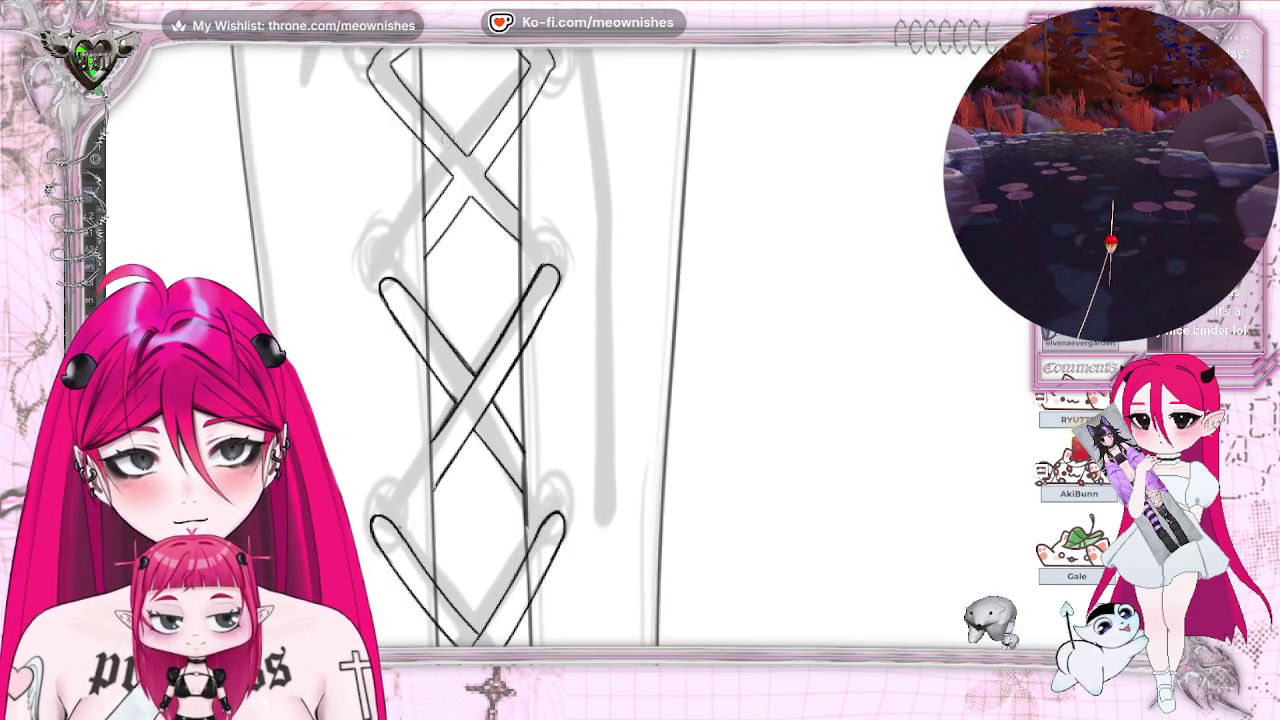
drag(466, 158, 426, 210)
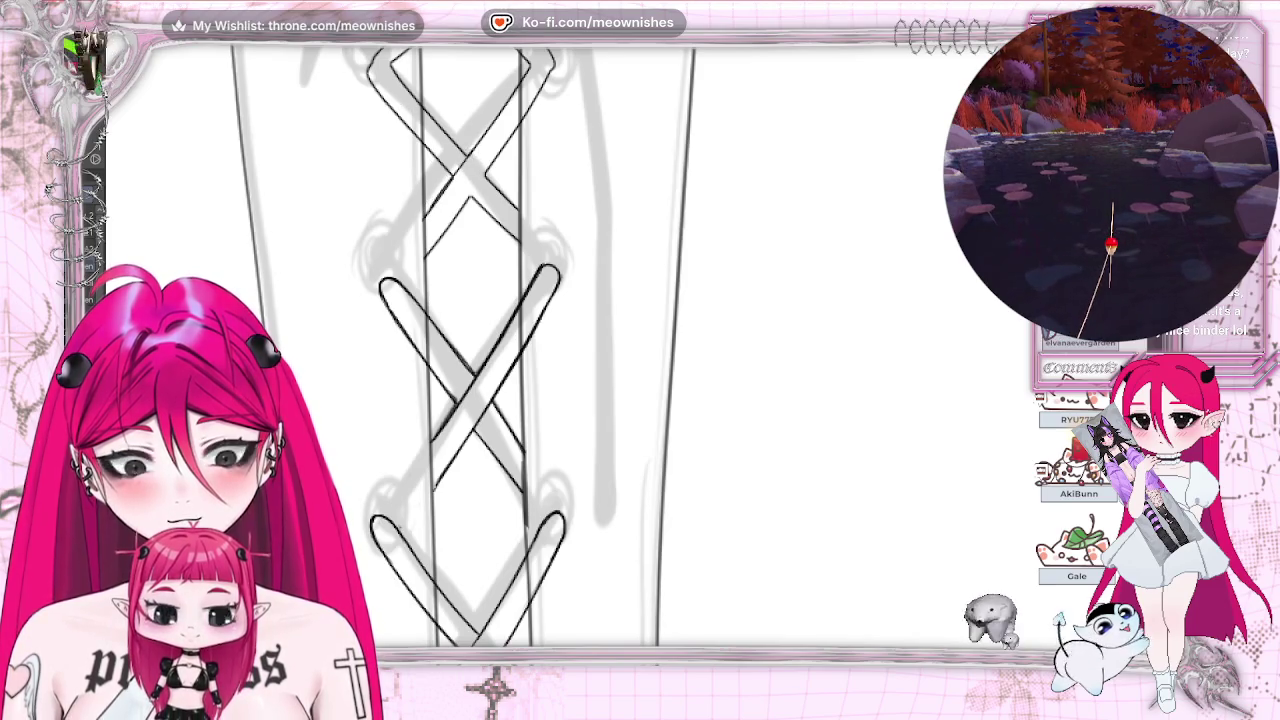
scroll(400, 345, up, 3)
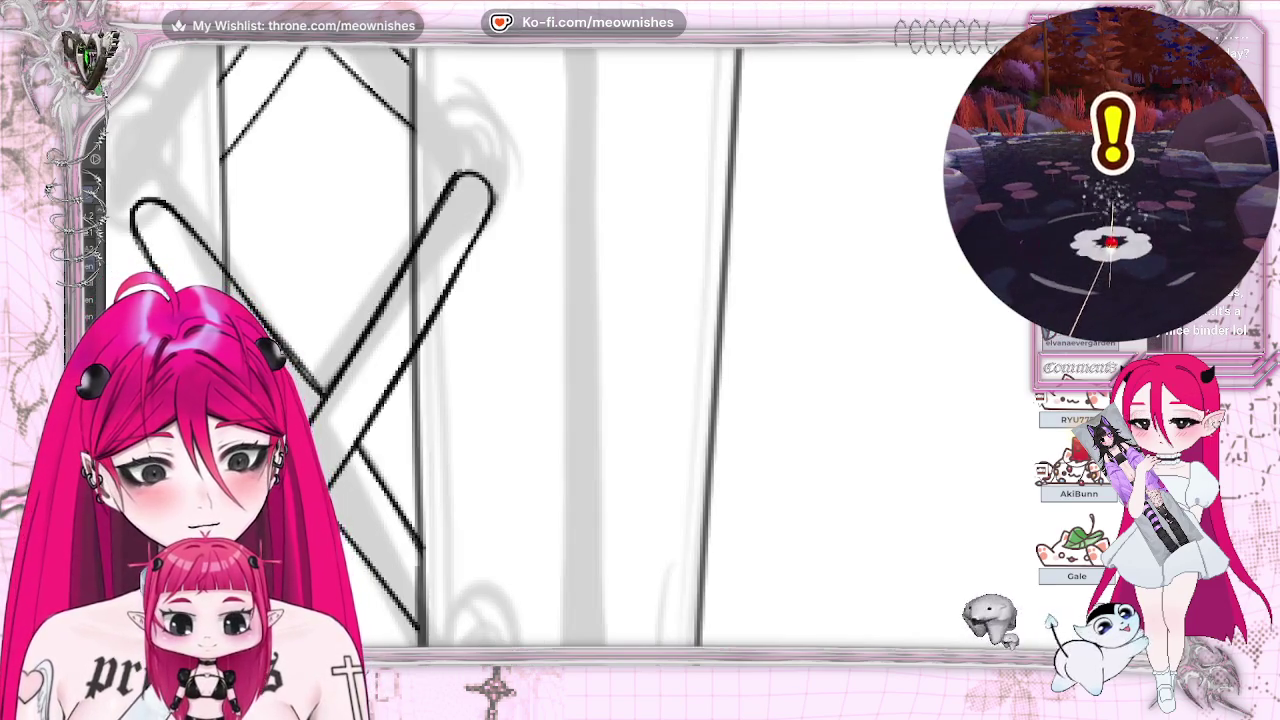
Step: Undo the stray stroke and ink the diamond's lower-left and lower-right lace edges
scroll(627, 370, down, 2)
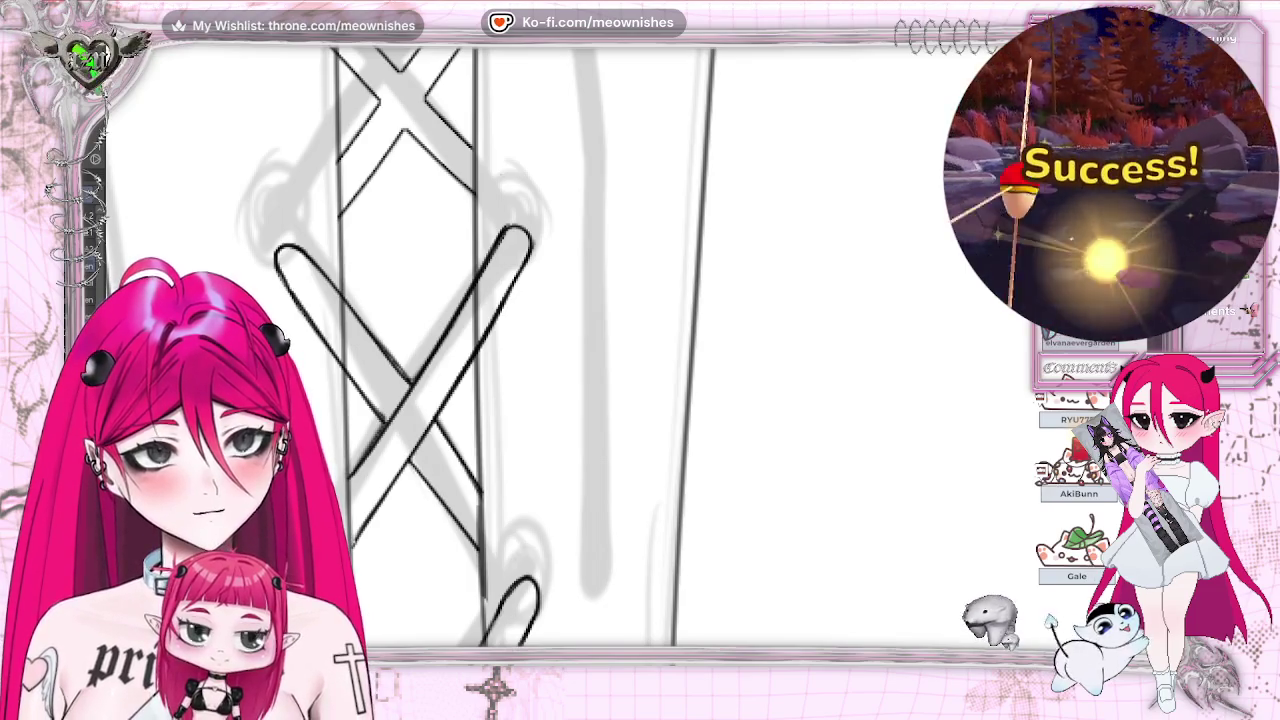
key(ctrl+z)
key(ctrl+z)
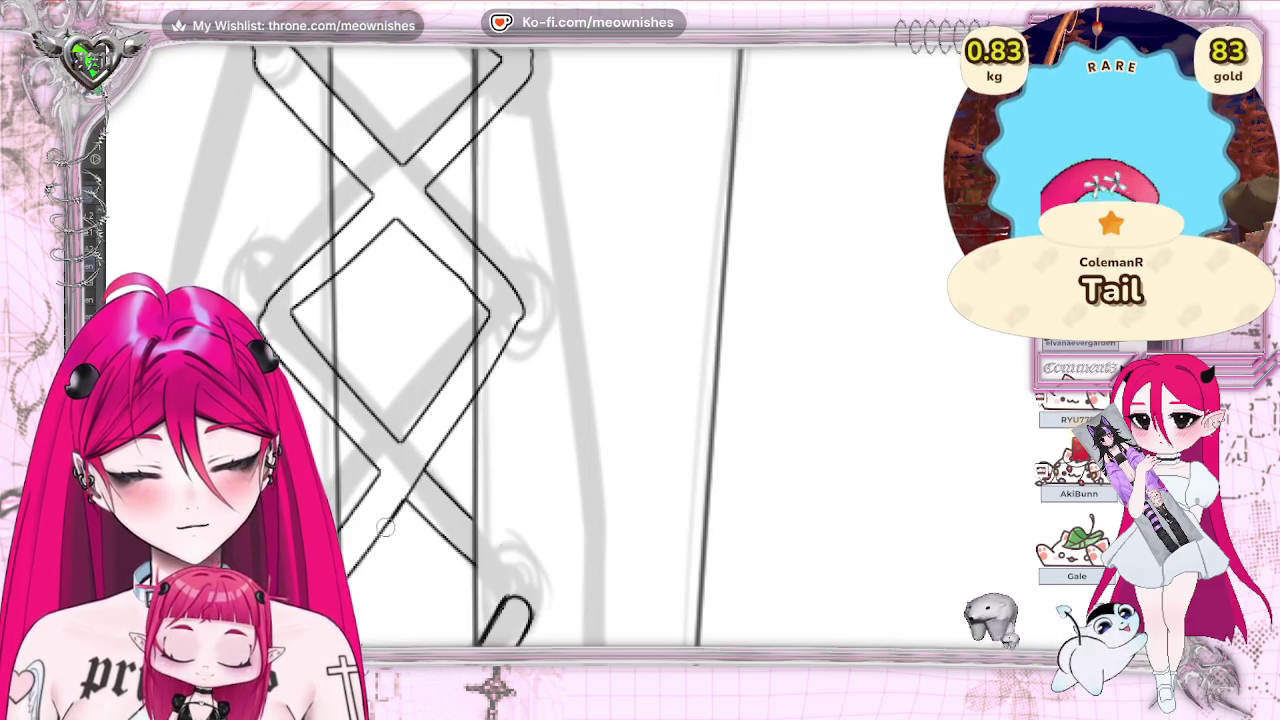
drag(365, 497, 455, 372)
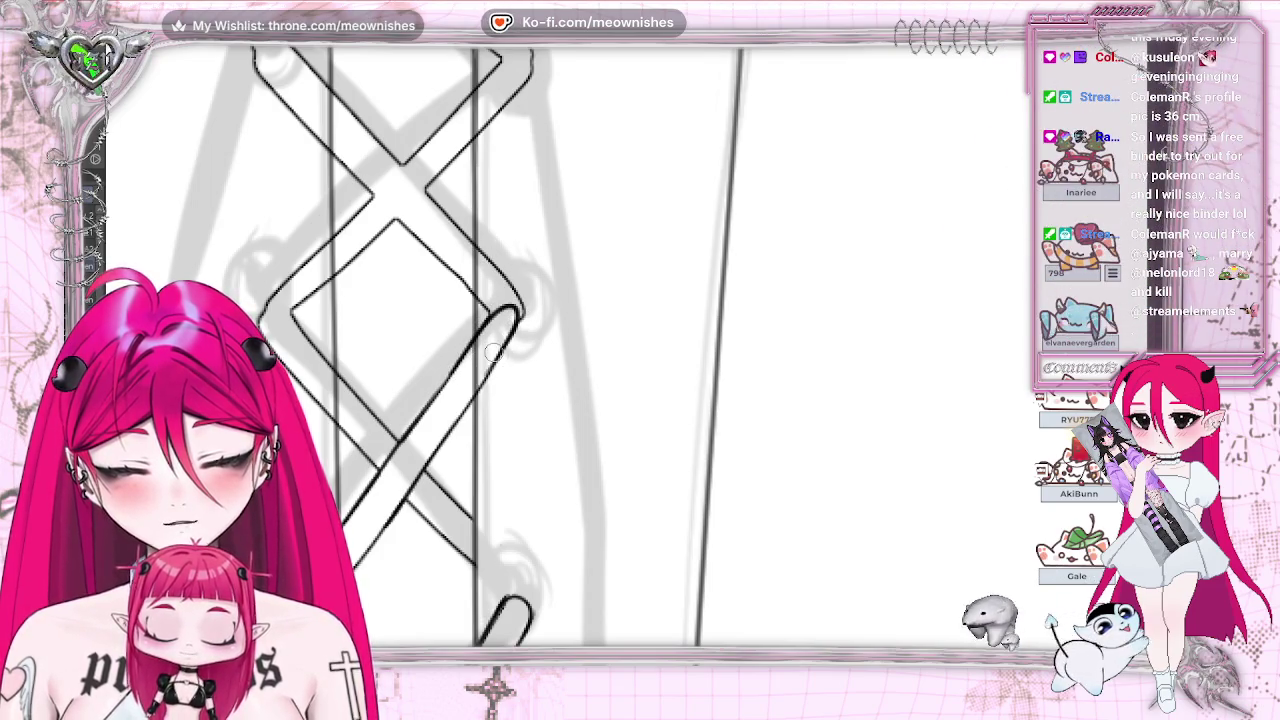
drag(458, 358, 492, 316)
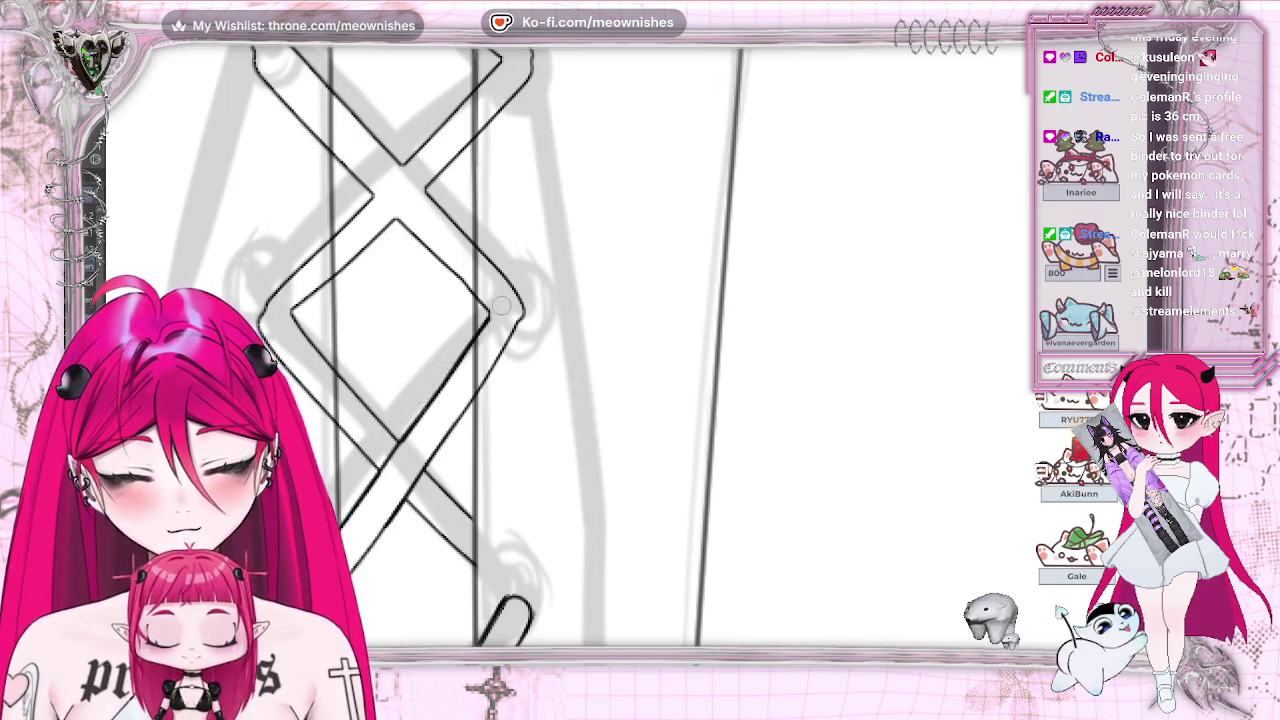
drag(475, 396, 434, 454)
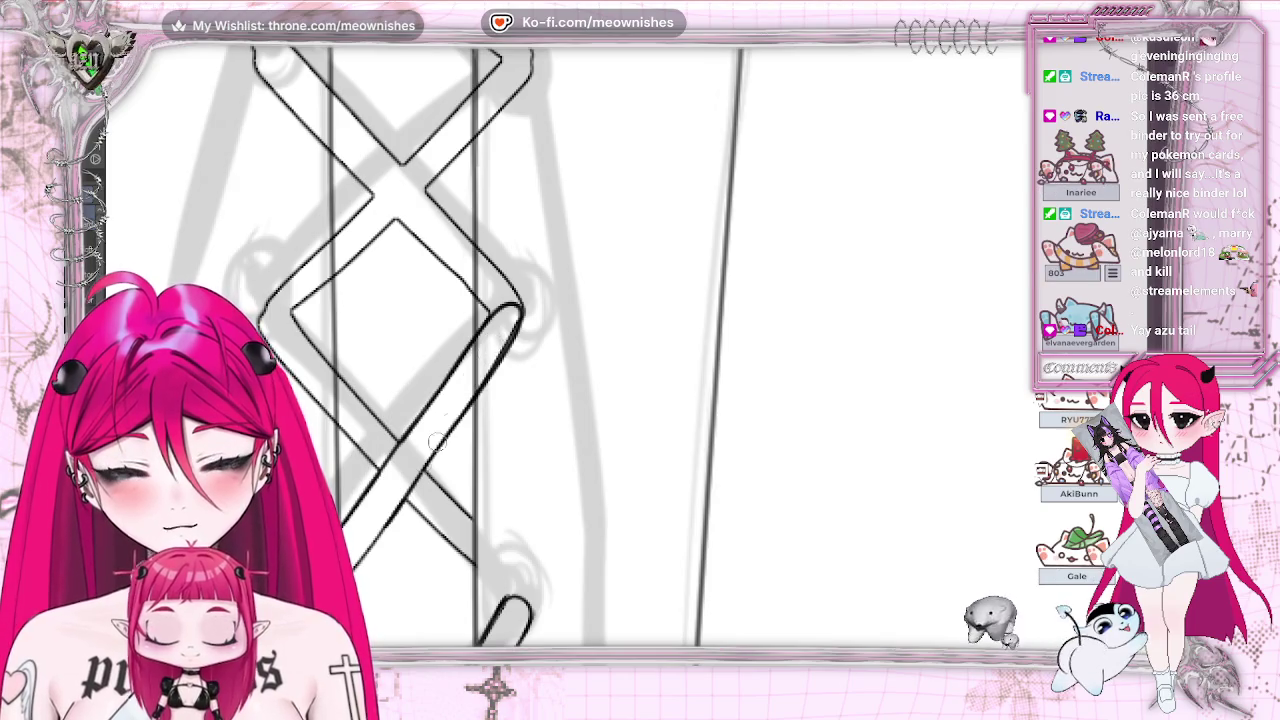
drag(512, 312, 352, 570)
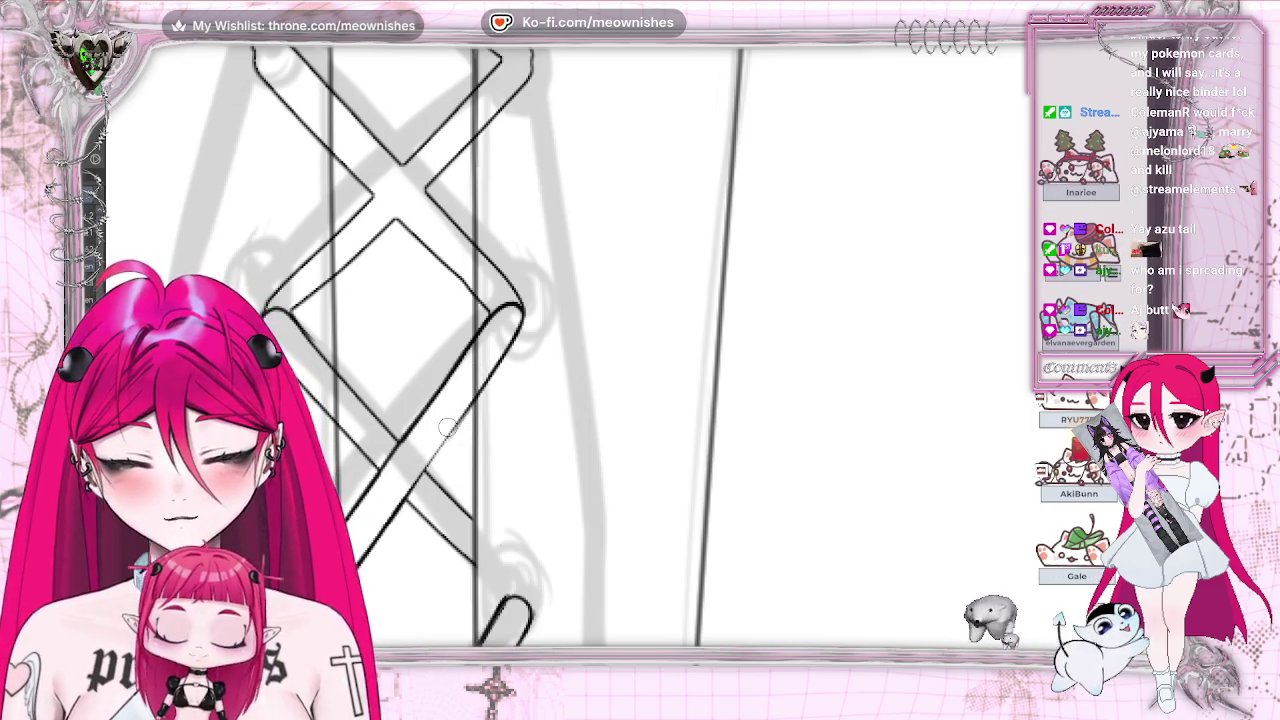
key(ctrl+z)
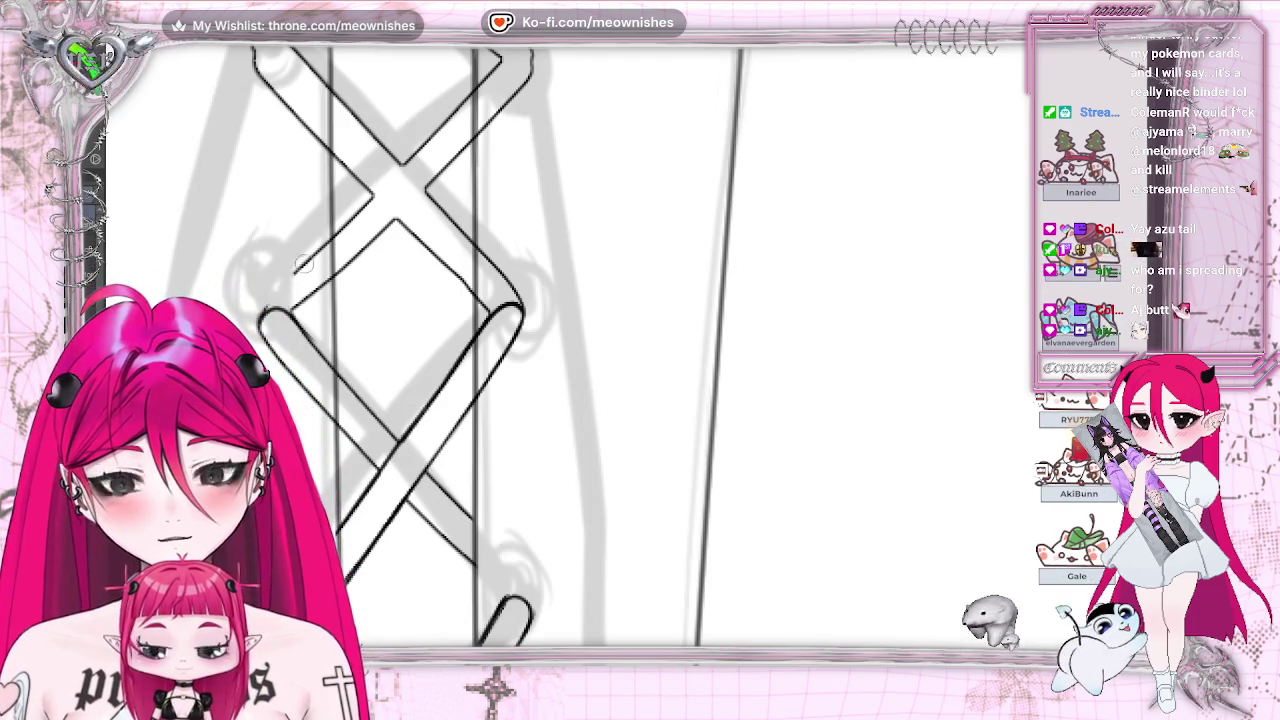
Step: Erase the diagonal line's lower-left end, then try and discard a test diagonal stroke
drag(295, 305, 313, 280)
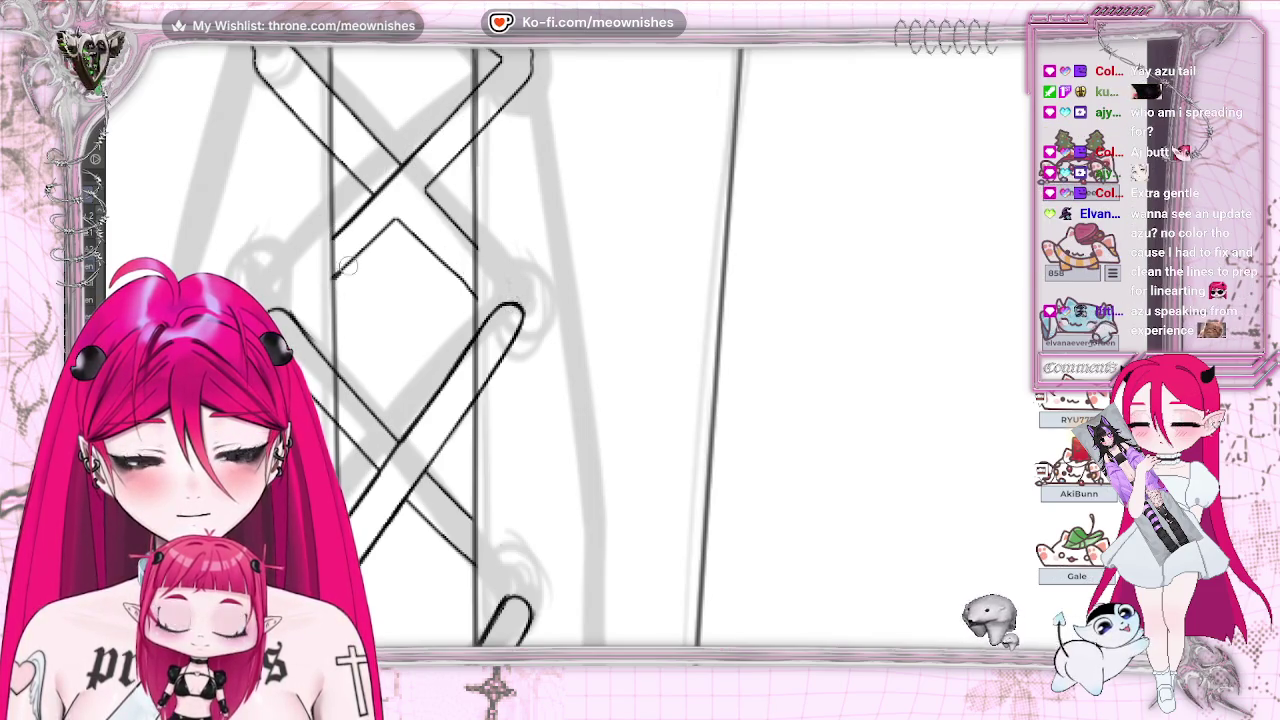
drag(336, 272, 450, 158)
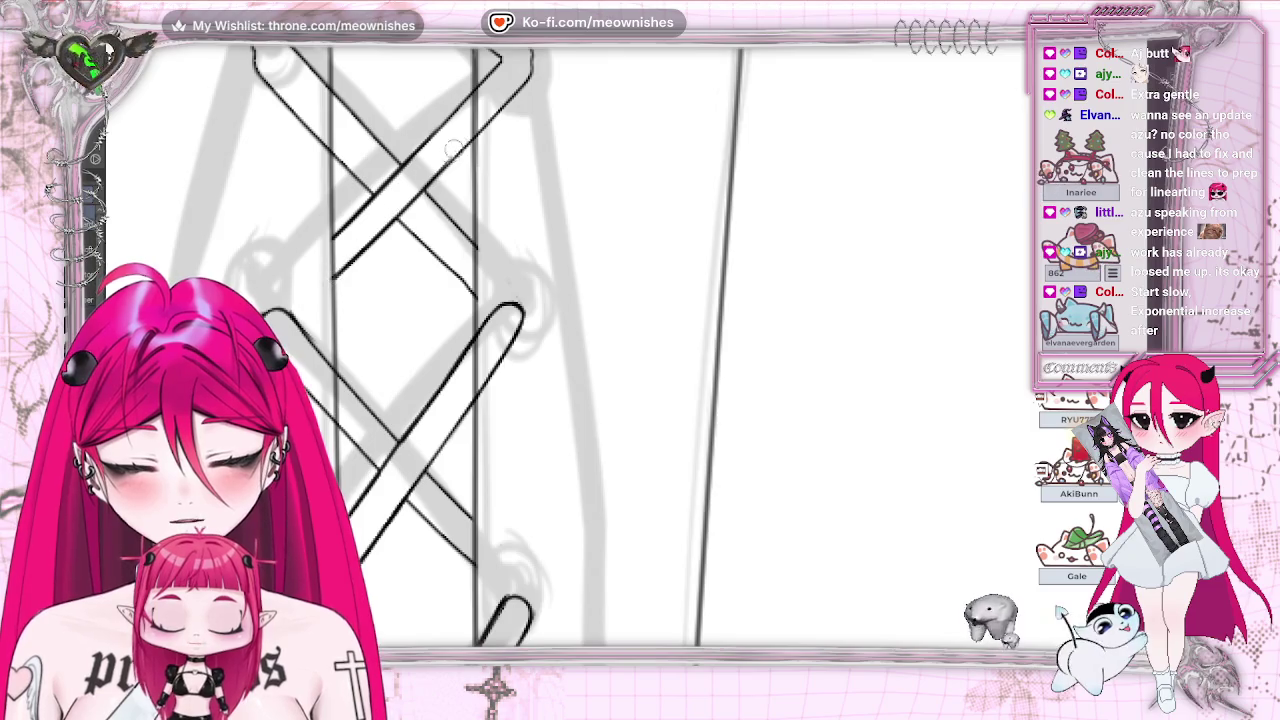
key(ctrl+z)
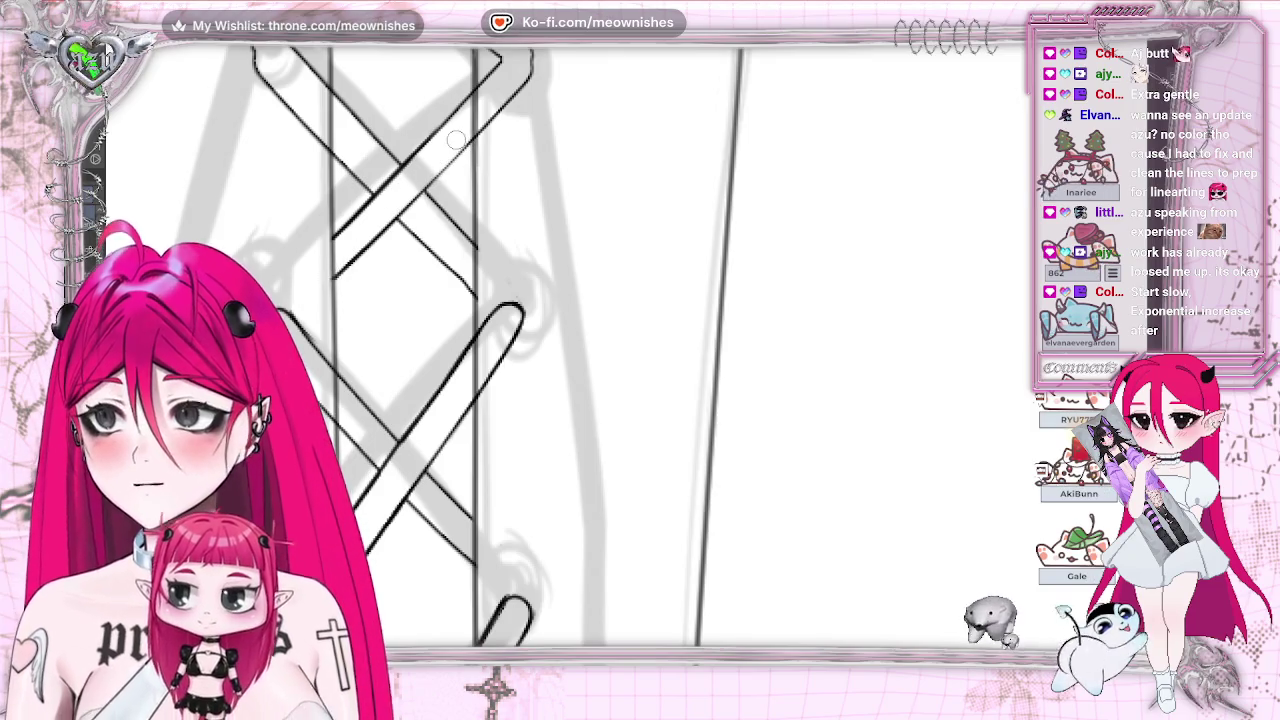
scroll(560, 345, up, 5)
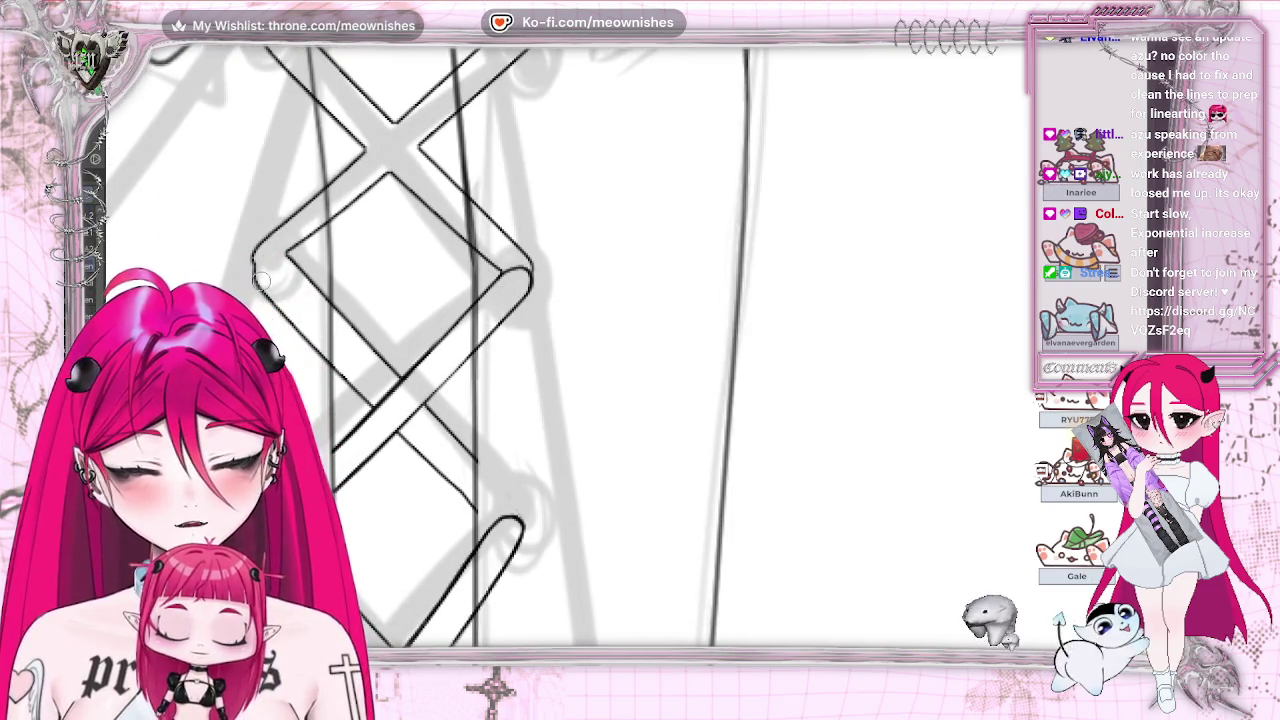
Step: Ink a diagonal lace running down-left from the diamond's right corner, then mirror the view
scroll(1000, 297, left, 10)
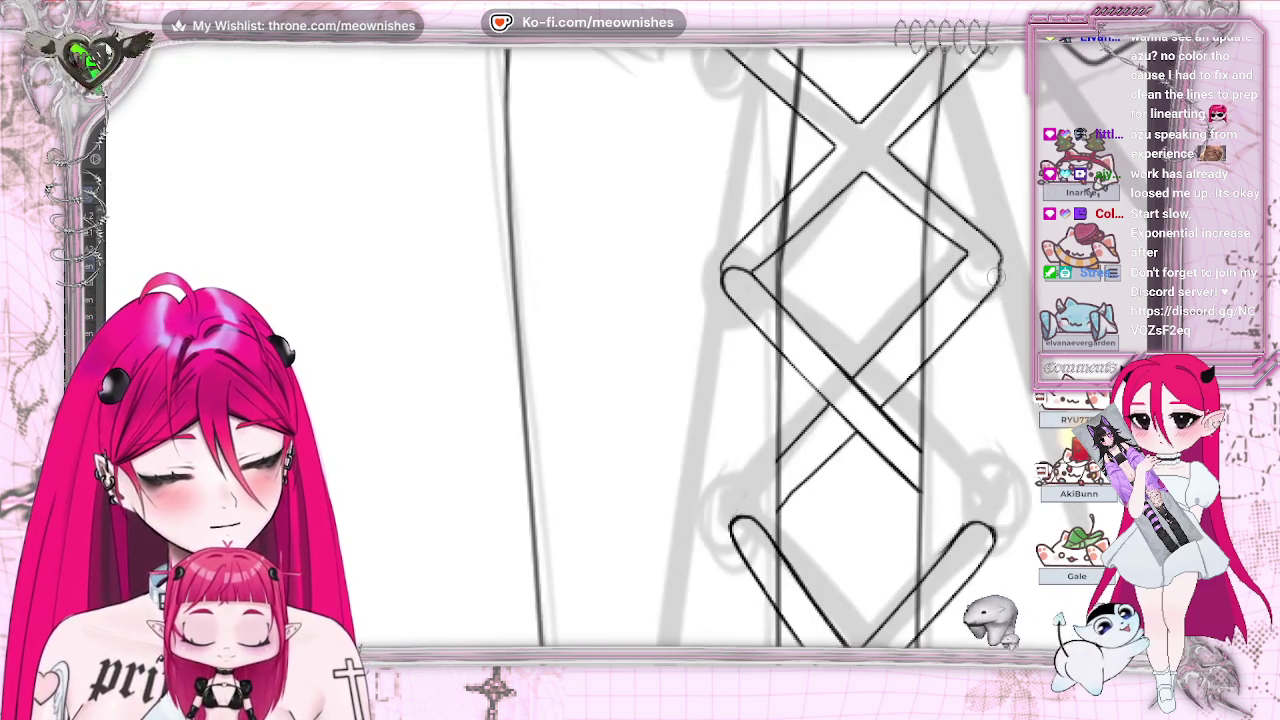
drag(995, 275, 876, 404)
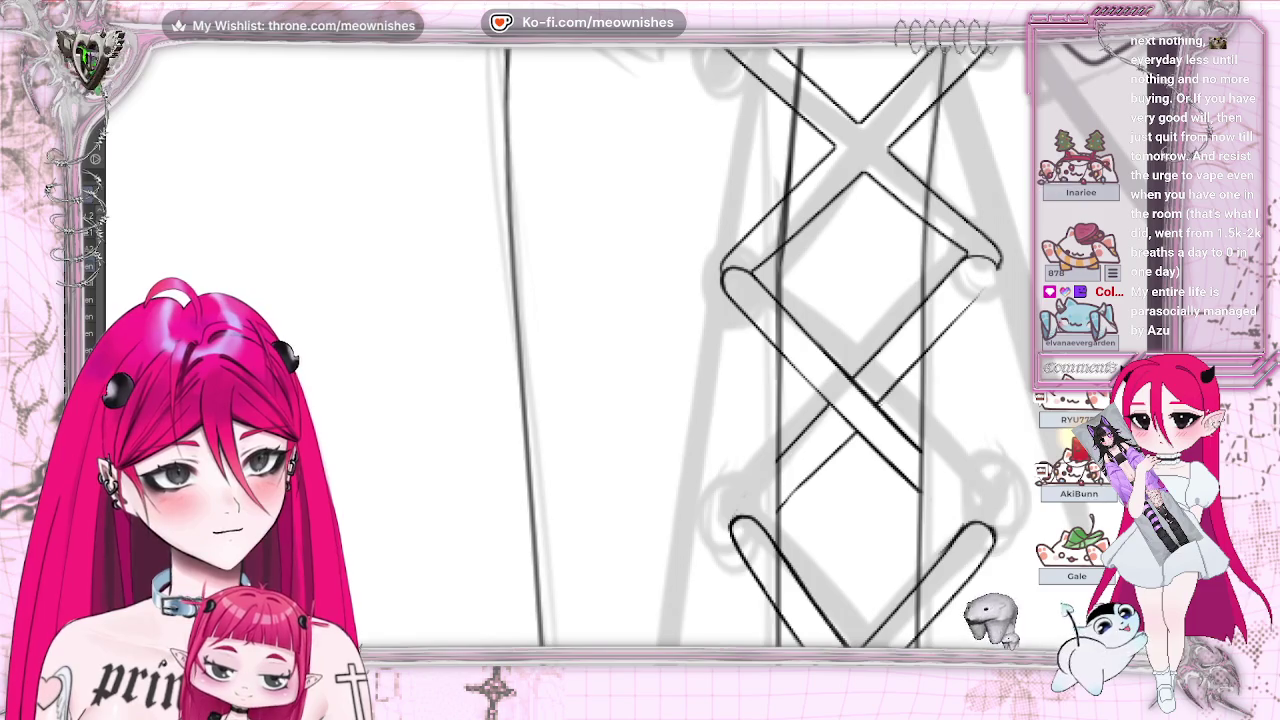
drag(956, 343, 886, 343)
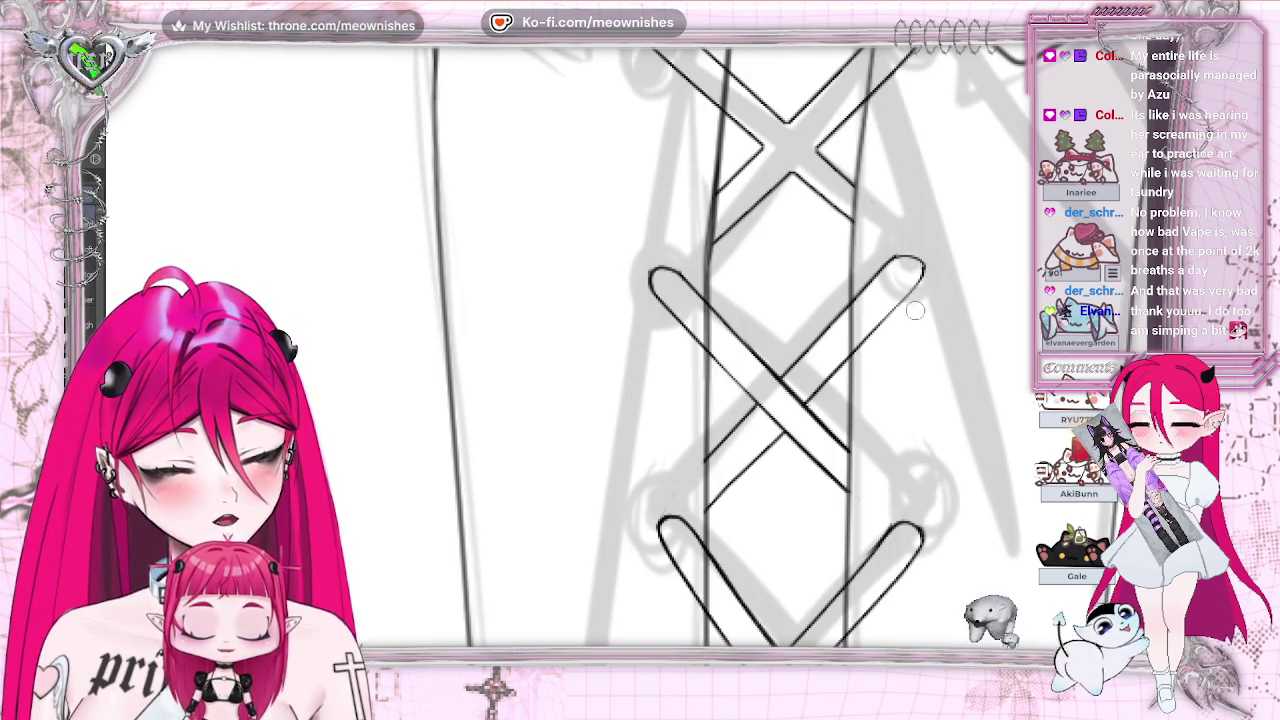
key(m)
key(m)
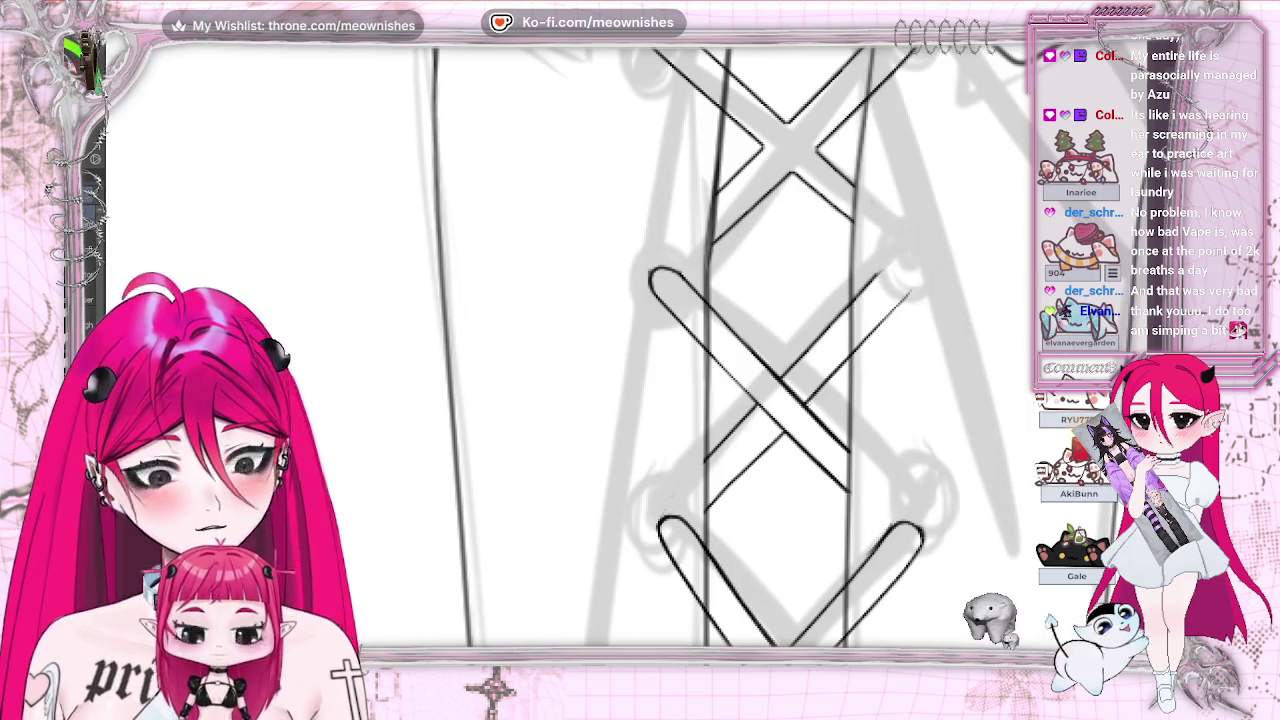
Step: Cap the diagonal lace's upper-right end with a small rounded stroke
drag(862, 298, 908, 283)
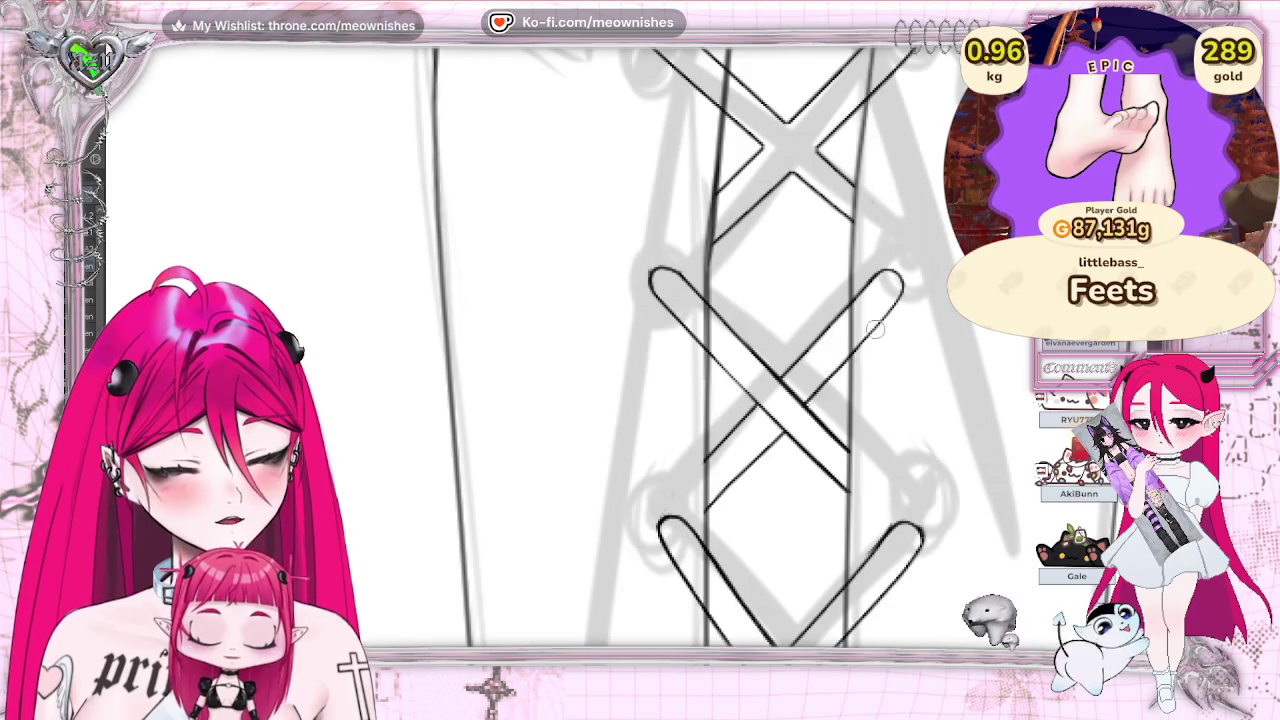
scroll(875, 330, down, 3)
Step: Zoom out to review both boots, then zoom back into the middle lacing
scroll(875, 330, down, 3)
scroll(875, 330, down, 2)
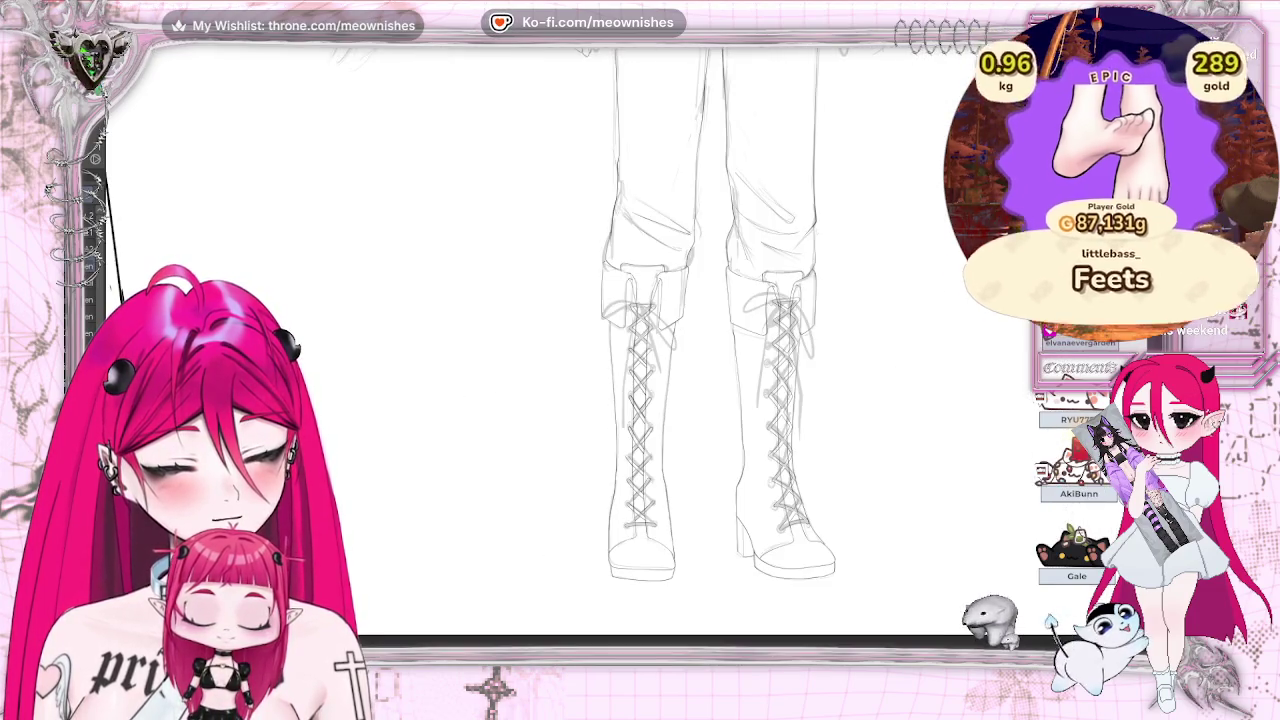
scroll(700, 350, down, 2)
scroll(700, 350, up, 2)
scroll(700, 350, up, 3)
scroll(700, 350, up, 2)
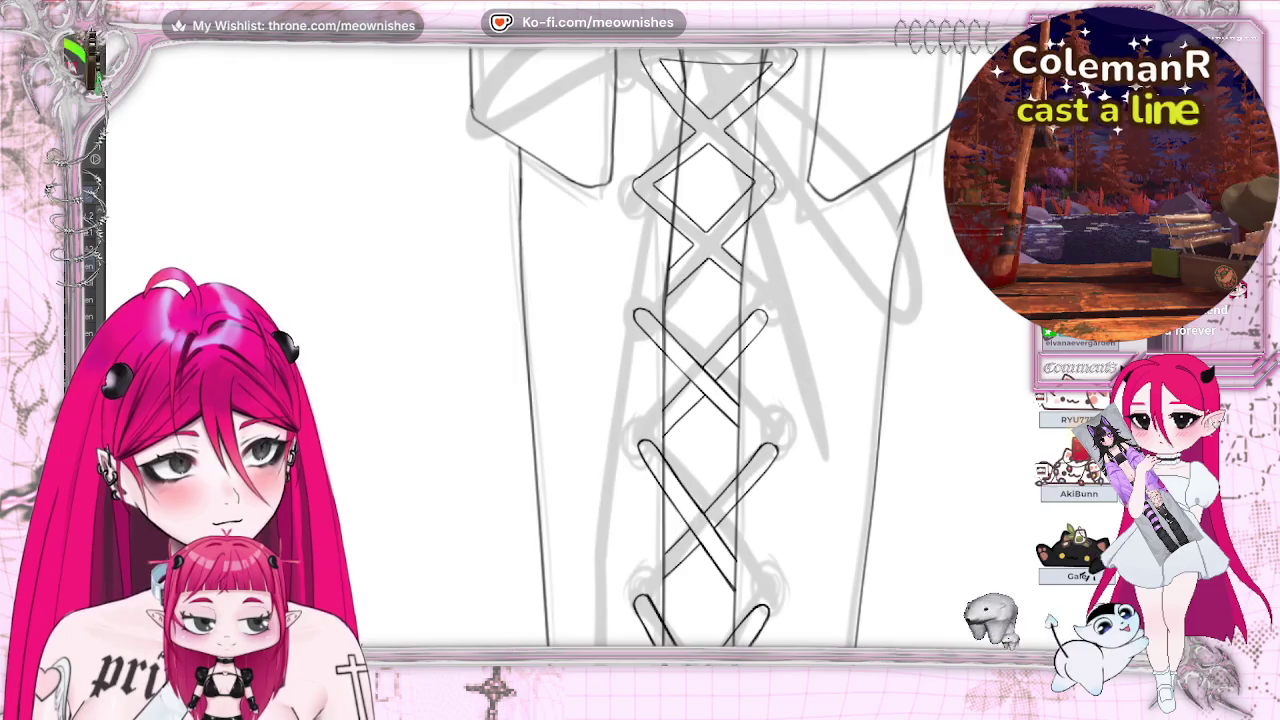
scroll(737, 565, up, 2)
scroll(737, 565, up, 2)
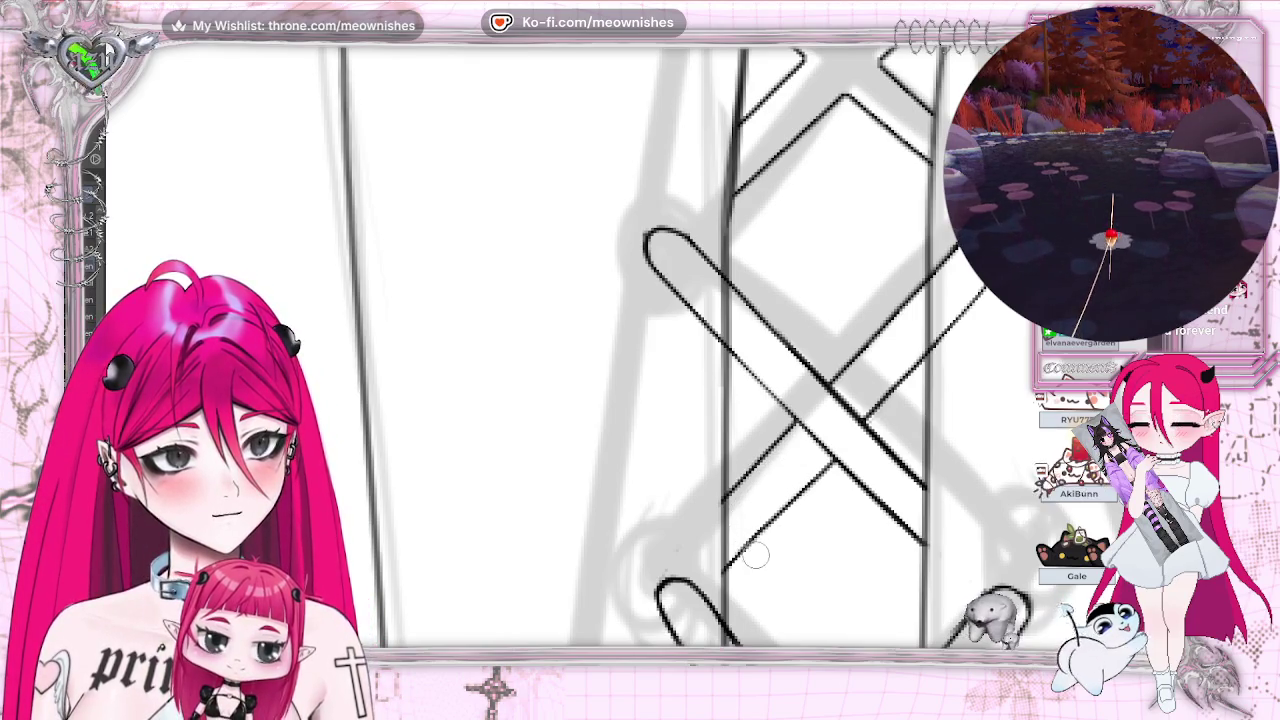
scroll(600, 345, right, 5)
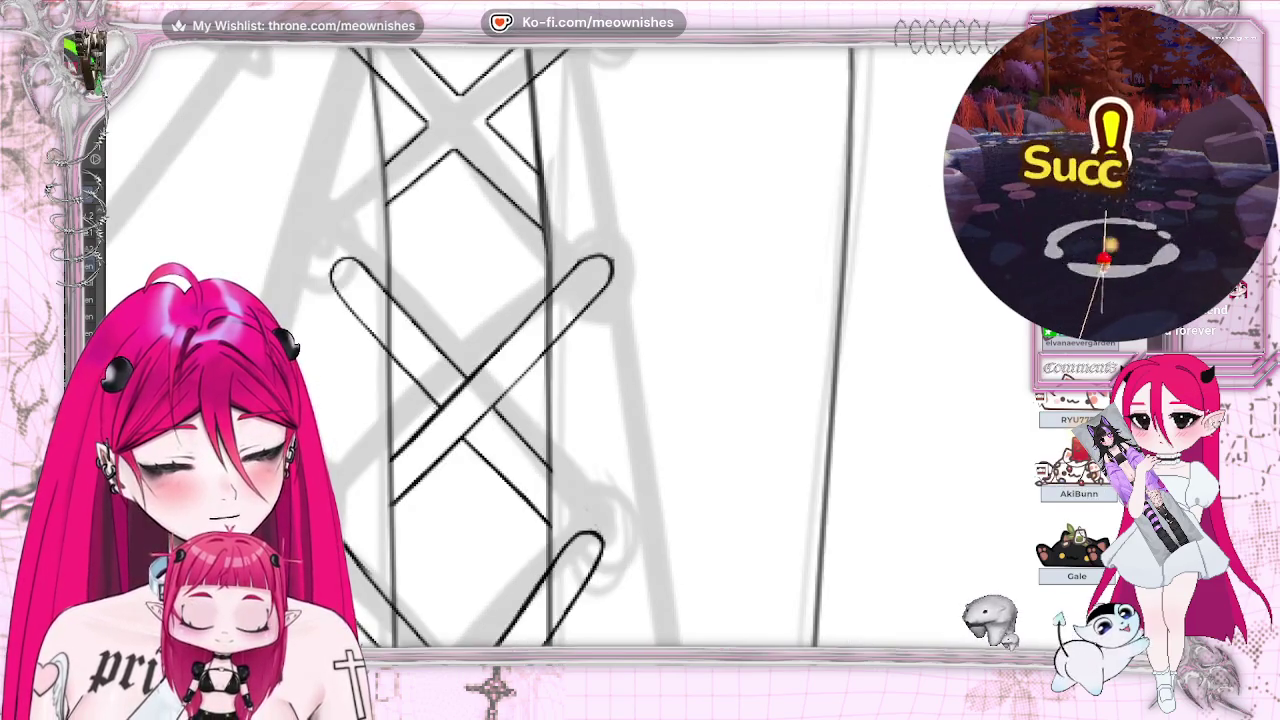
scroll(500, 345, down, 3)
scroll(500, 345, up, 3)
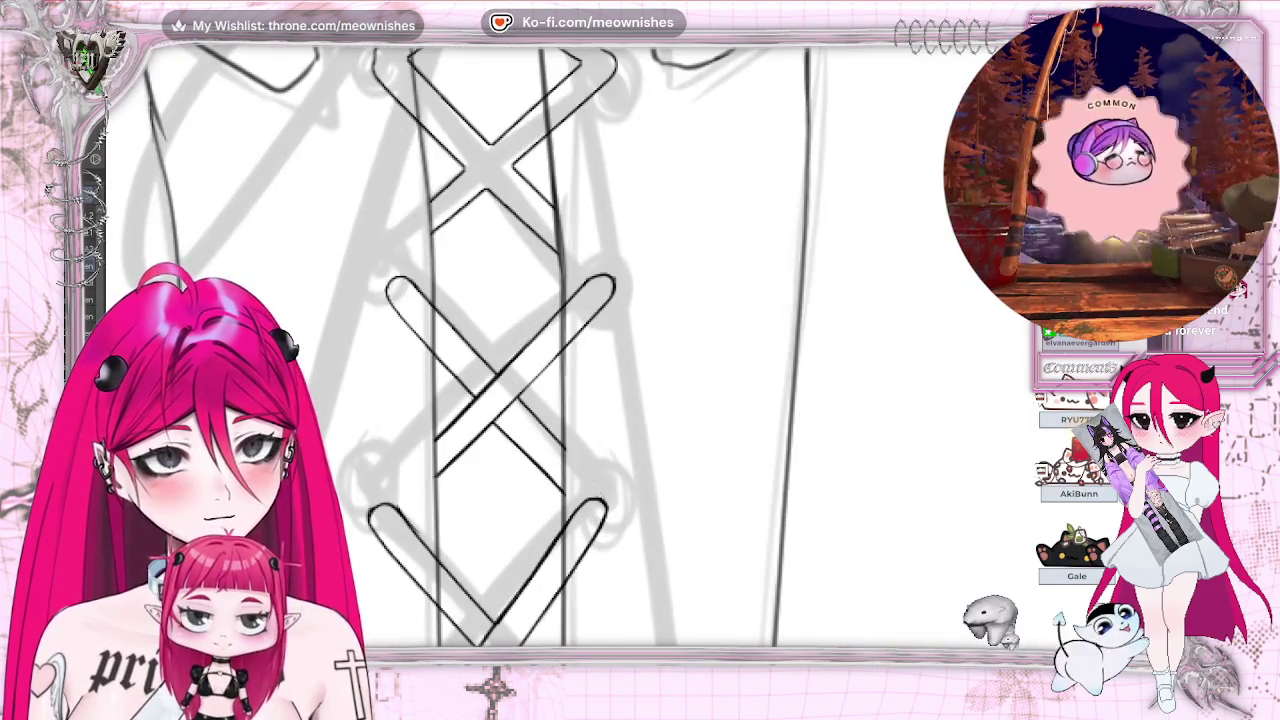
scroll(500, 345, up, 5)
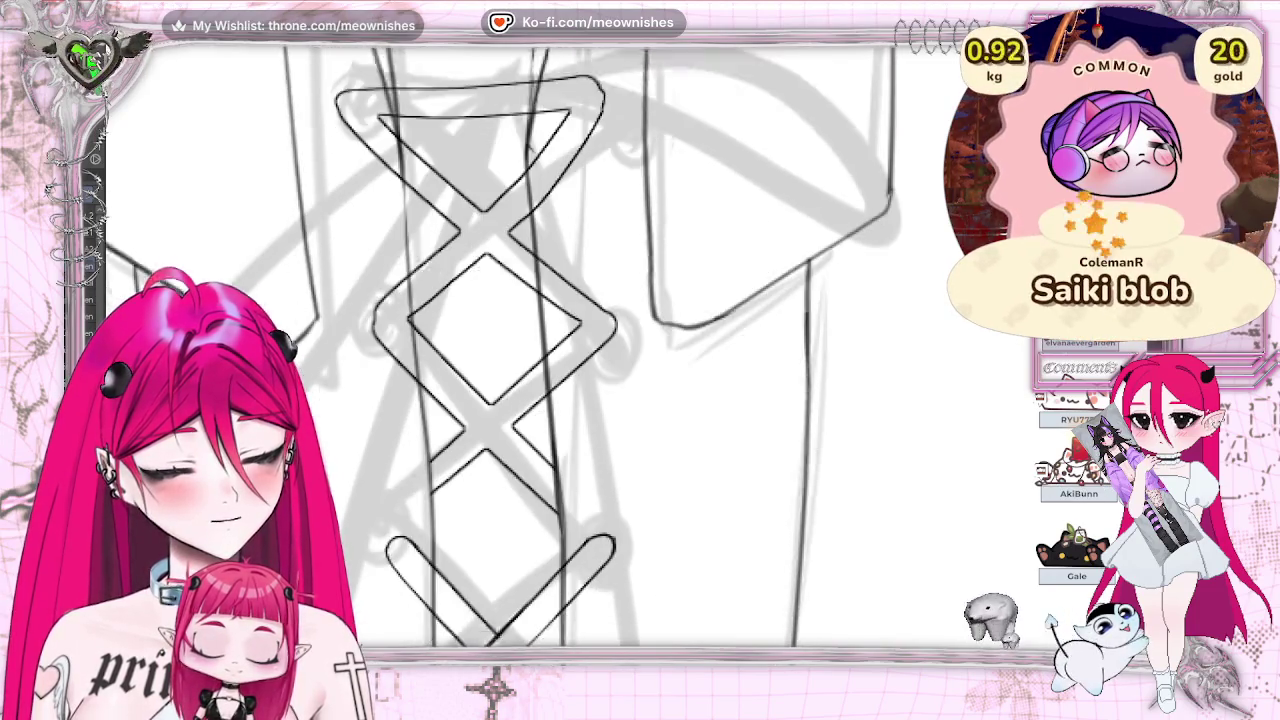
scroll(500, 345, down, 3)
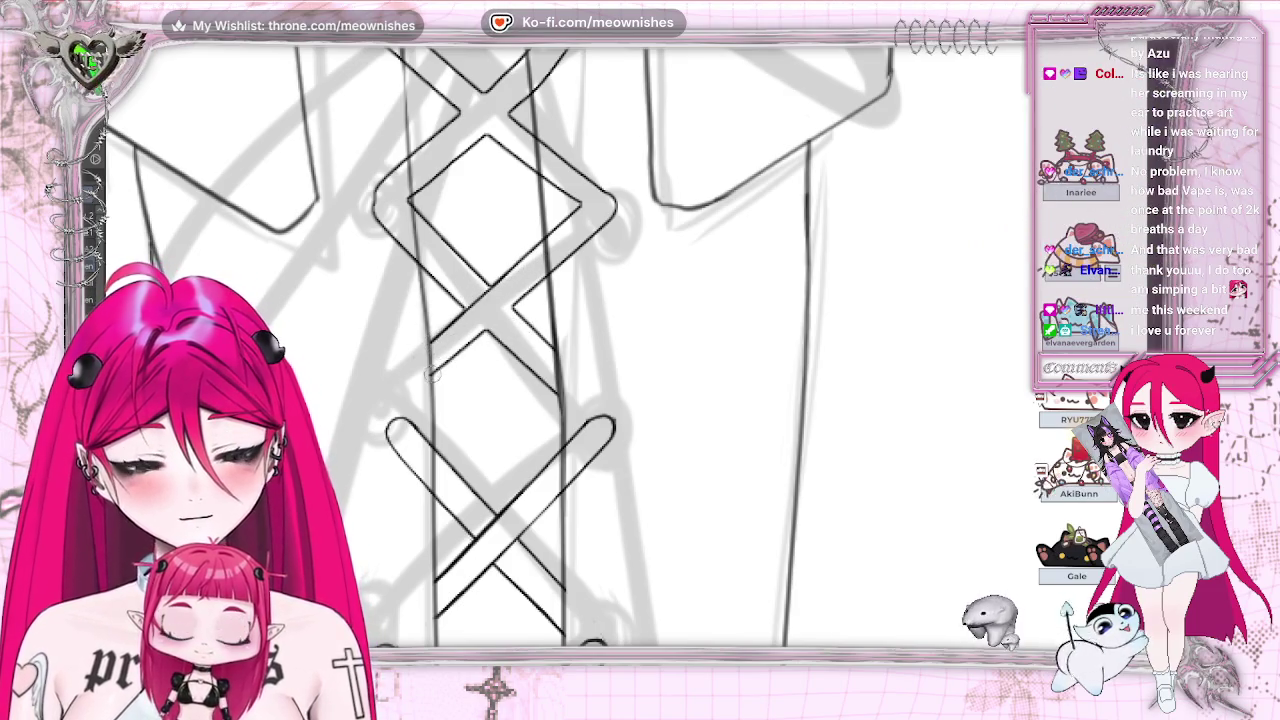
Step: Draw the up-right diagonal lace through the middle lacing, then redraw it more cleanly
drag(428, 376, 556, 270)
key(ctrl+z)
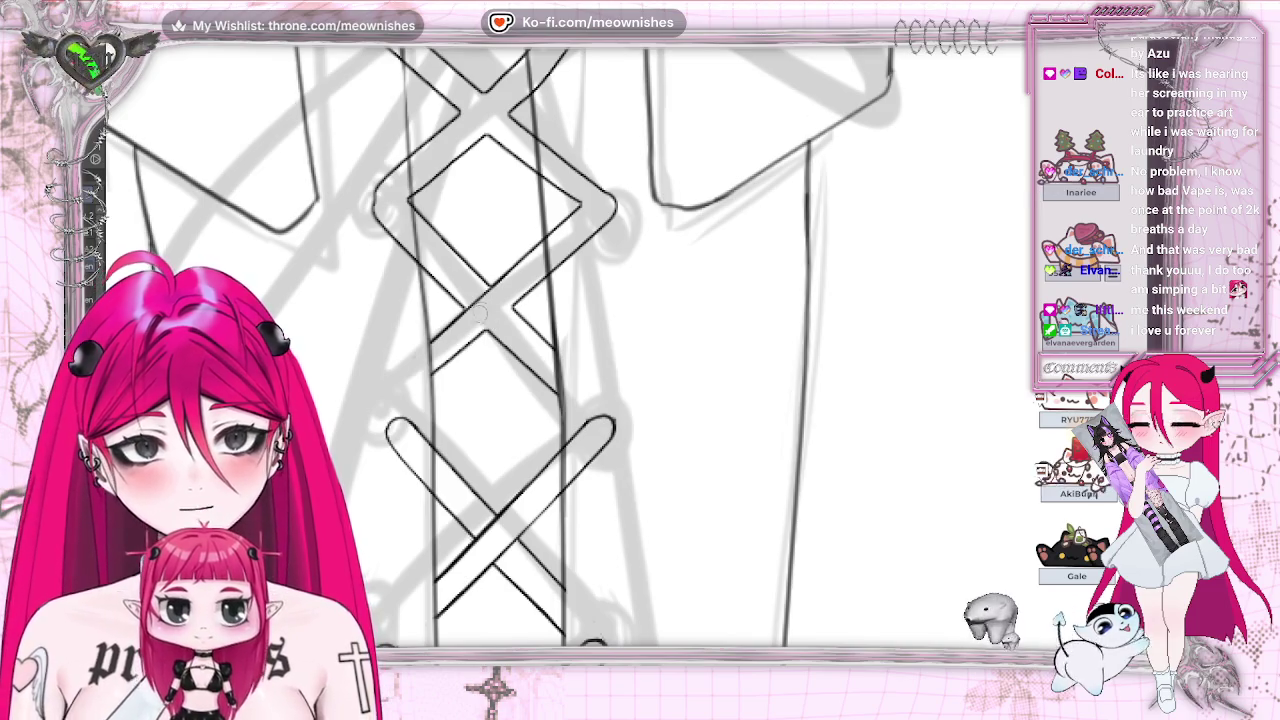
drag(437, 370, 548, 272)
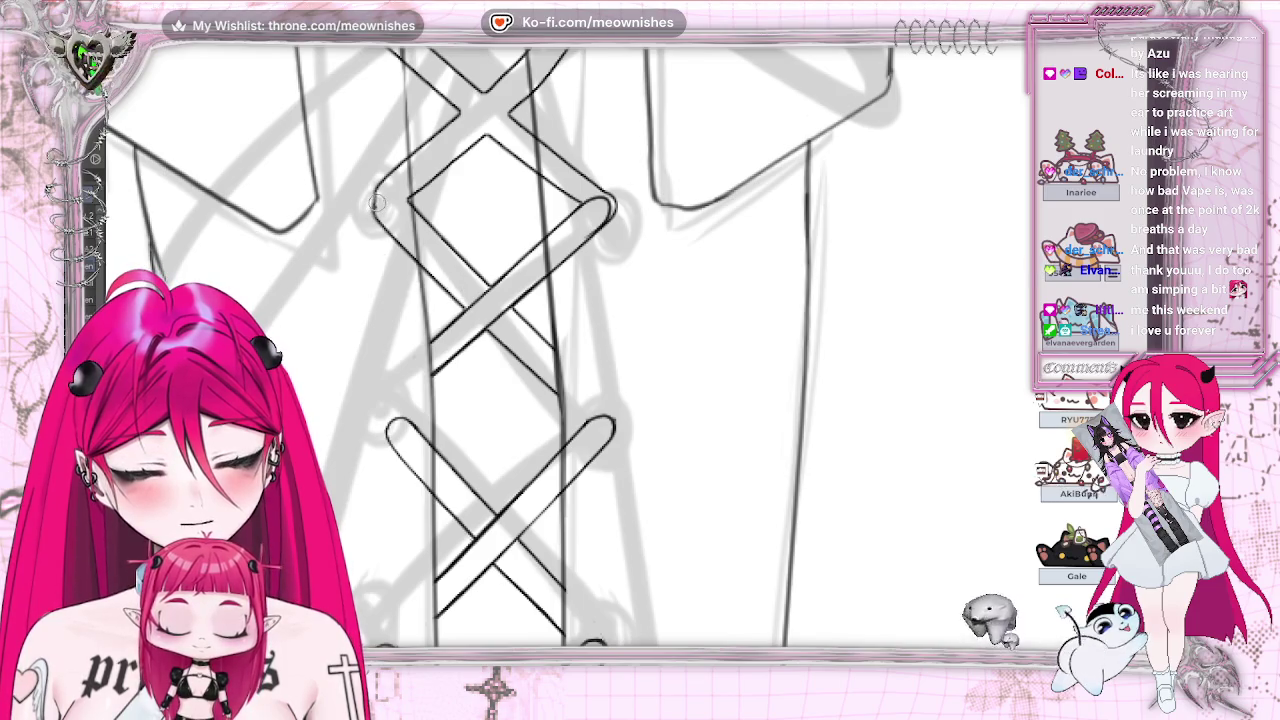
scroll(616, 301, left, 3)
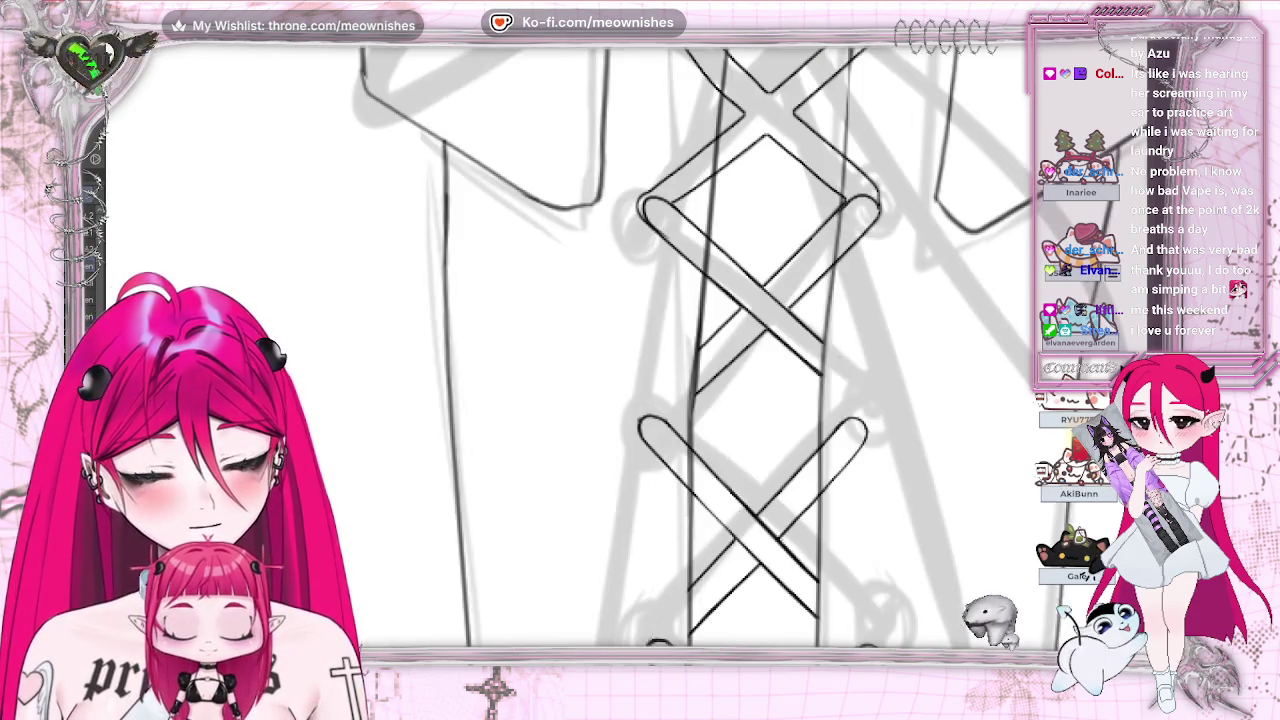
Step: Ink an up-right diagonal lace band, remove the stray short line, and recentre the lacing
drag(766, 288, 864, 200)
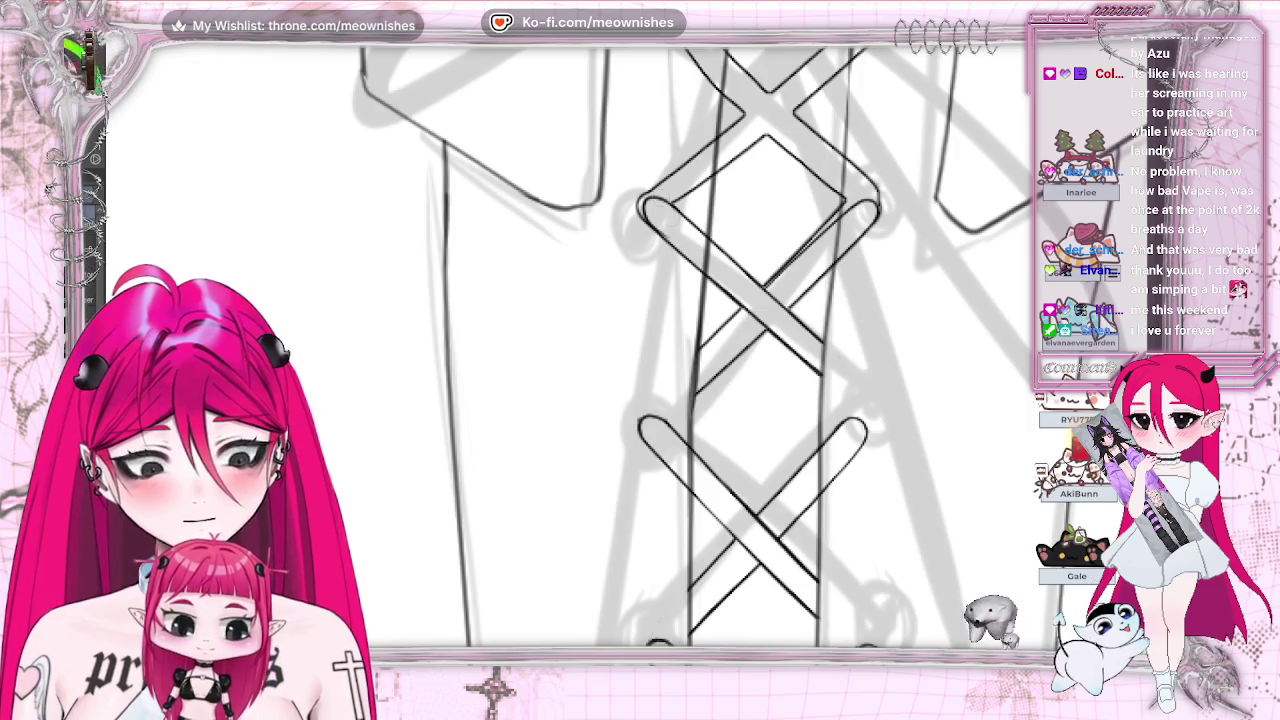
key(ctrl+z)
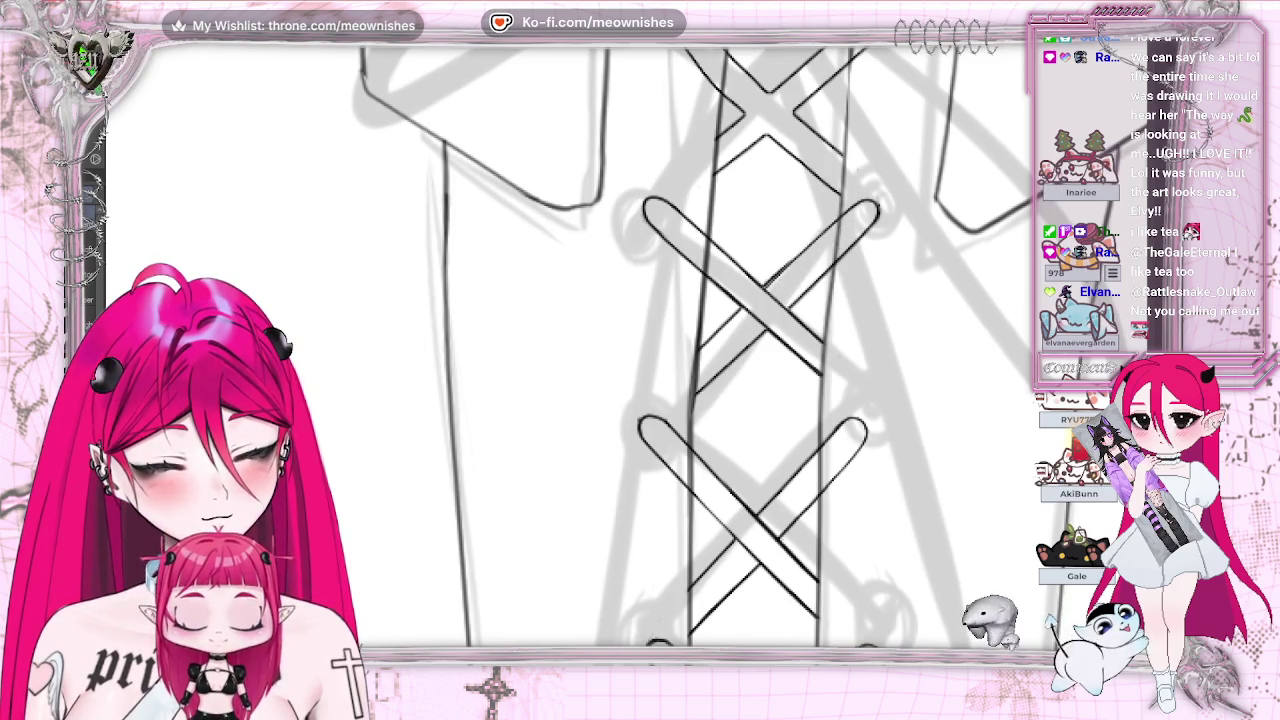
drag(873, 232, 604, 232)
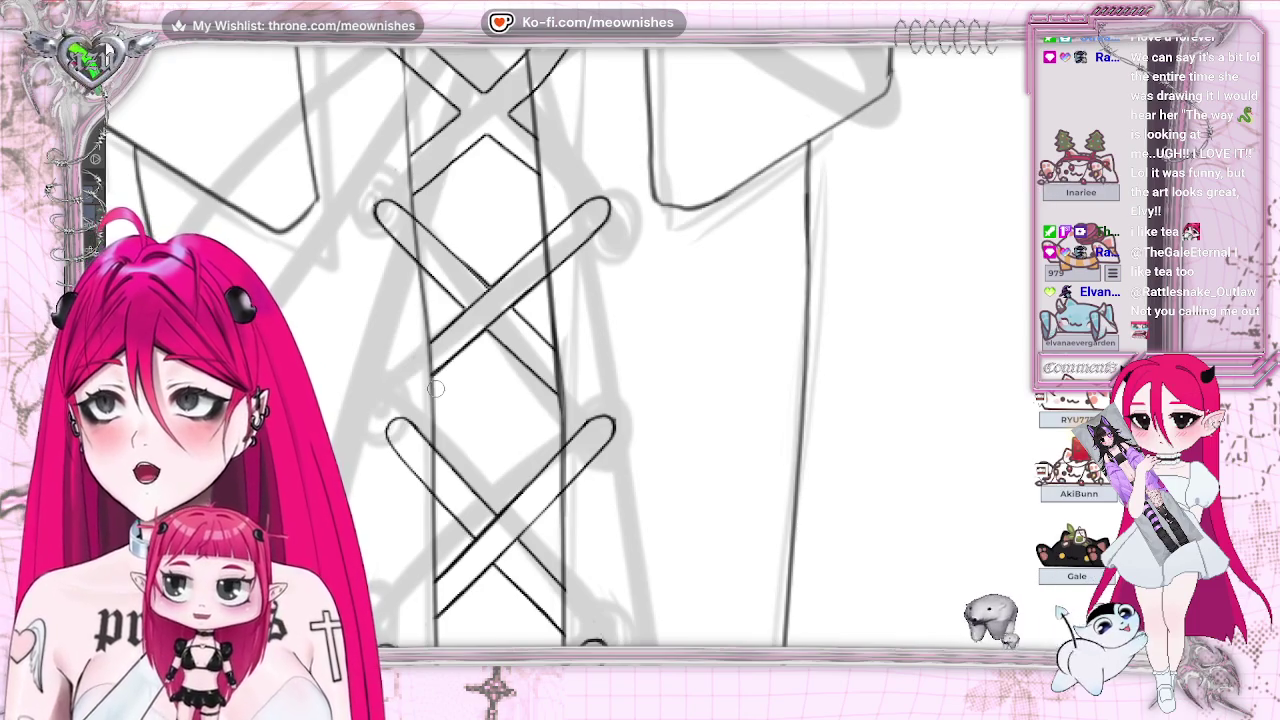
scroll(560, 350, up, 2)
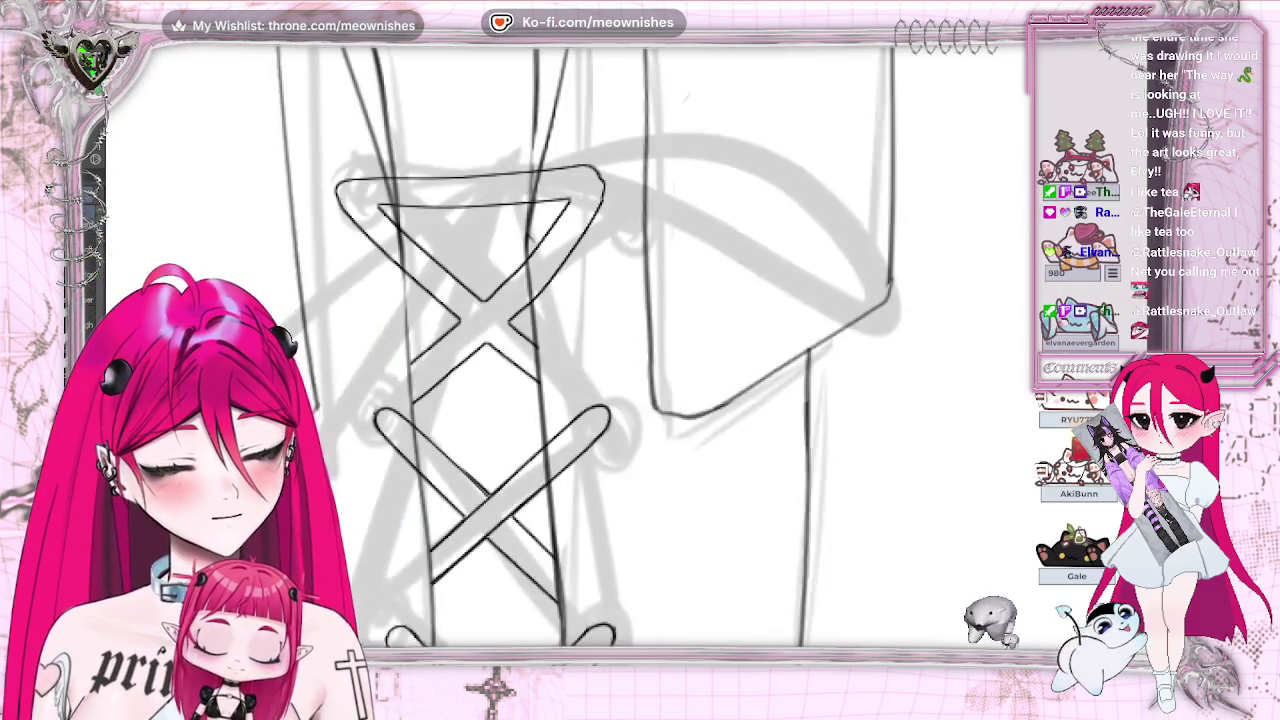
Step: Erase part of the top strap lines and try an up-right diagonal lace, then undo it
scroll(560, 350, up, 1)
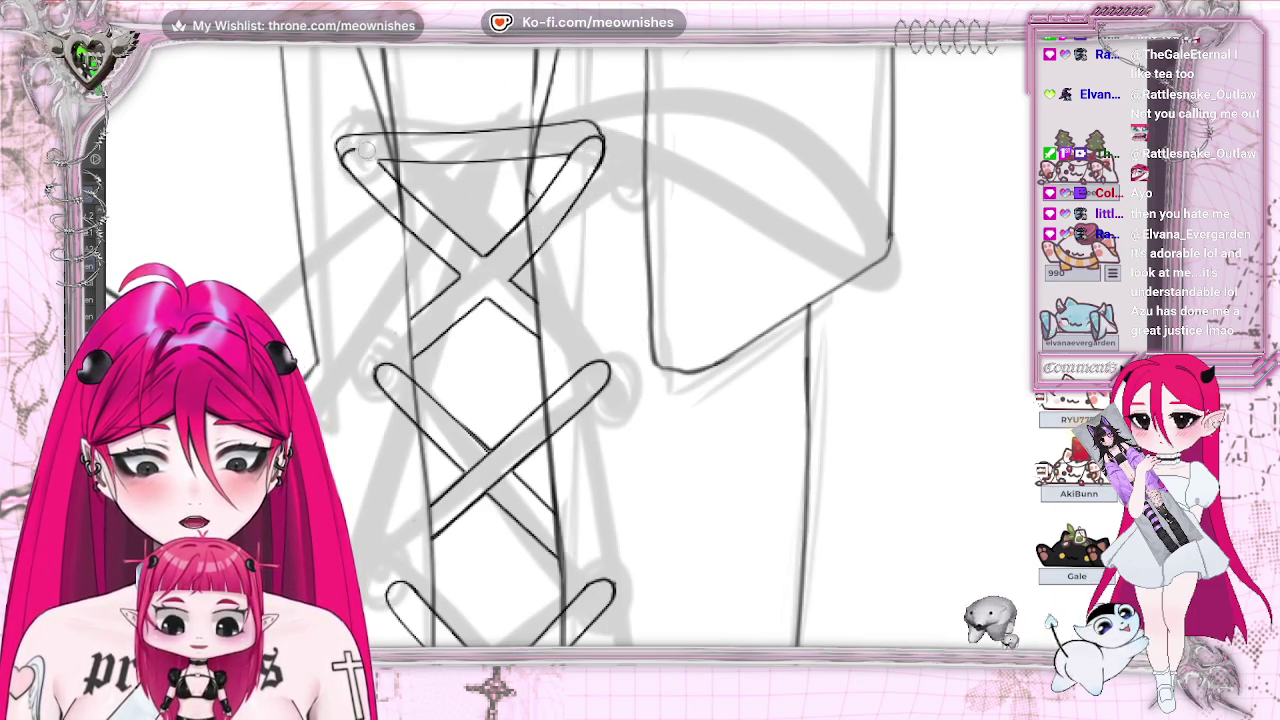
drag(382, 168, 345, 150)
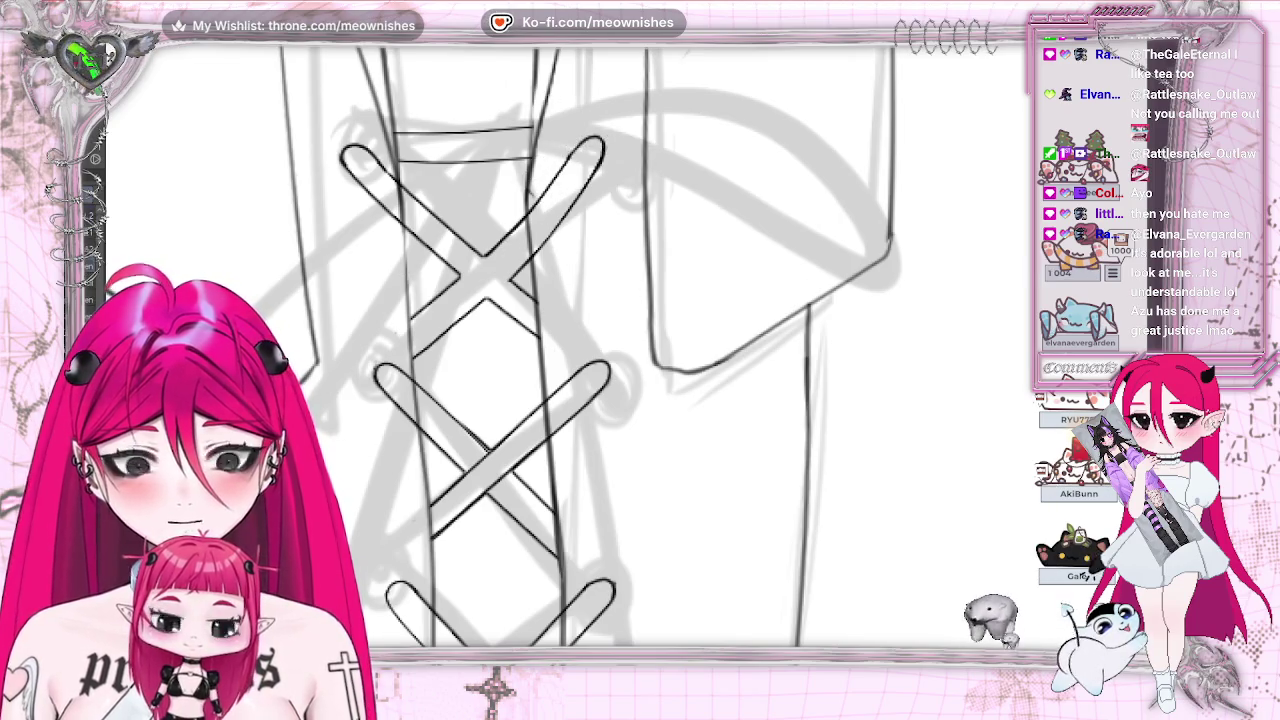
drag(456, 326, 540, 250)
key(ctrl+z)
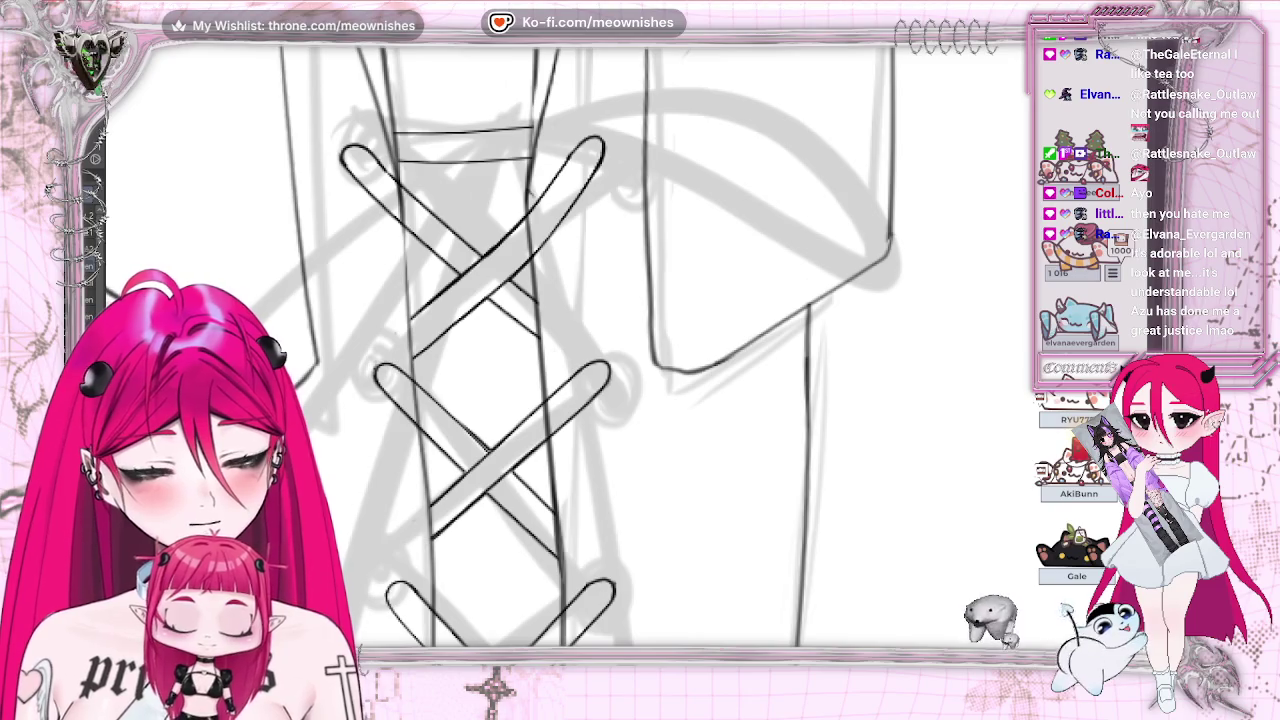
scroll(580, 345, down, 5)
scroll(580, 345, up, 2)
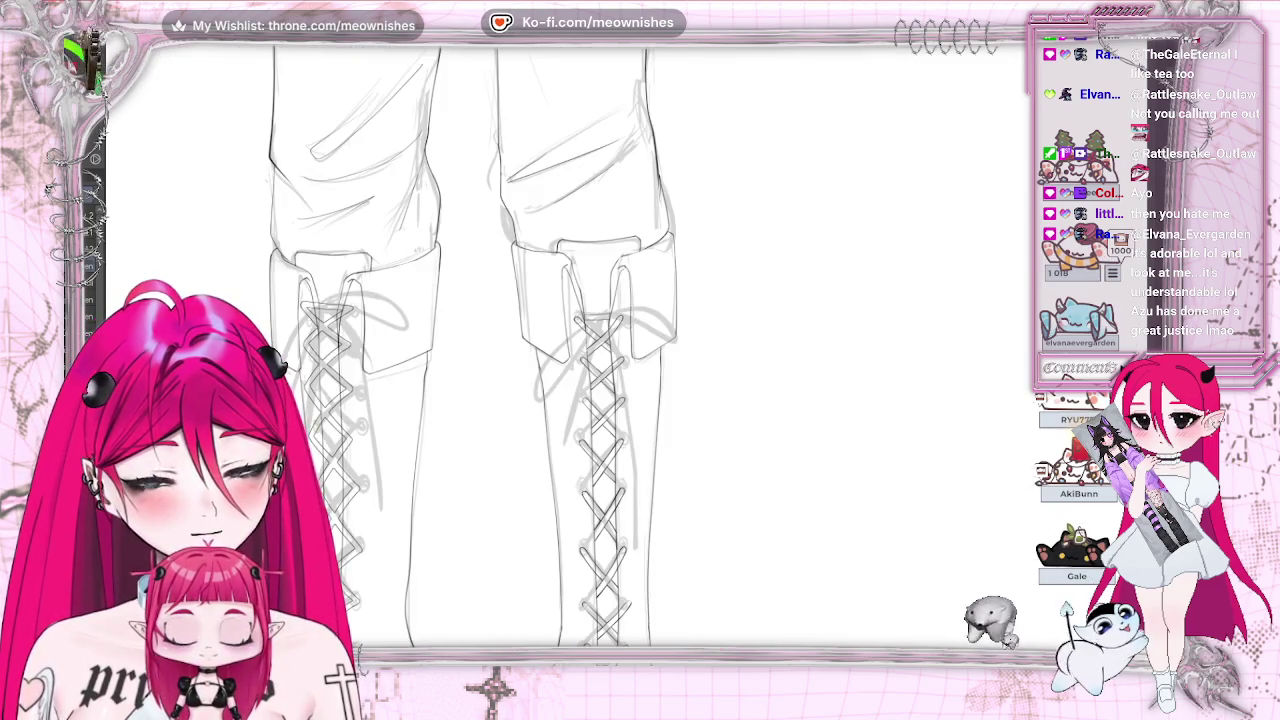
scroll(625, 354, up, 2)
scroll(640, 408, up, 1)
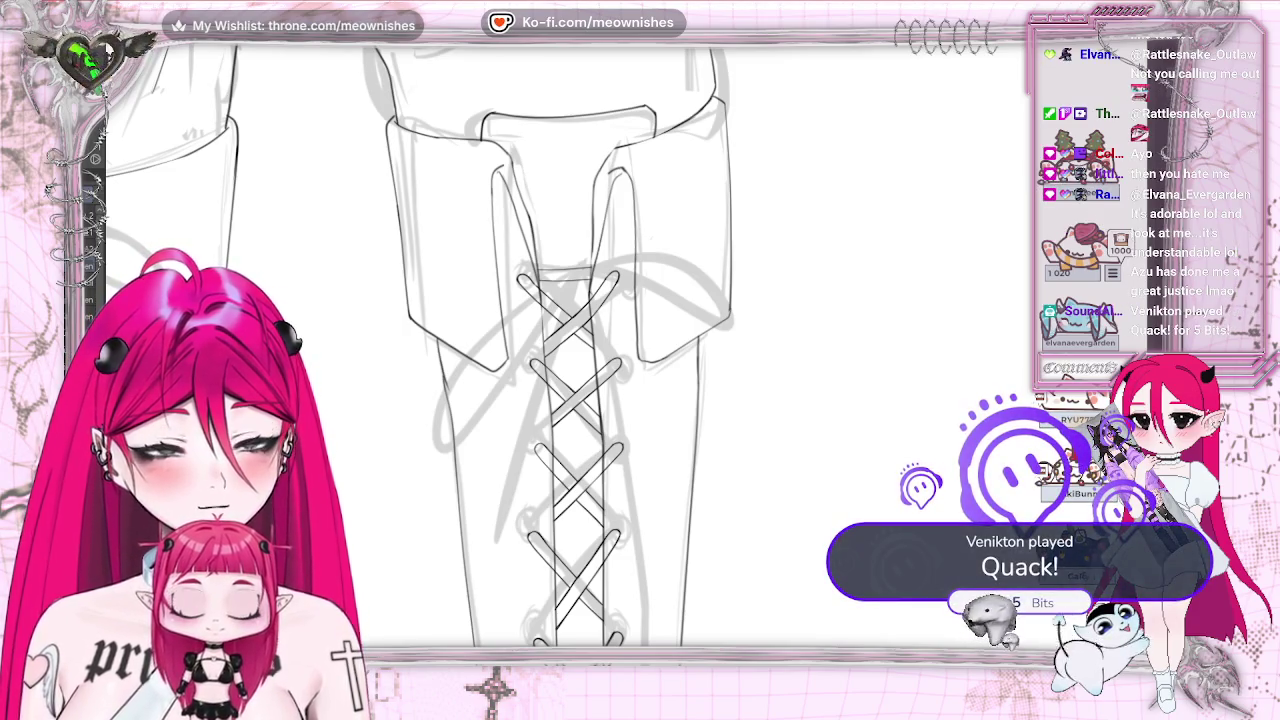
scroll(625, 400, down, 5)
scroll(625, 400, up, 3)
scroll(620, 430, up, 1)
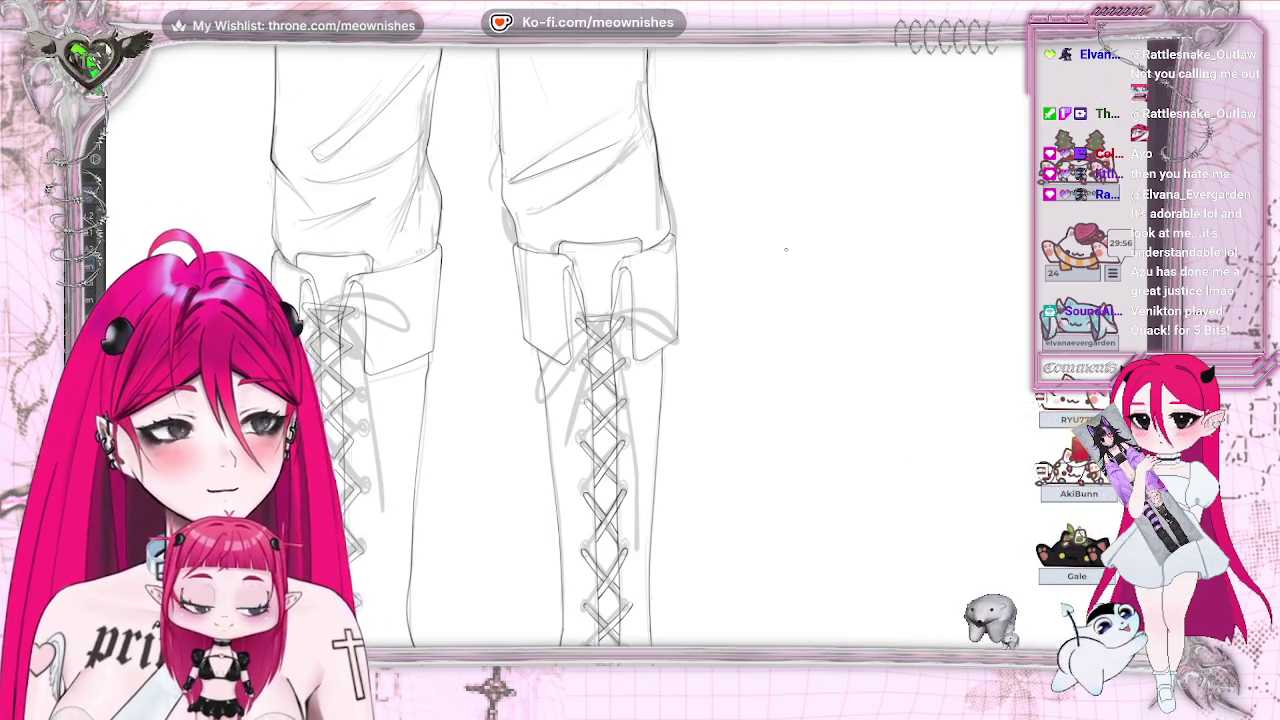
scroll(560, 350, down, 3)
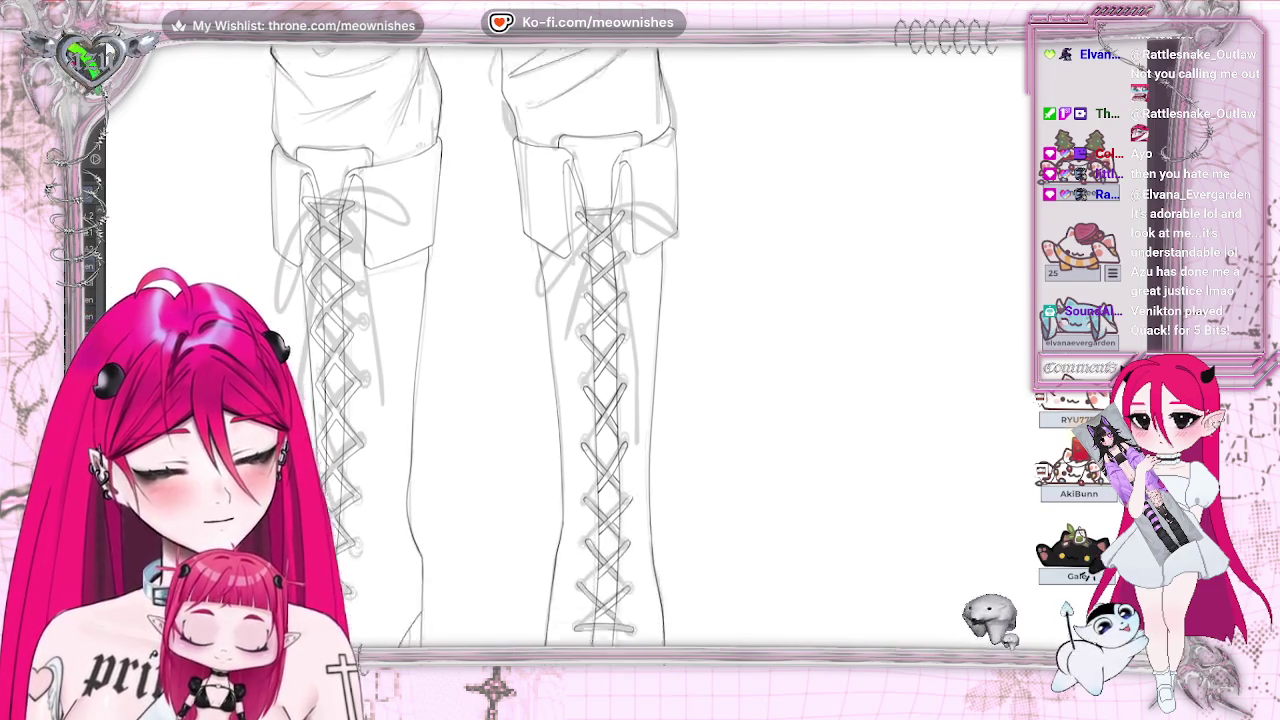
scroll(560, 350, down, 1)
scroll(560, 350, down, 1)
scroll(560, 350, down, 1)
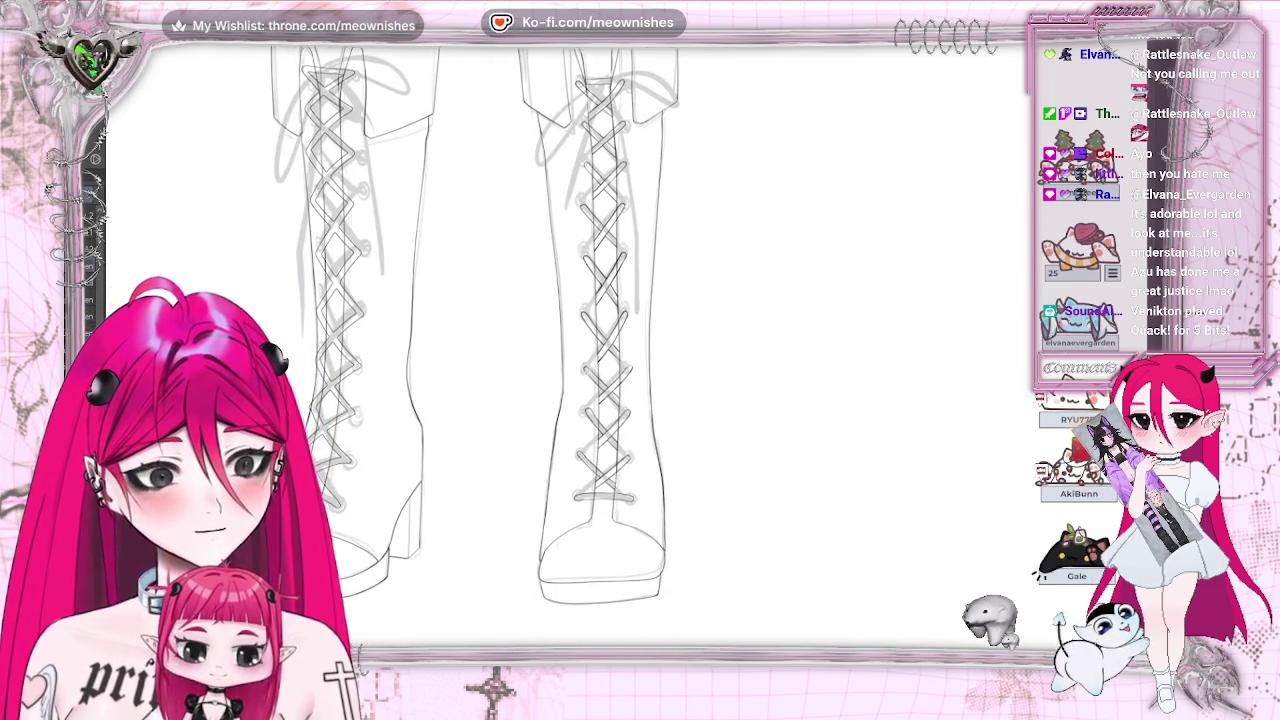
scroll(560, 350, down, 1)
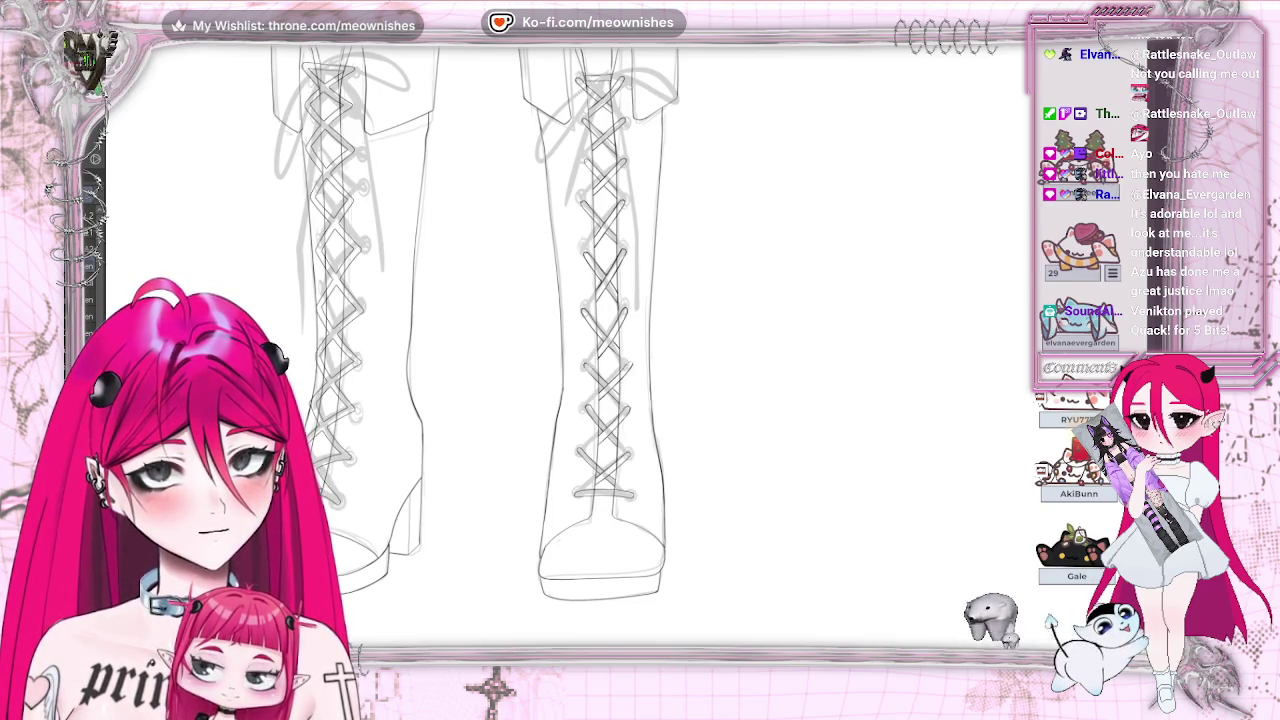
scroll(640, 330, left, 5)
scroll(640, 330, left, 1)
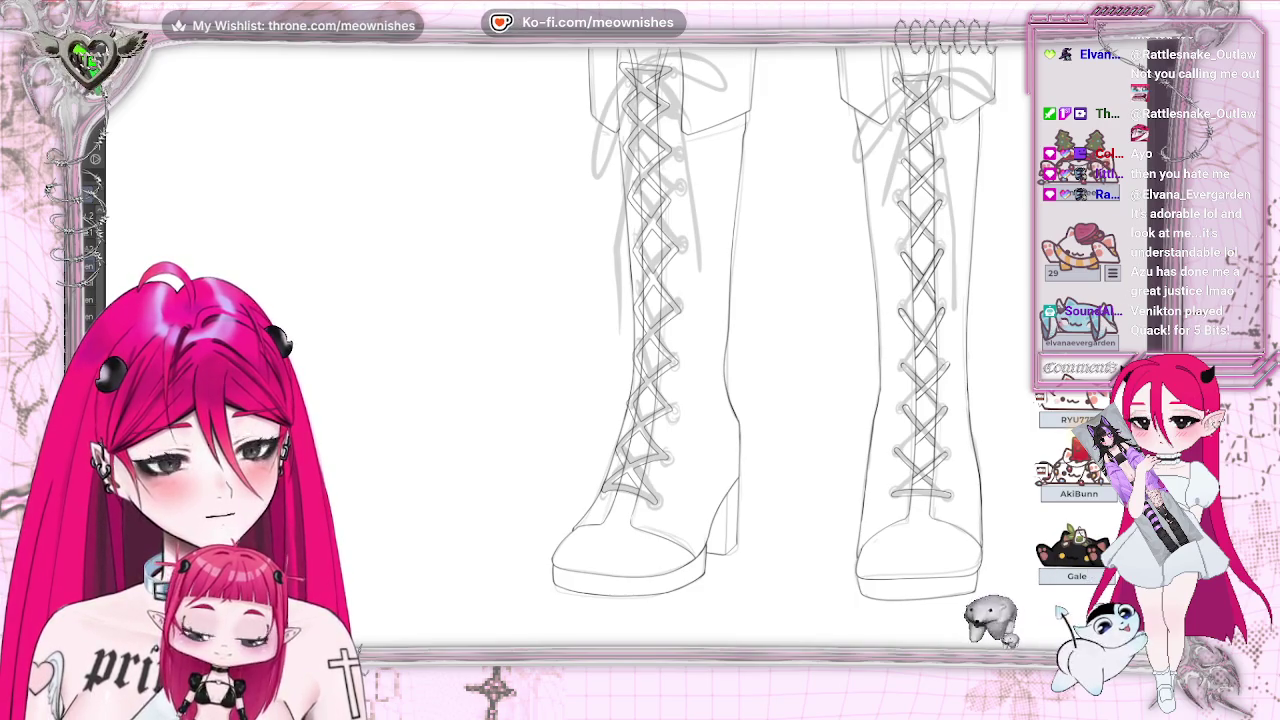
scroll(640, 330, down, 2)
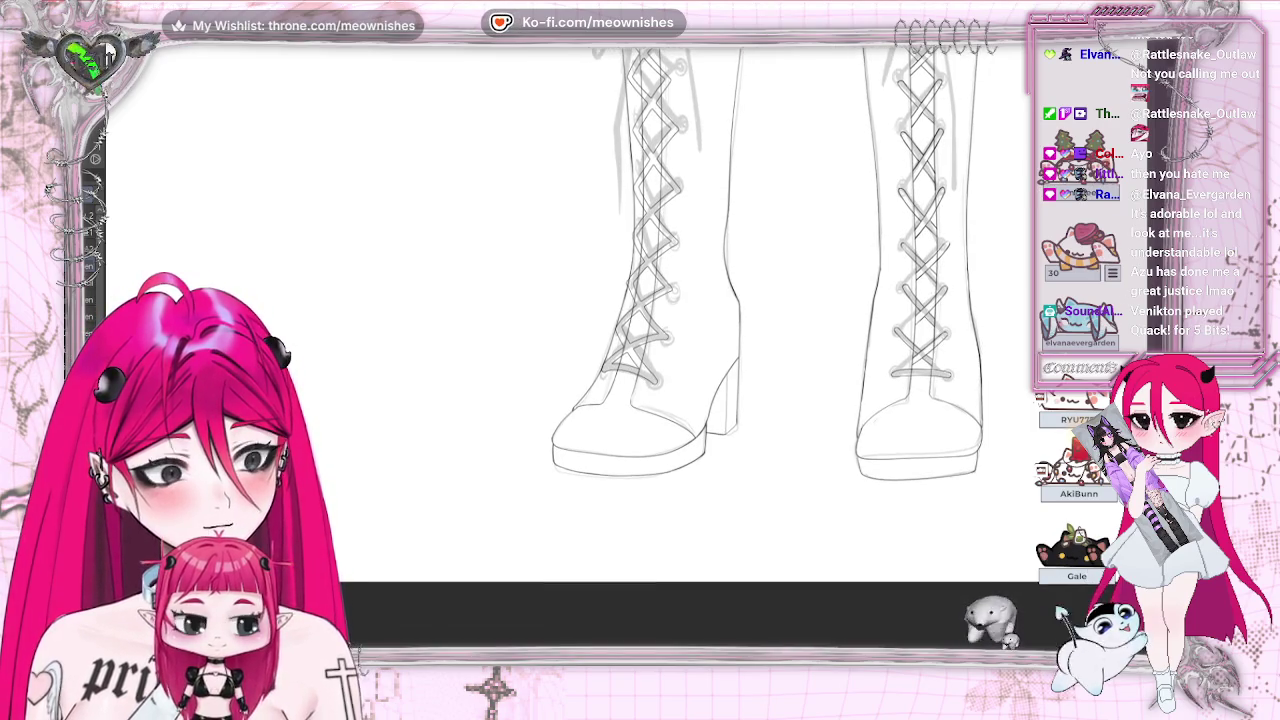
scroll(640, 330, up, 2)
scroll(640, 330, up, 2)
scroll(640, 330, up, 2)
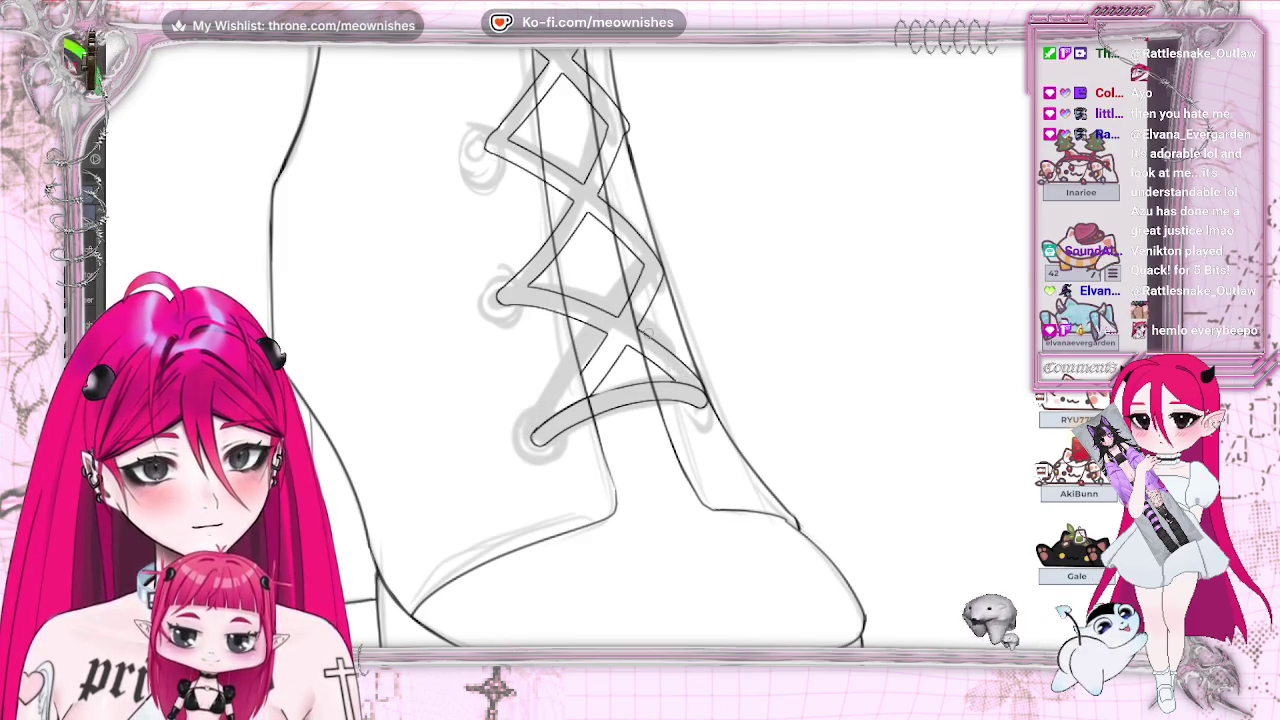
Step: Mirror the canvas and zoom around to check the left boot's lower lacing
key(m)
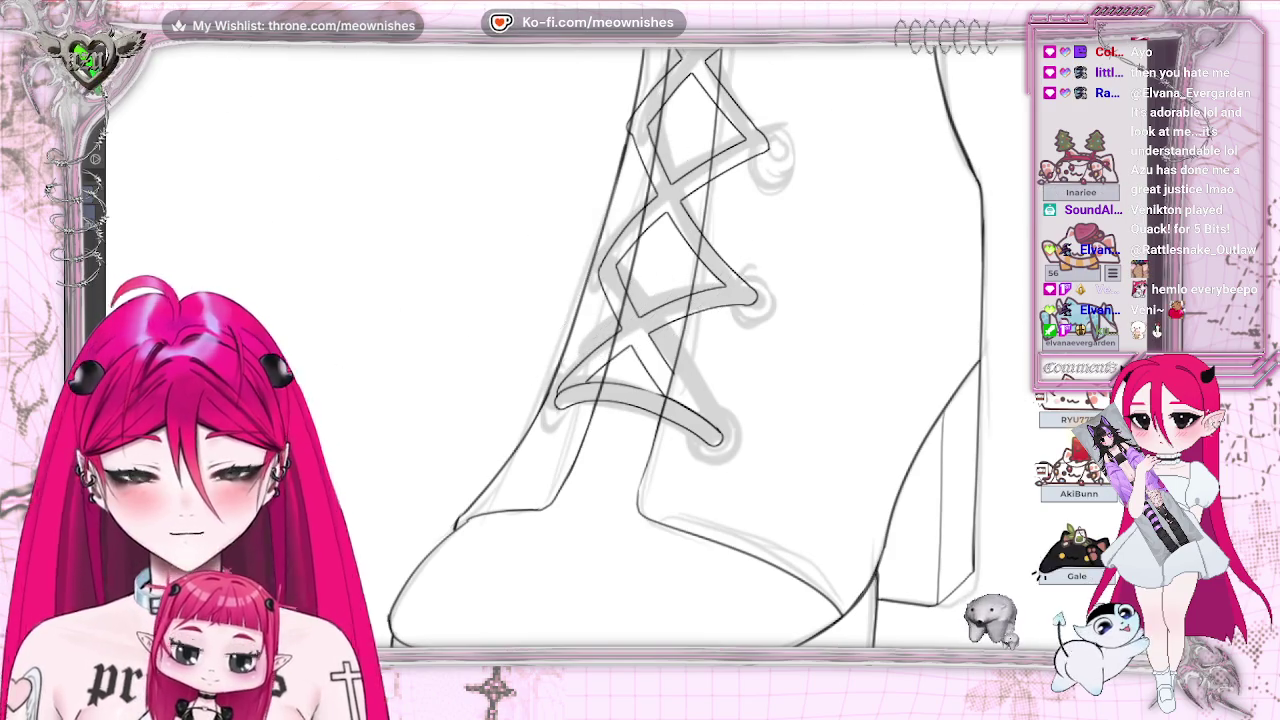
scroll(690, 347, up, 3)
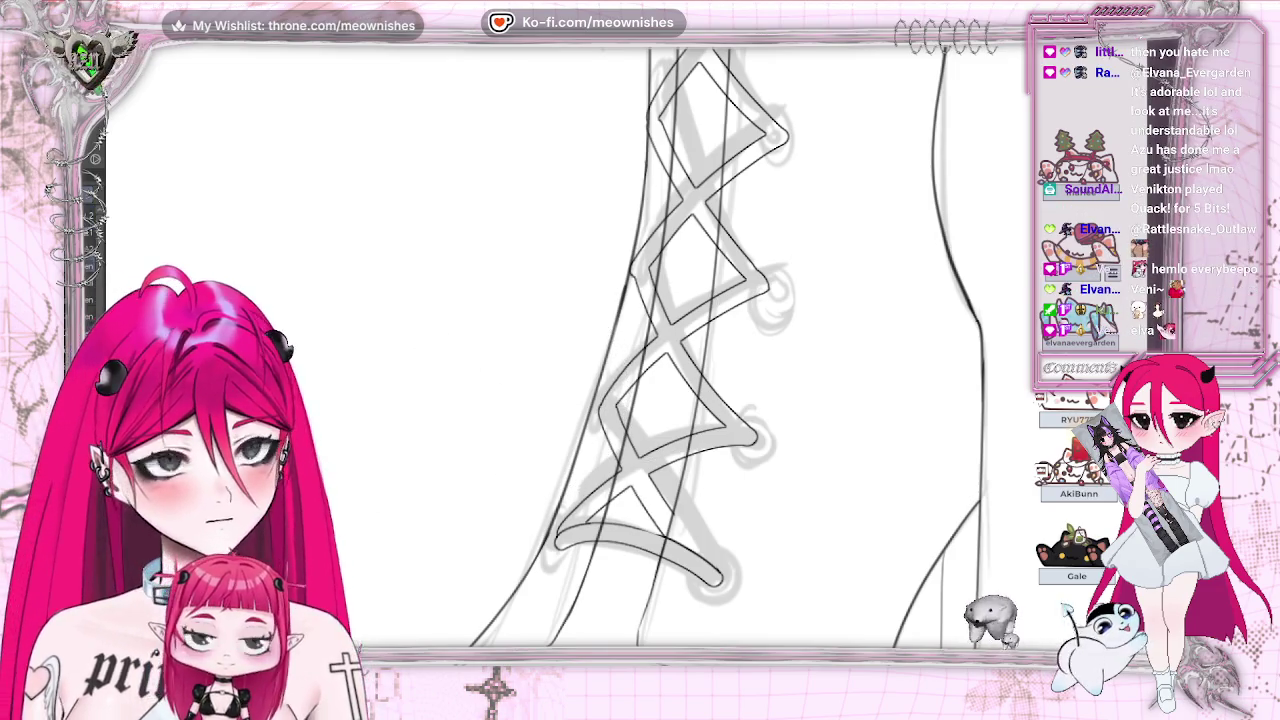
scroll(688, 348, down, 5)
scroll(688, 348, up, 2)
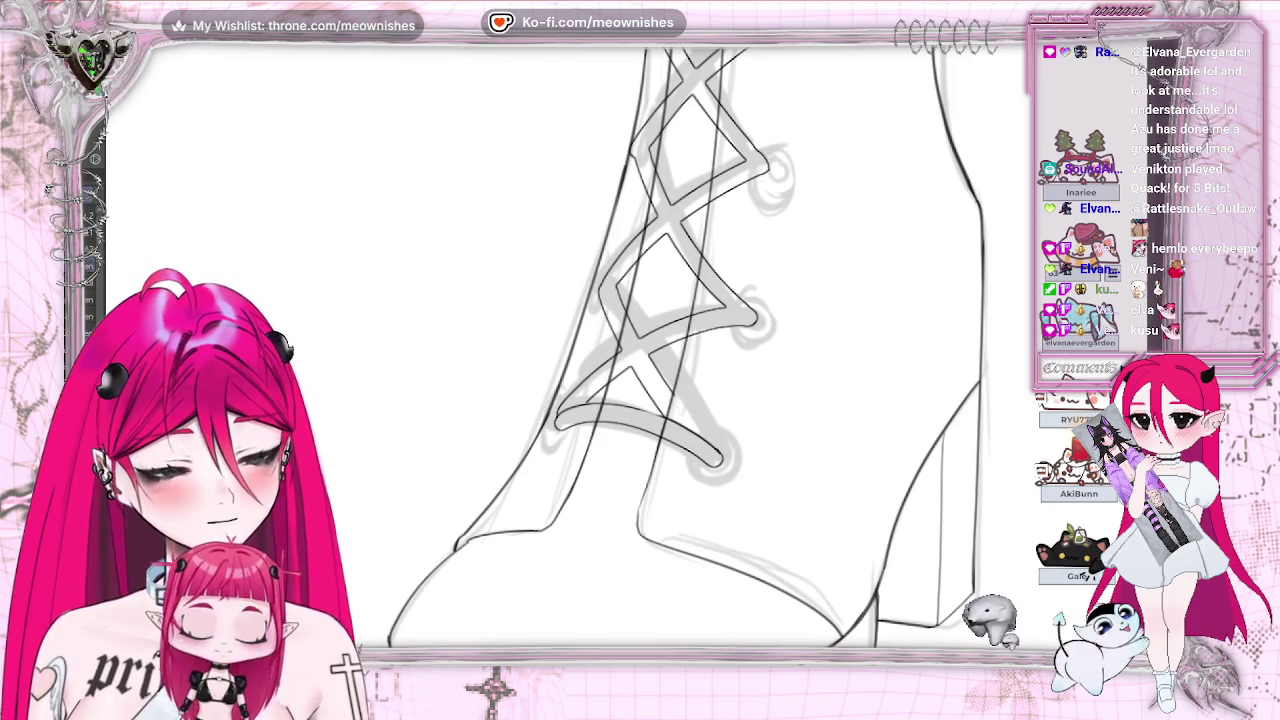
scroll(634, 367, up, 2)
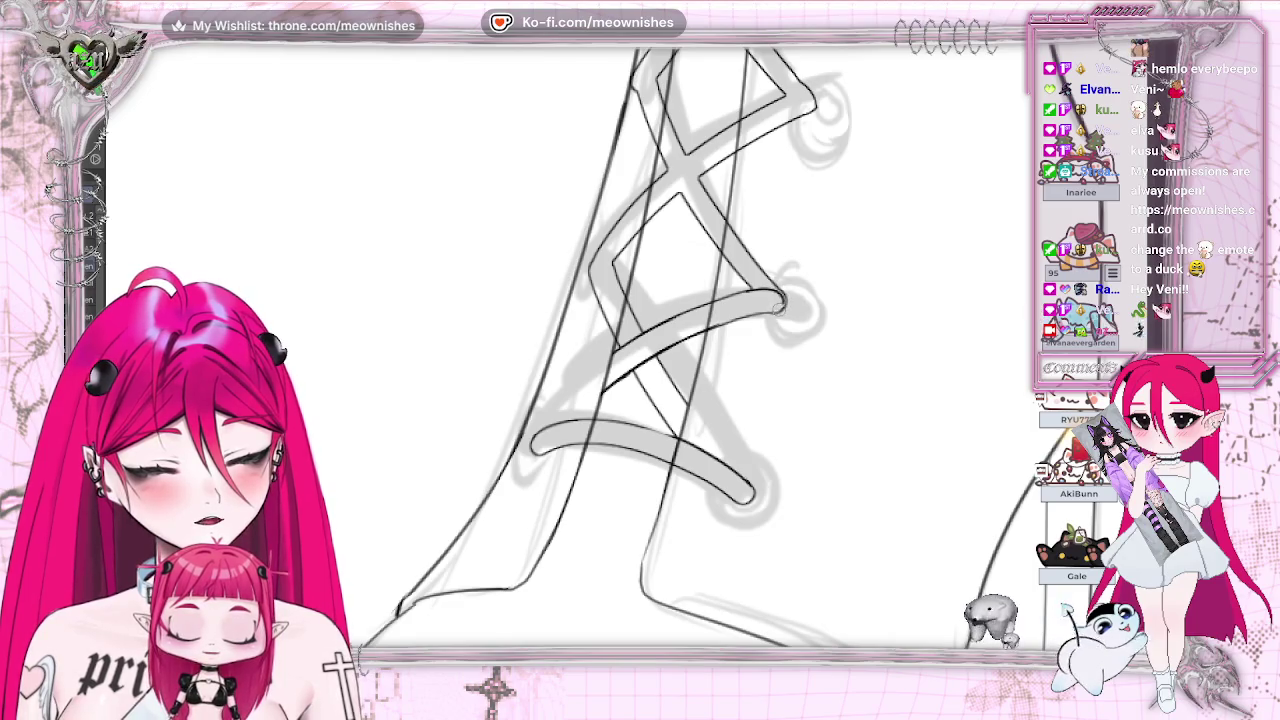
key(h)
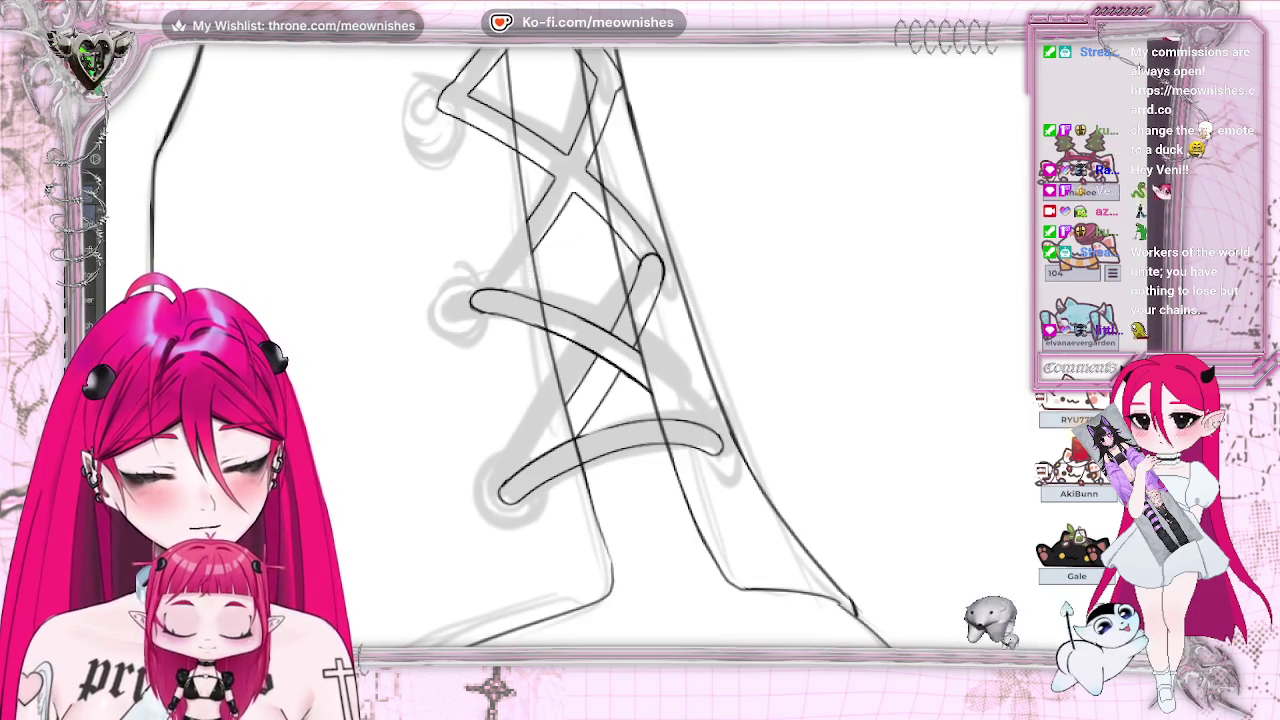
key(m)
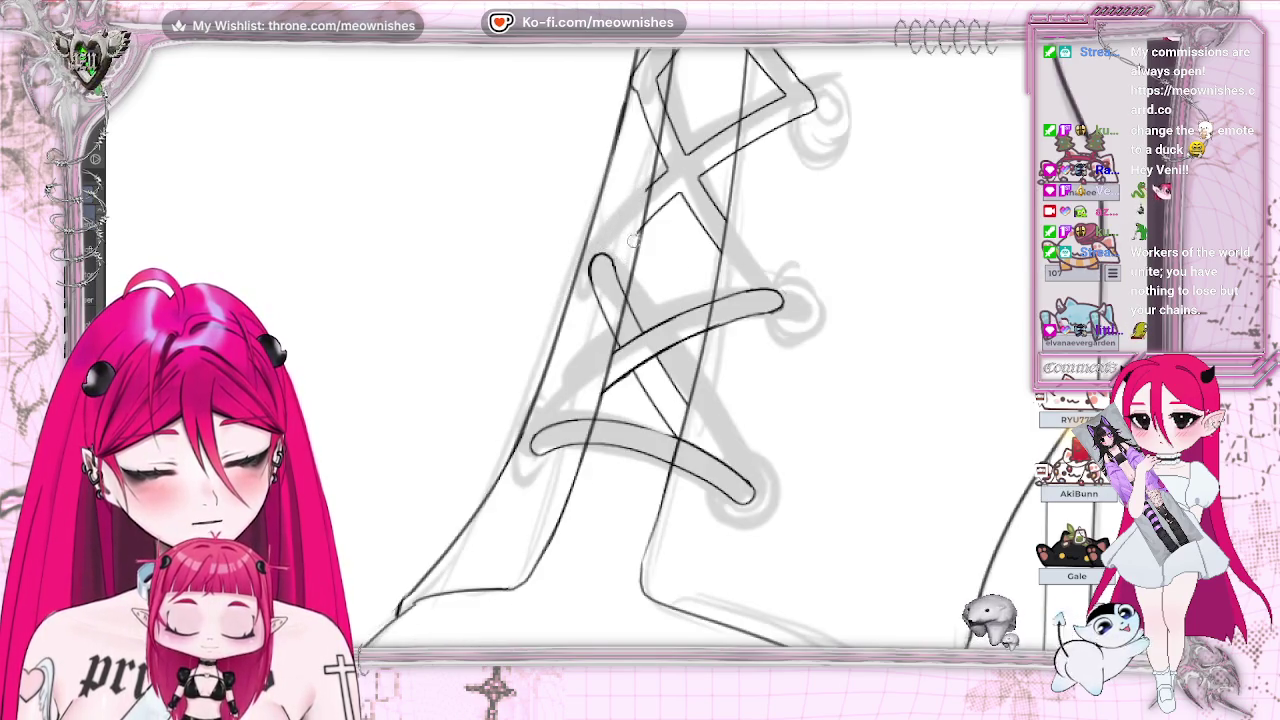
scroll(600, 350, down, 5)
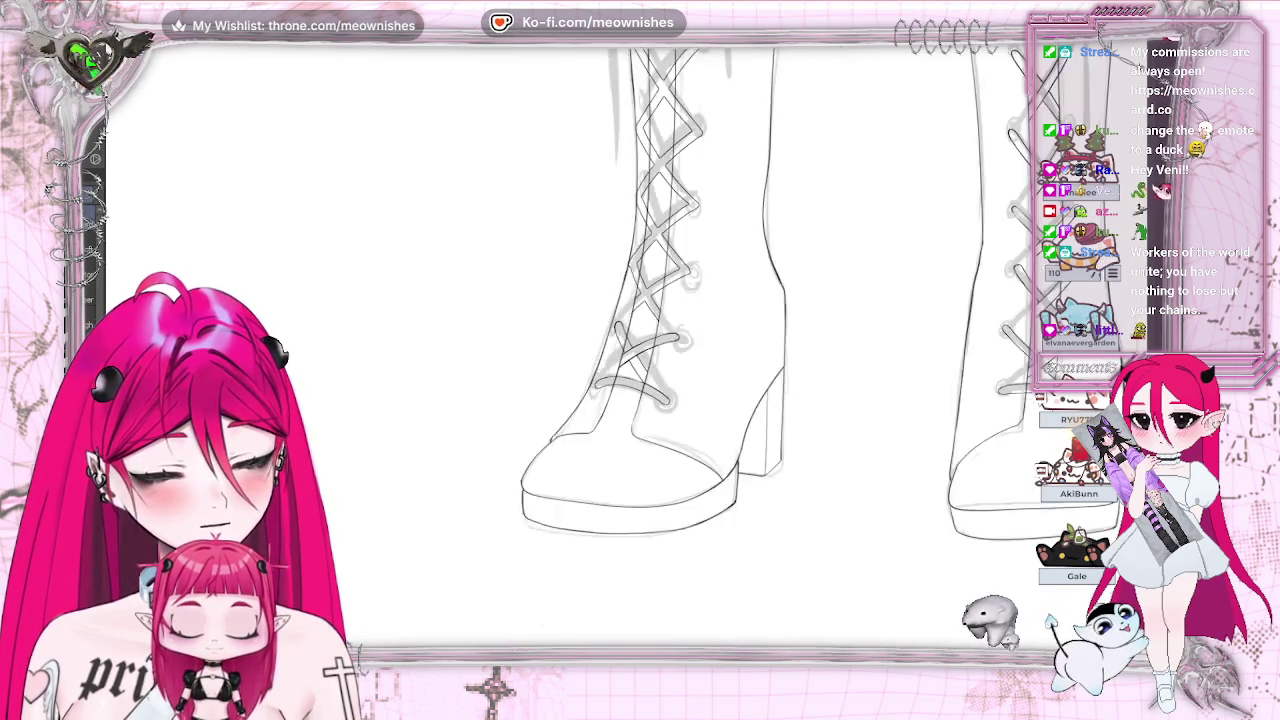
Step: Ink the diagonal lace strap lines and extend the lace loop outline, mirroring the canvas to check them
scroll(600, 350, up, 5)
scroll(636, 350, up, 3)
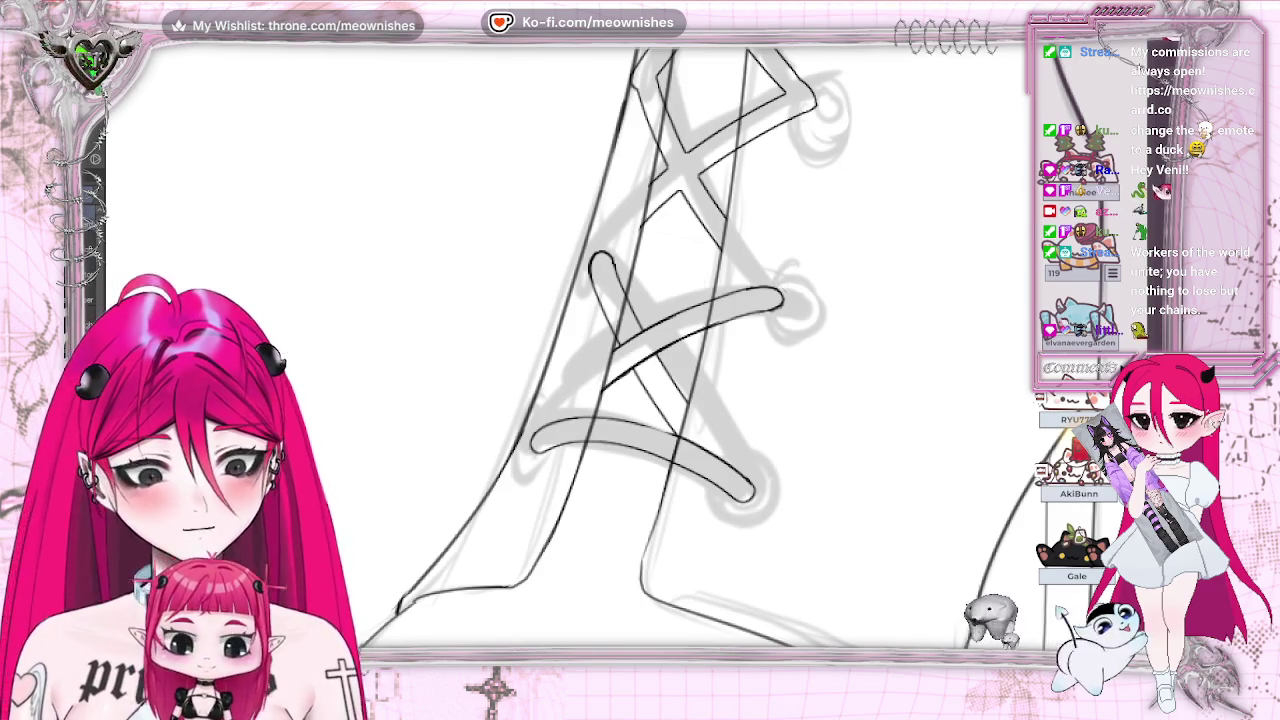
scroll(610, 350, up, 3)
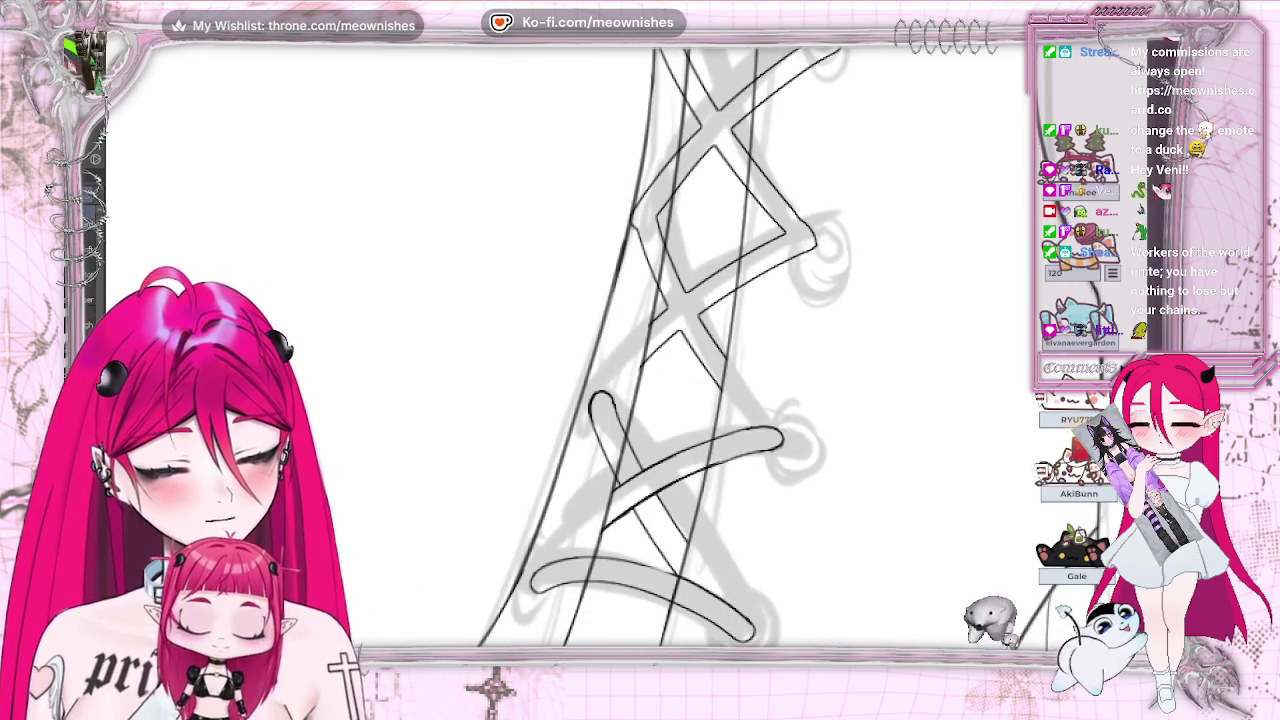
drag(668, 340, 722, 296)
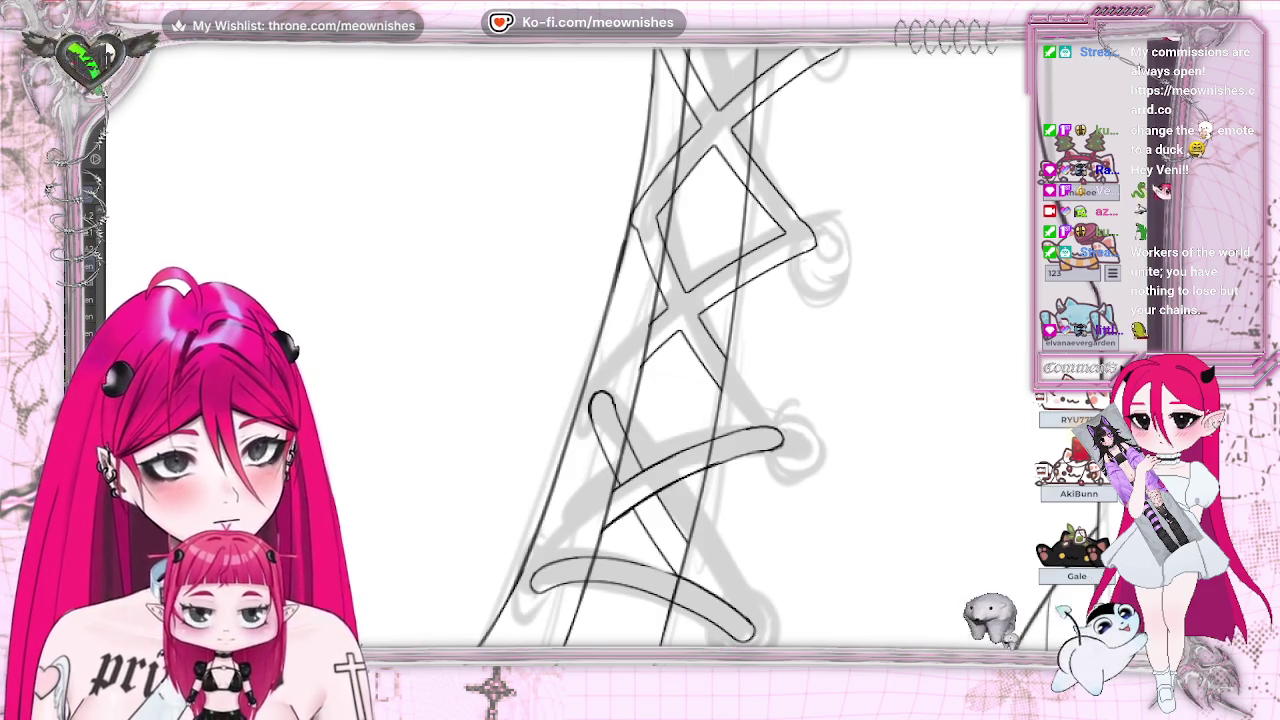
drag(672, 340, 748, 281)
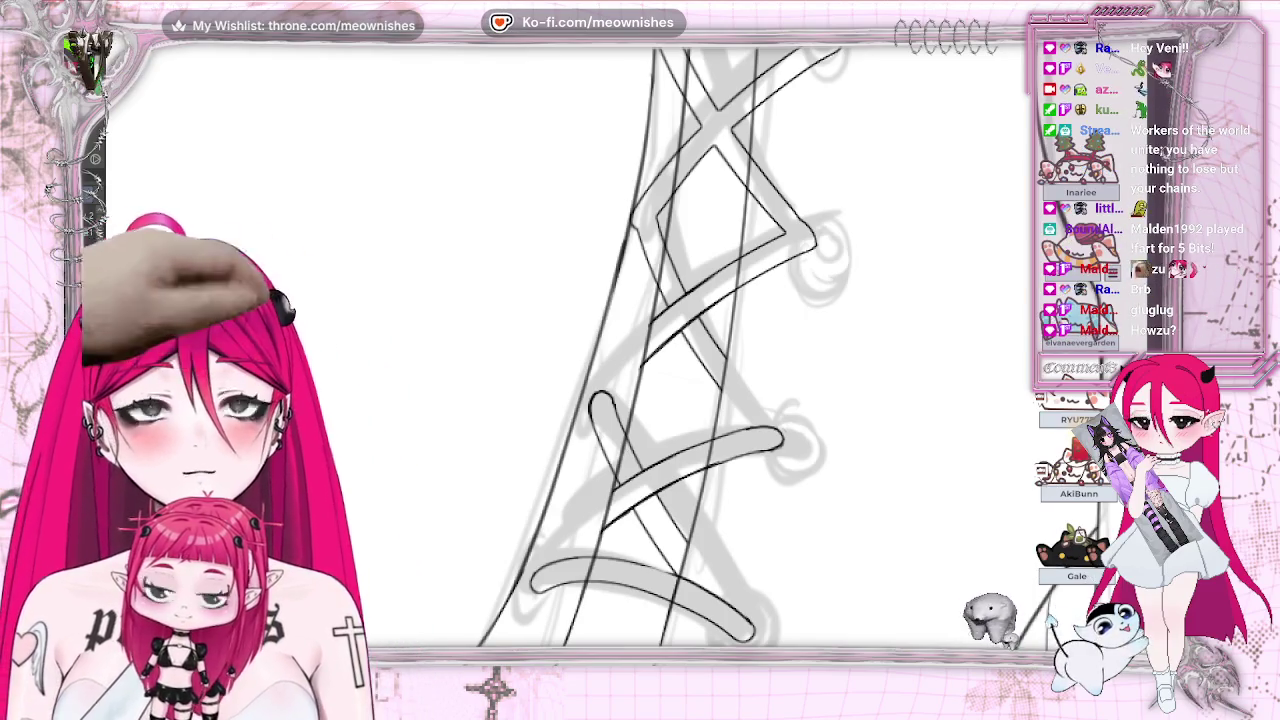
key(h)
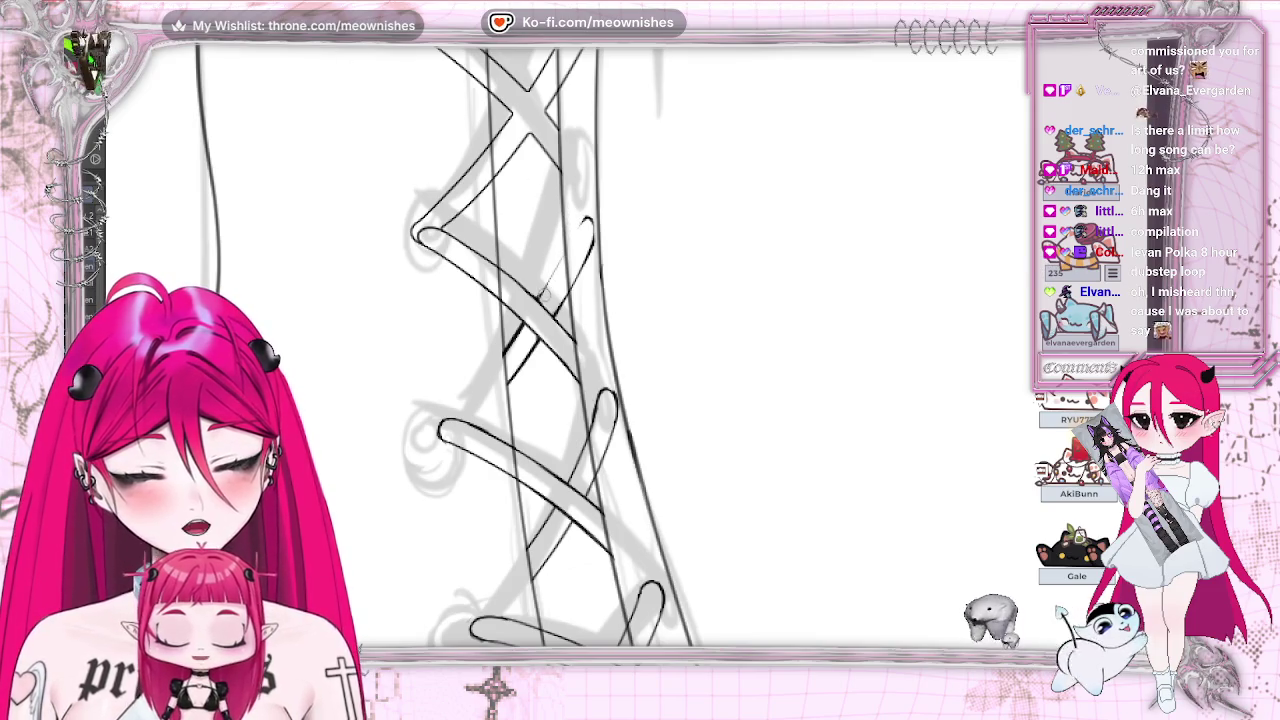
drag(548, 285, 592, 218)
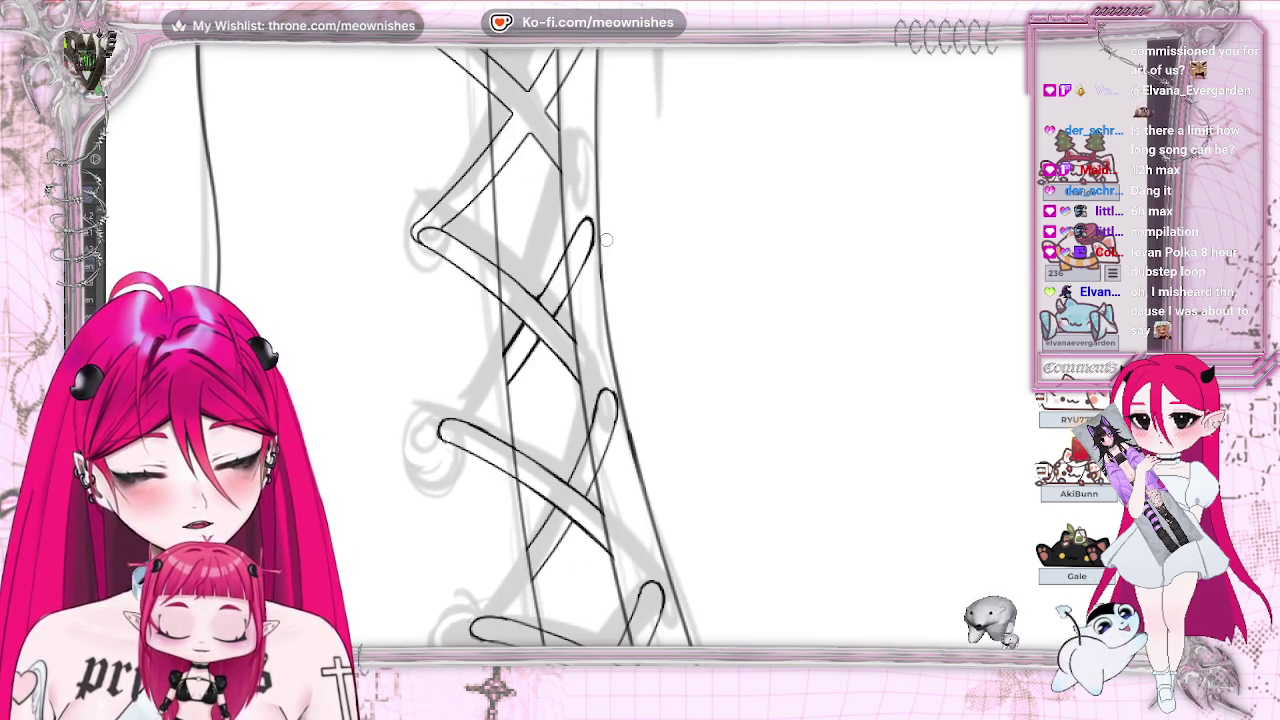
key(h)
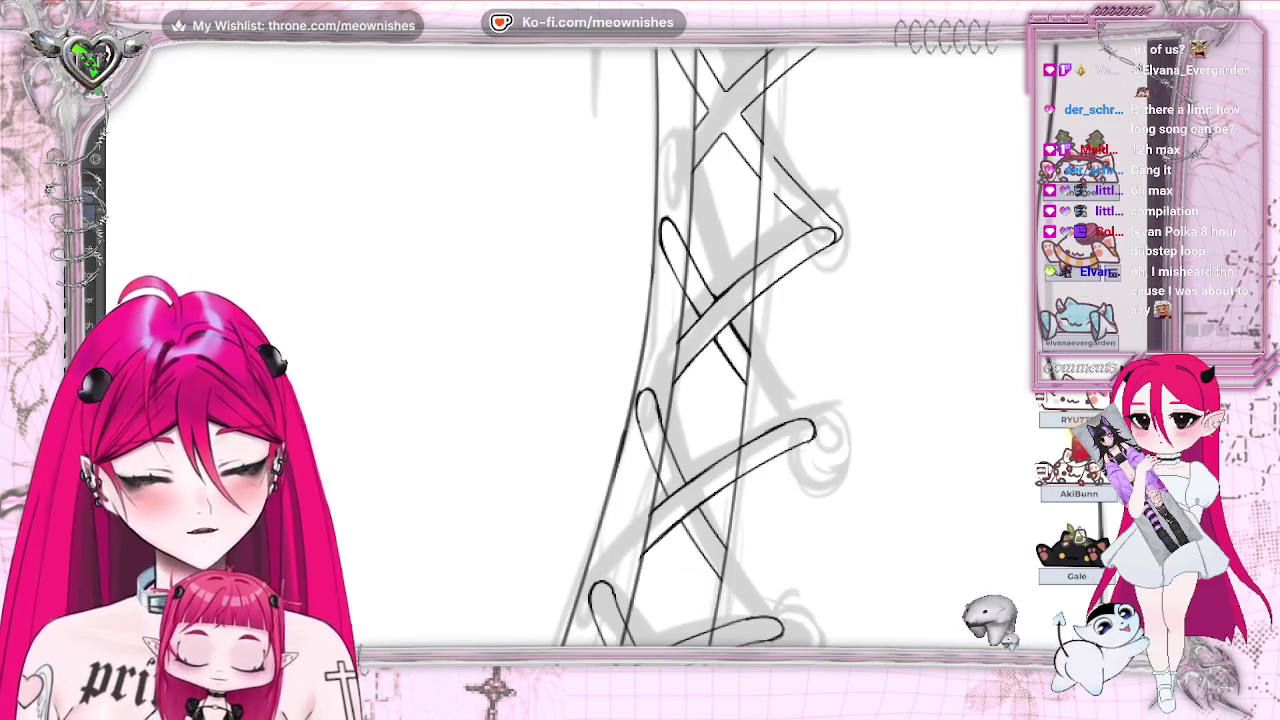
Step: Erase the overshooting part of the upper lace stroke and mirror the view to check the strap
key(e)
mouse_move(785, 170)
mouse_down()
mouse_move(805, 190)
mouse_move(860, 200)
mouse_move(845, 239)
mouse_up()
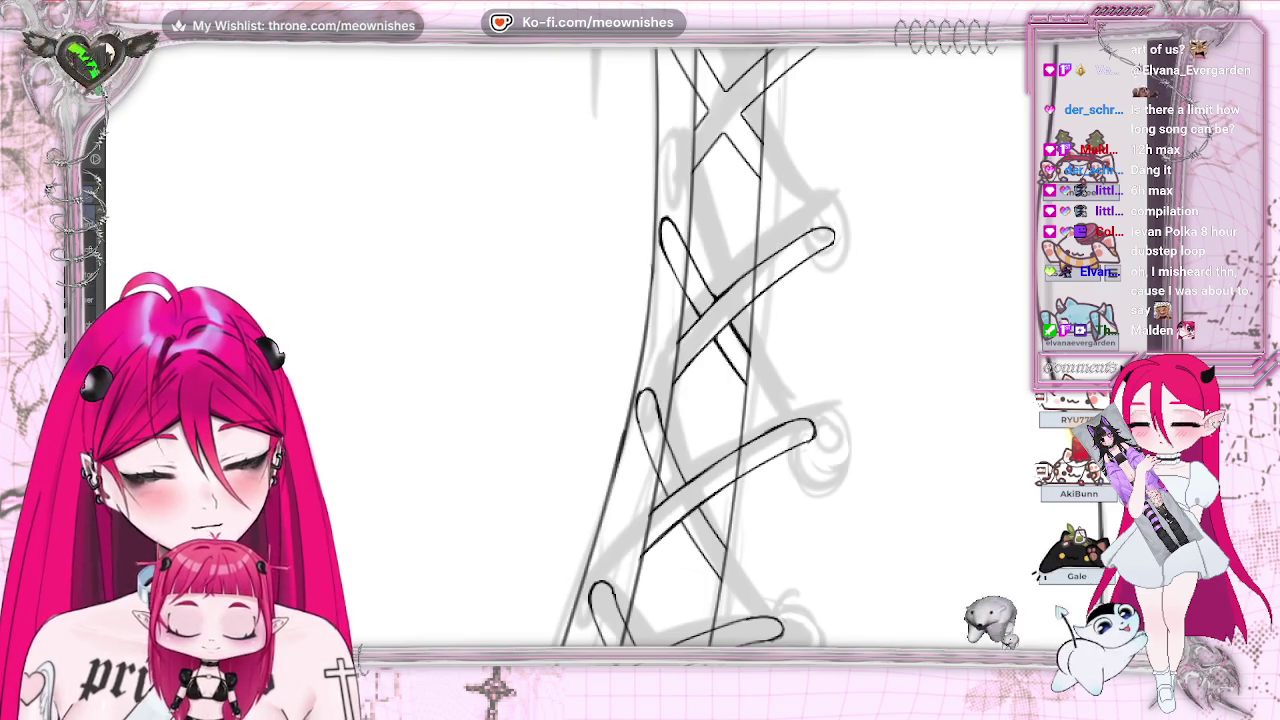
key(m)
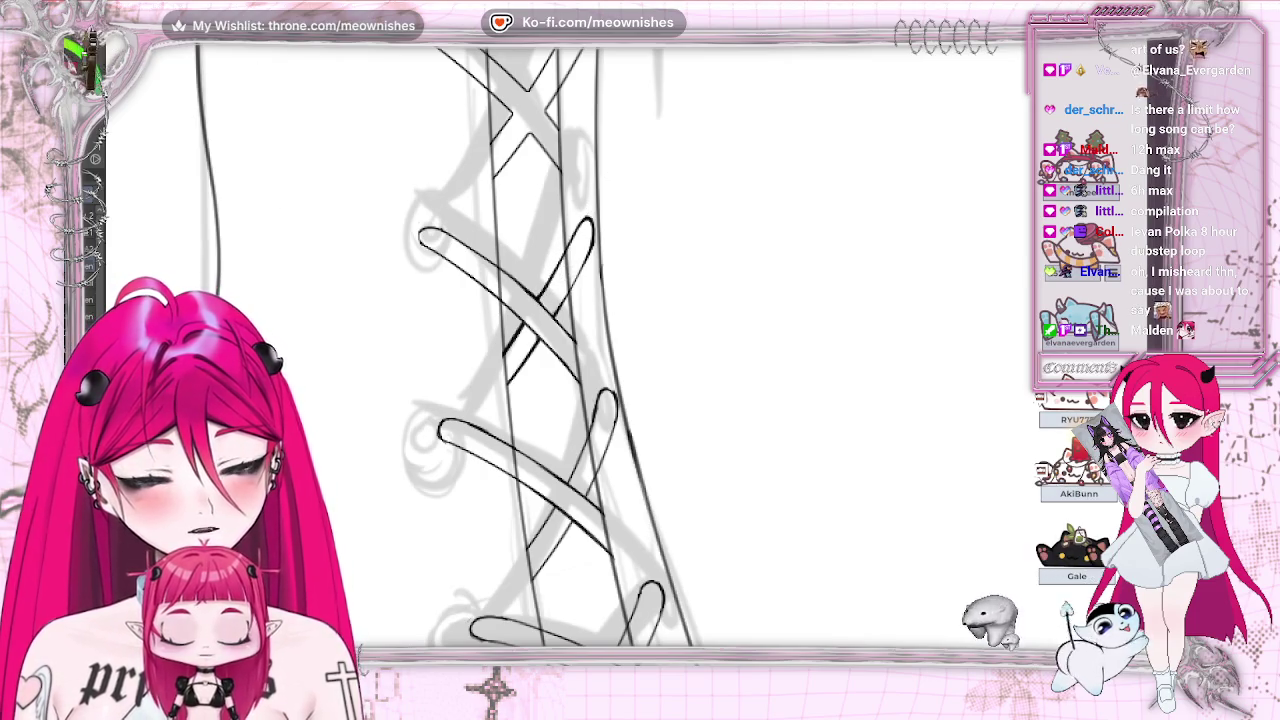
key(m)
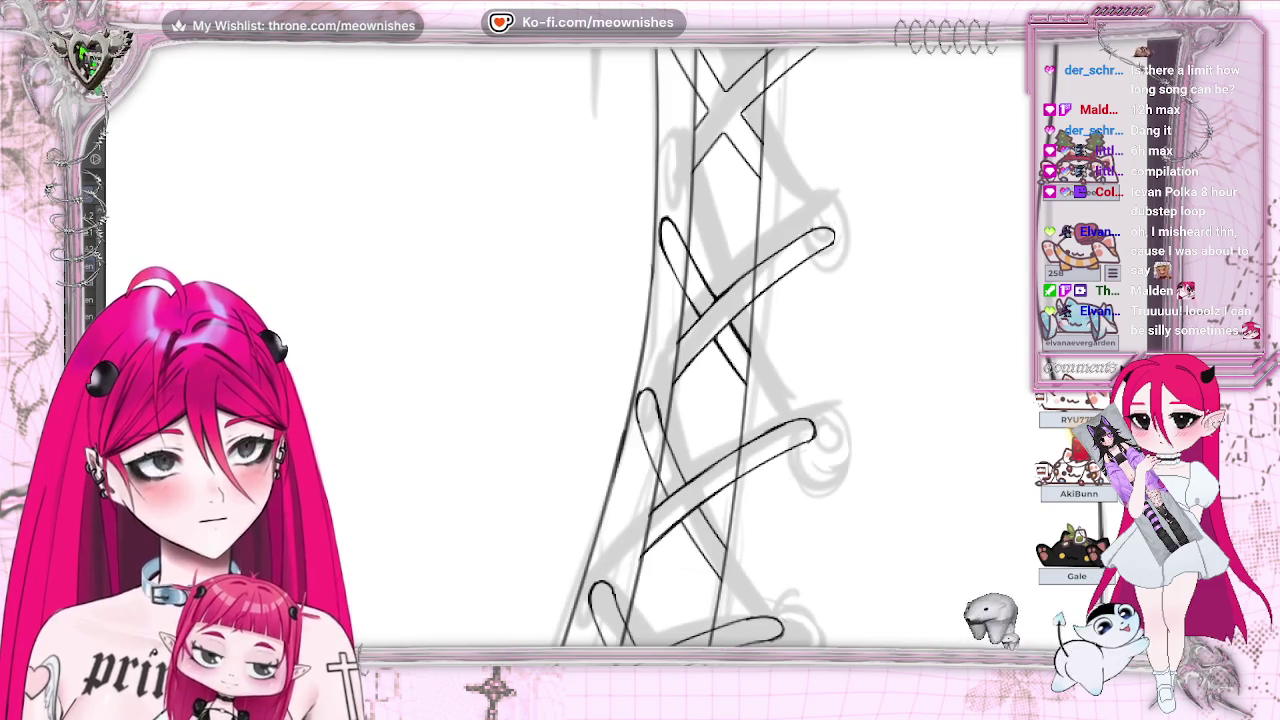
scroll(640, 350, left, 5)
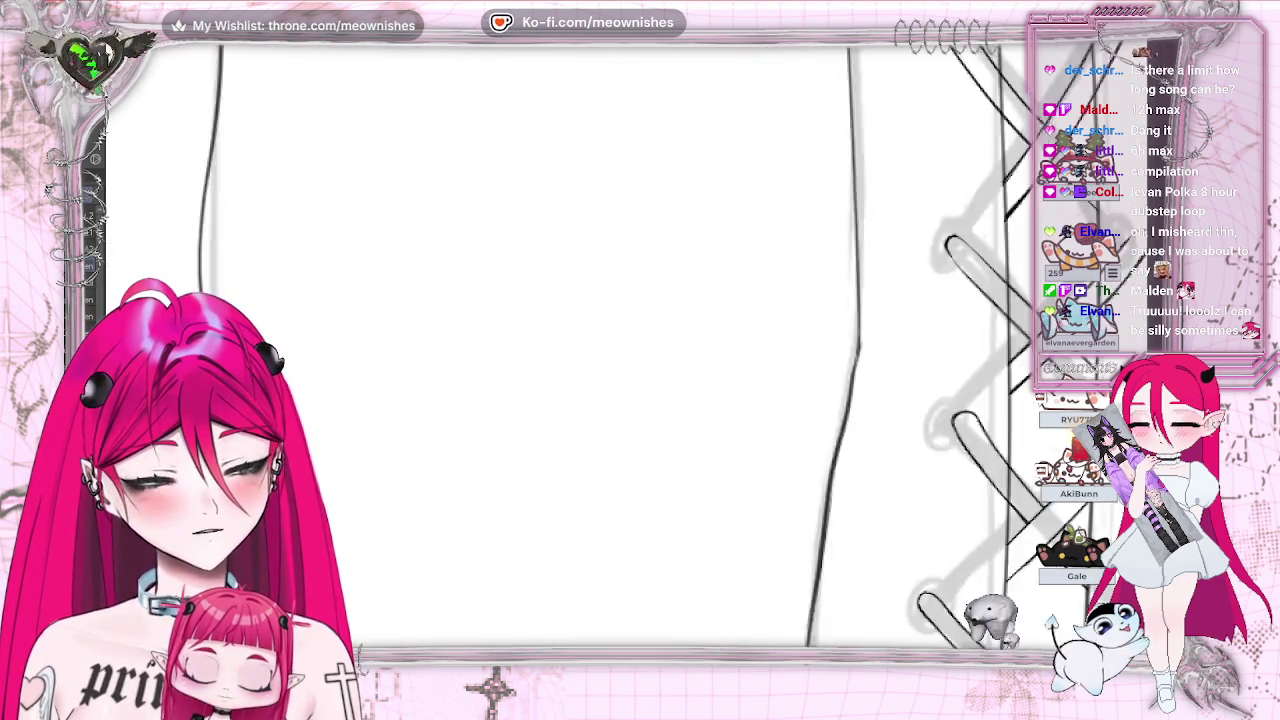
Step: Ink a curved lace loop closing the upper lacing diamond's right-hand corner, with the canvas mirrored
scroll(640, 350, right, 5)
scroll(640, 350, right, 2)
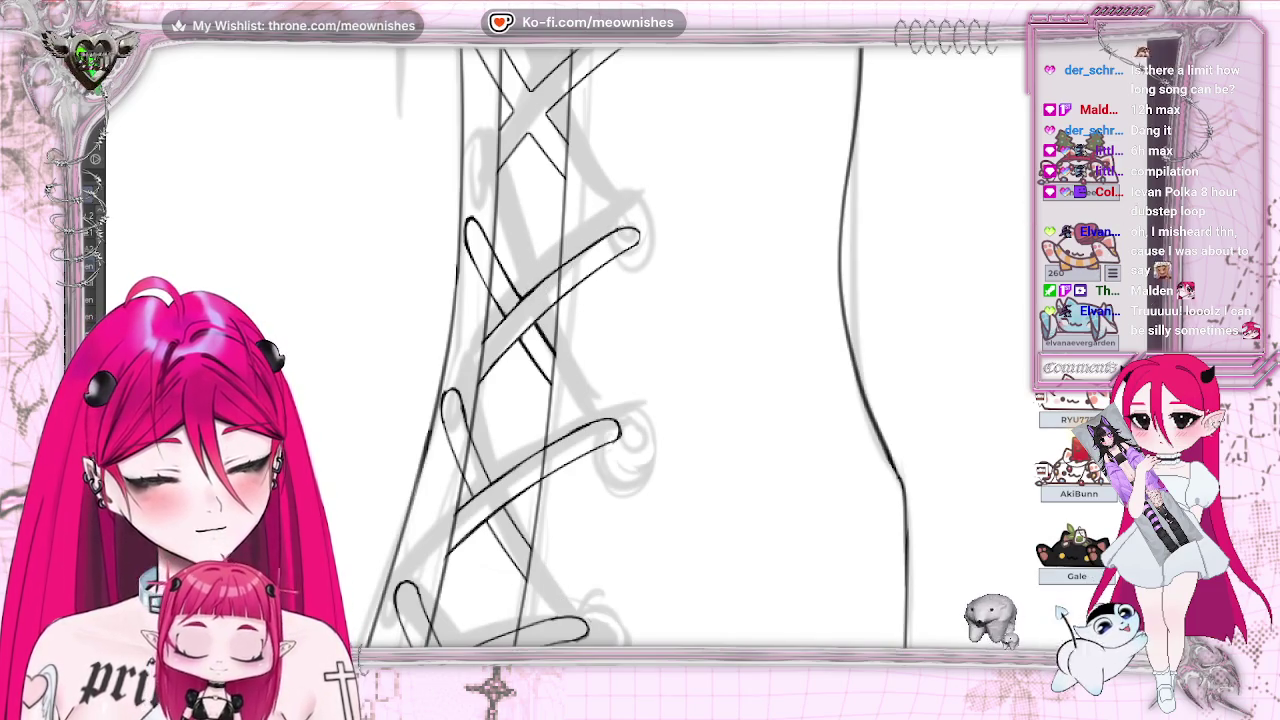
scroll(640, 350, up, 3)
scroll(640, 350, up, 3)
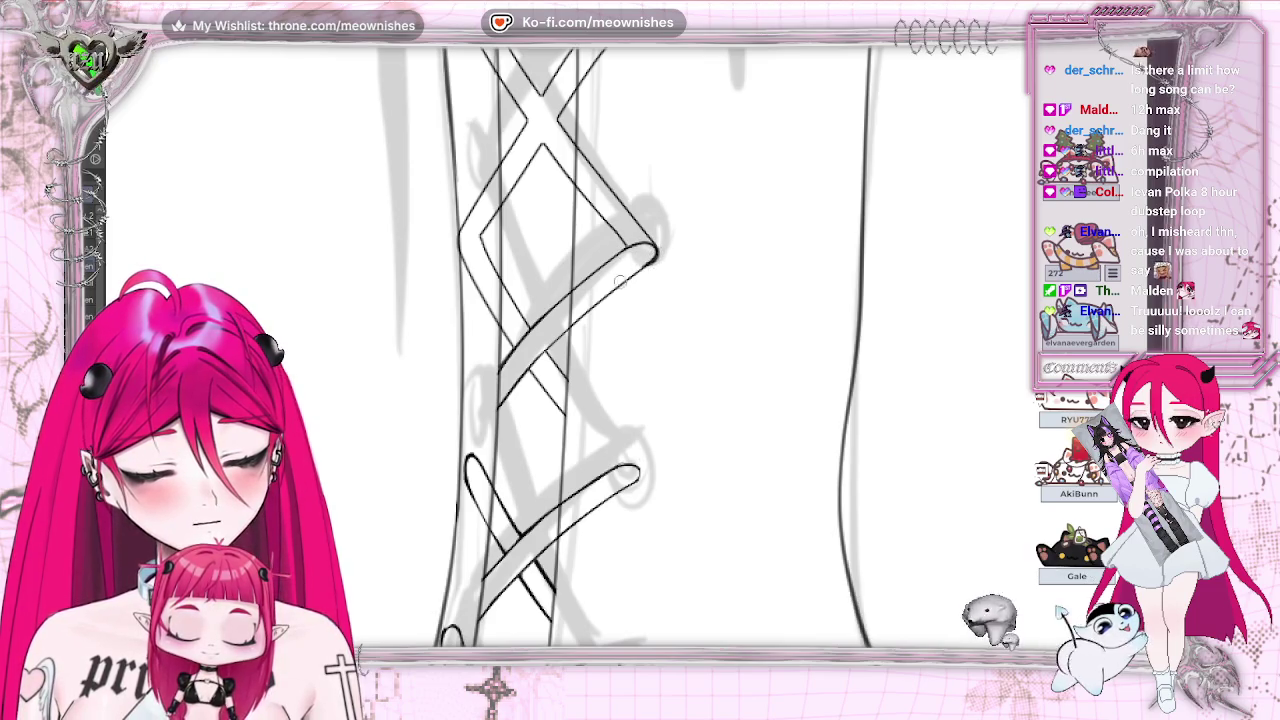
key(h)
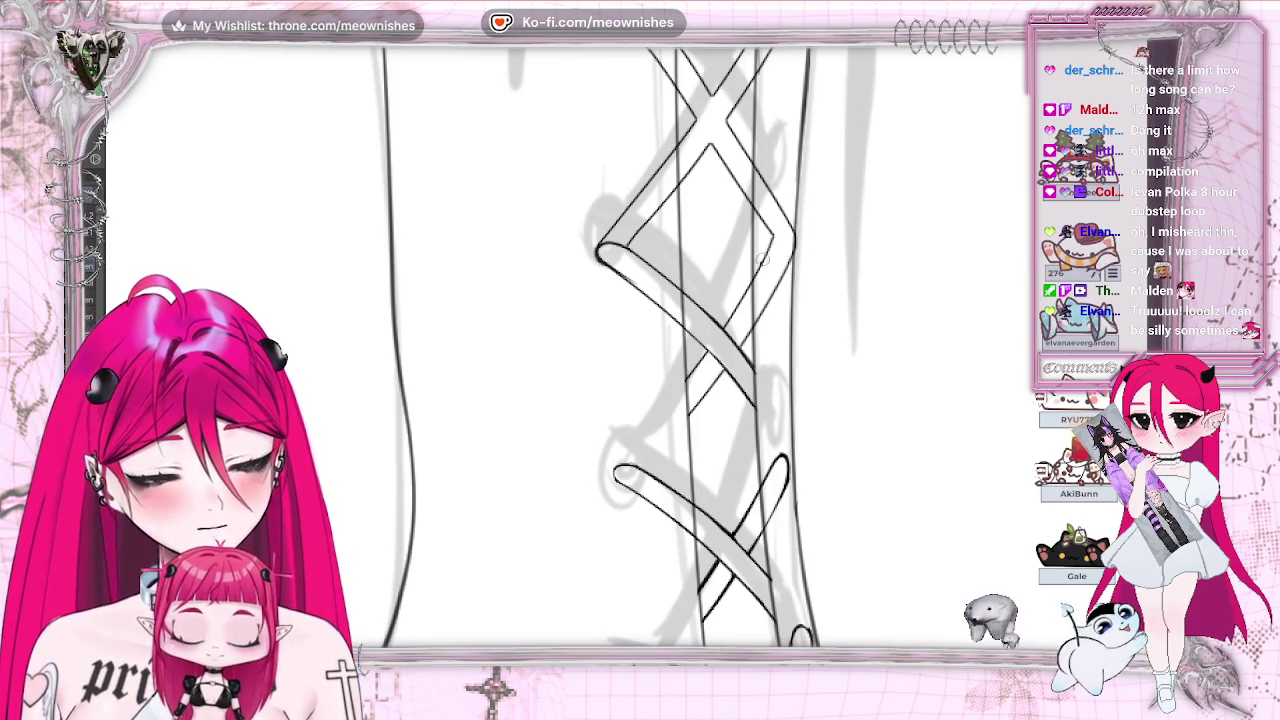
drag(786, 242, 758, 318)
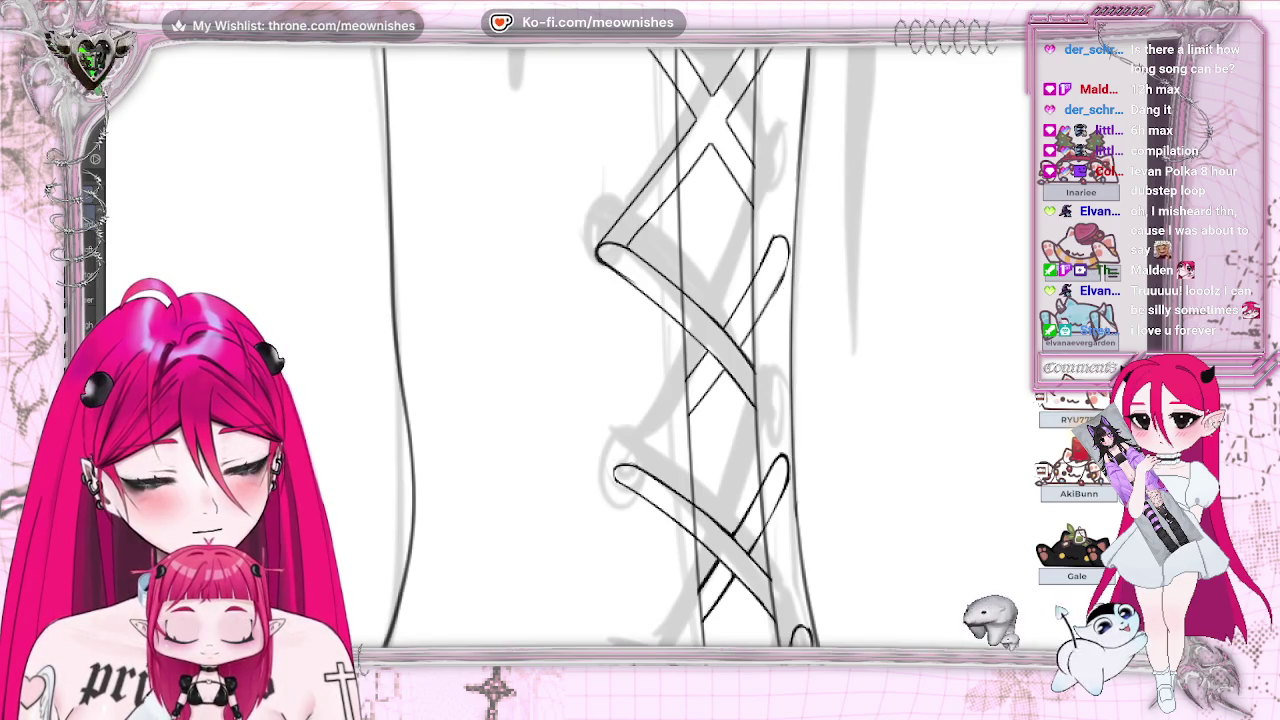
key(h)
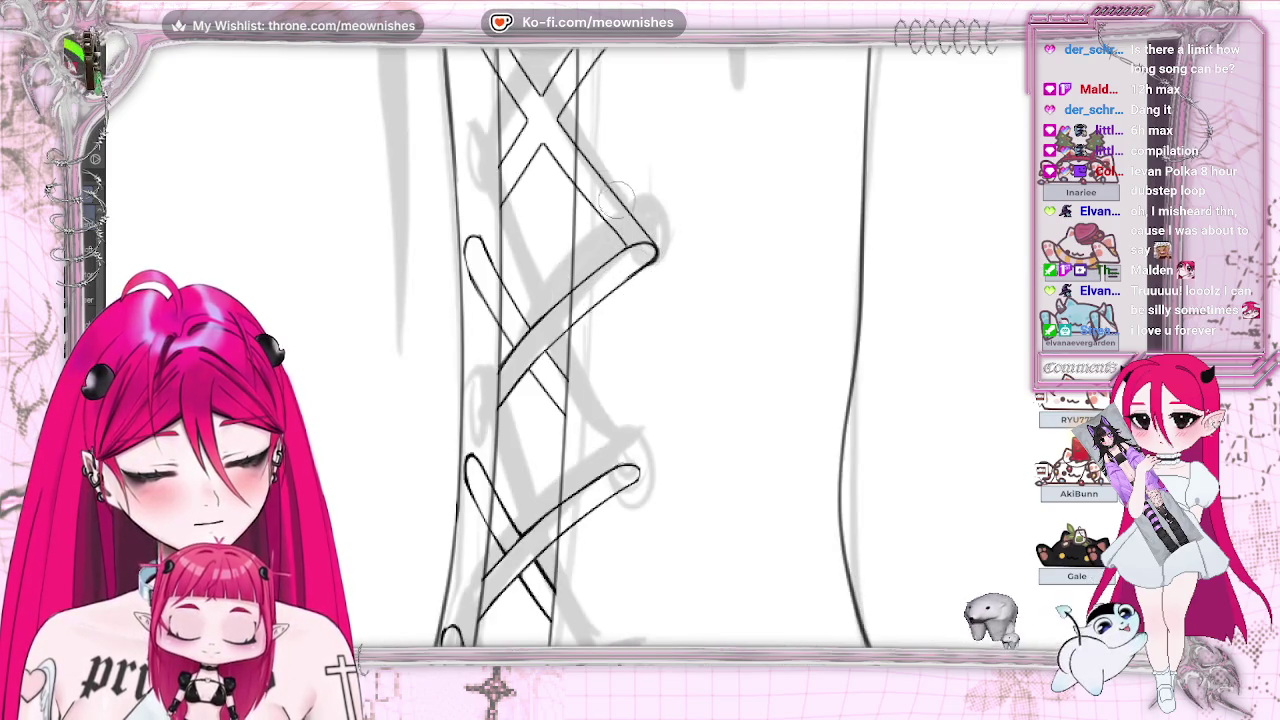
Step: Undo the misplaced diagonal lace stroke and the short stray stroke between lace lines
key(ctrl+z)
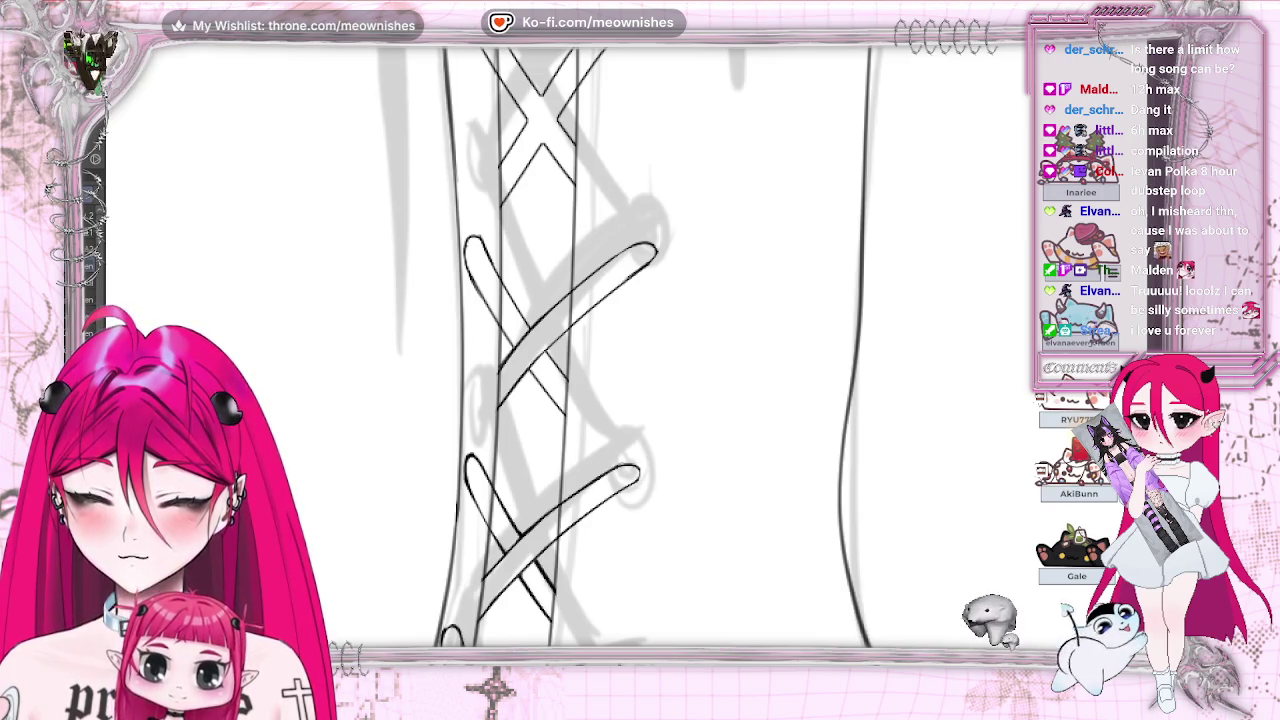
scroll(601, 197, up, 3)
scroll(601, 197, up, 3)
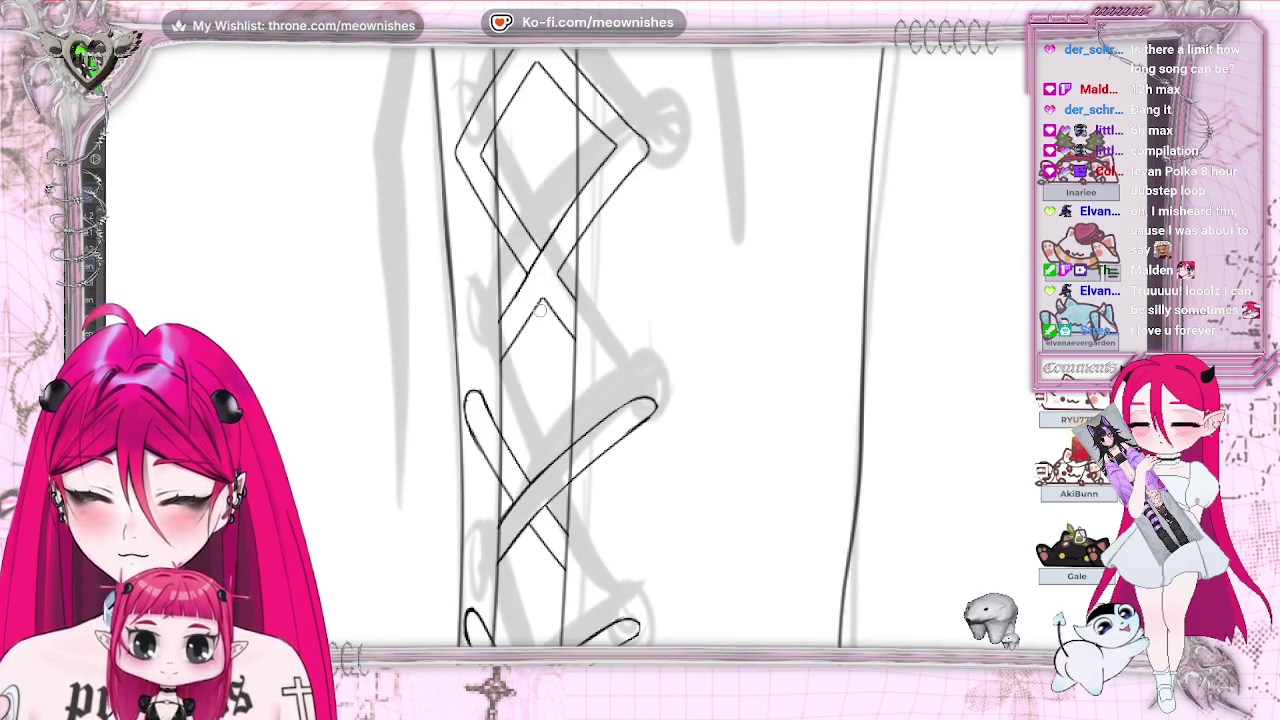
key(ctrl+z)
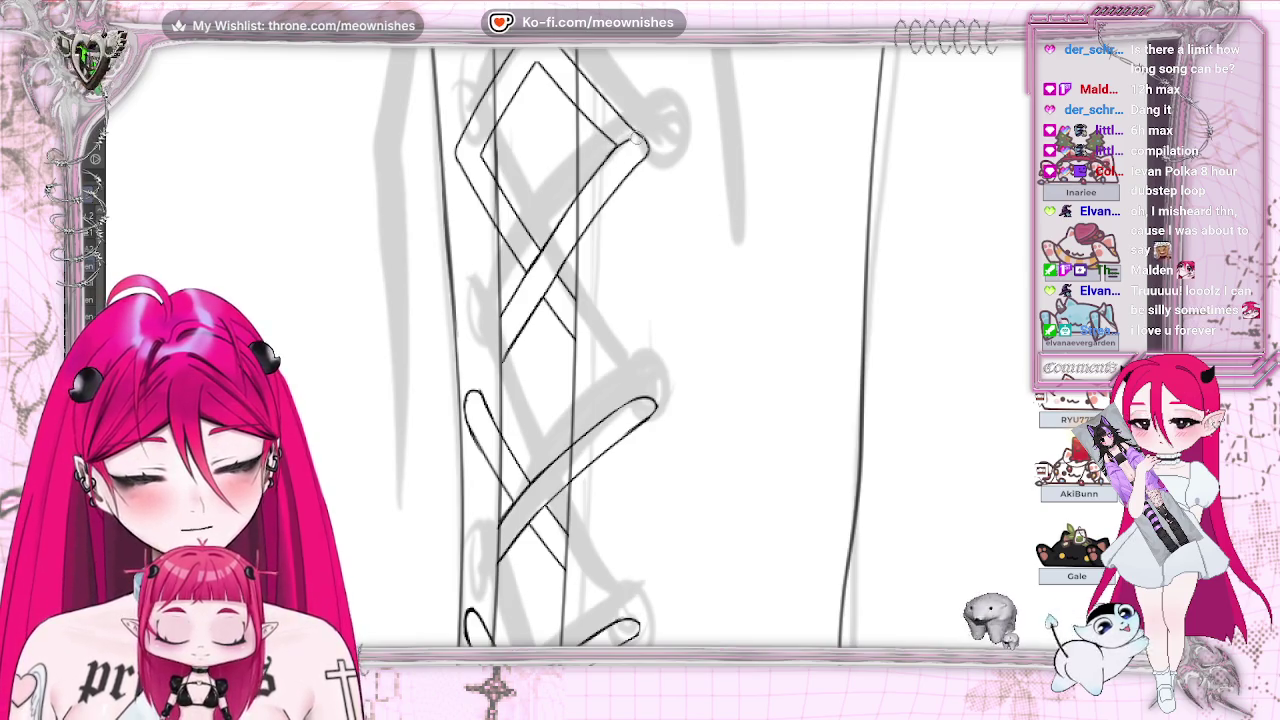
scroll(637, 145, down, 2)
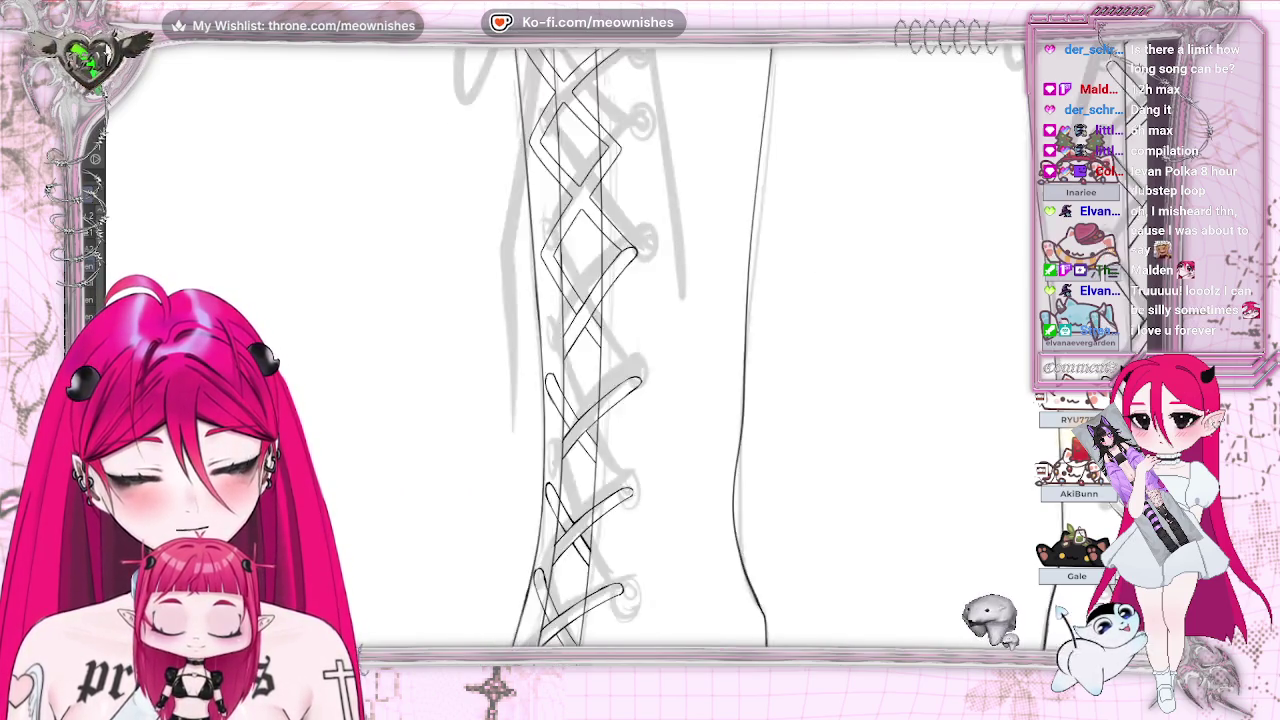
Step: Zoom out over the whole boots, back into the lacing, and mirror the canvas to check the laces
scroll(640, 300, down, 3)
scroll(612, 350, up, 2)
scroll(612, 350, up, 2)
scroll(612, 350, up, 2)
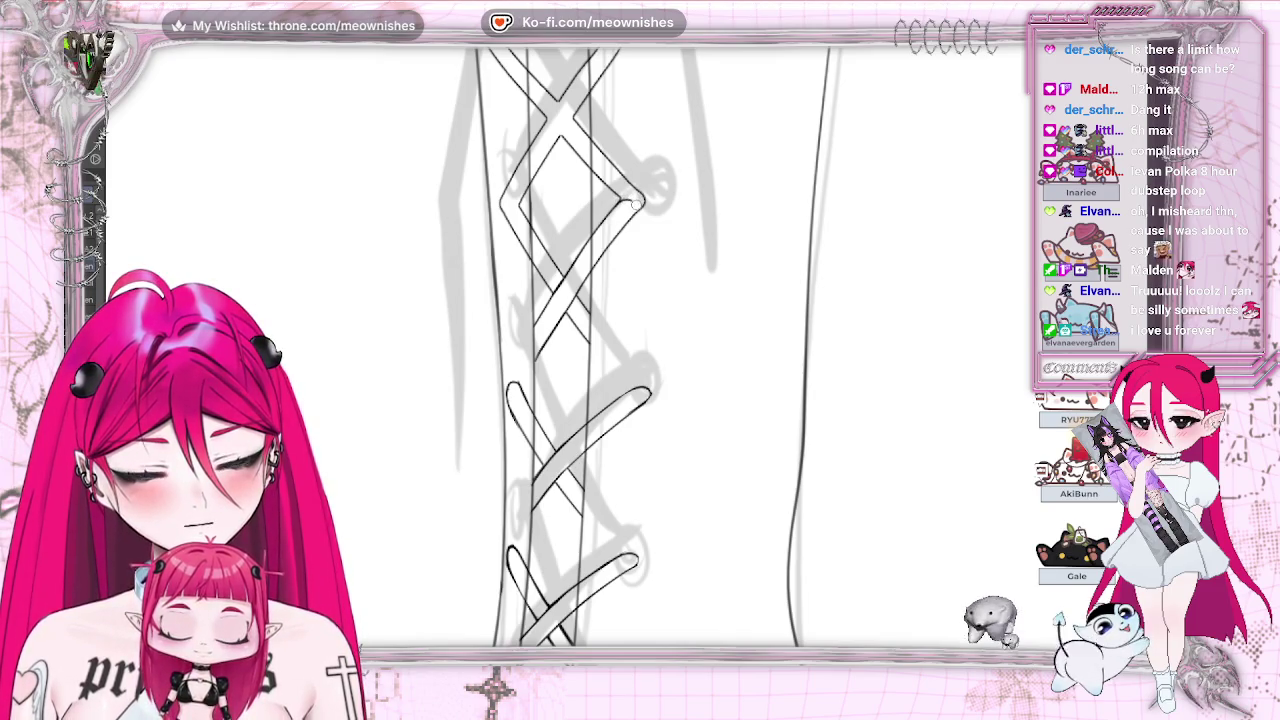
key(h)
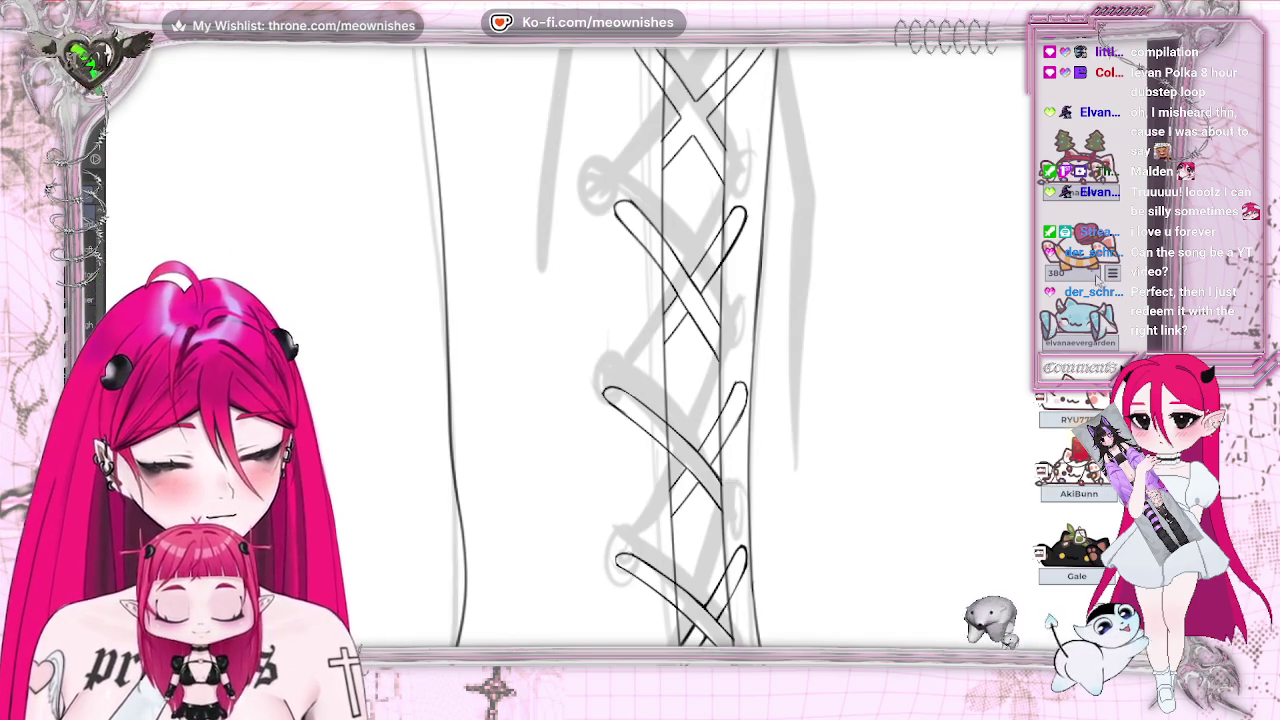
Step: Flip the canvas back, zoom closer on the lacing, and ink a diagonal lace line across it
scroll(676, 347, up, 2)
scroll(676, 347, up, 2)
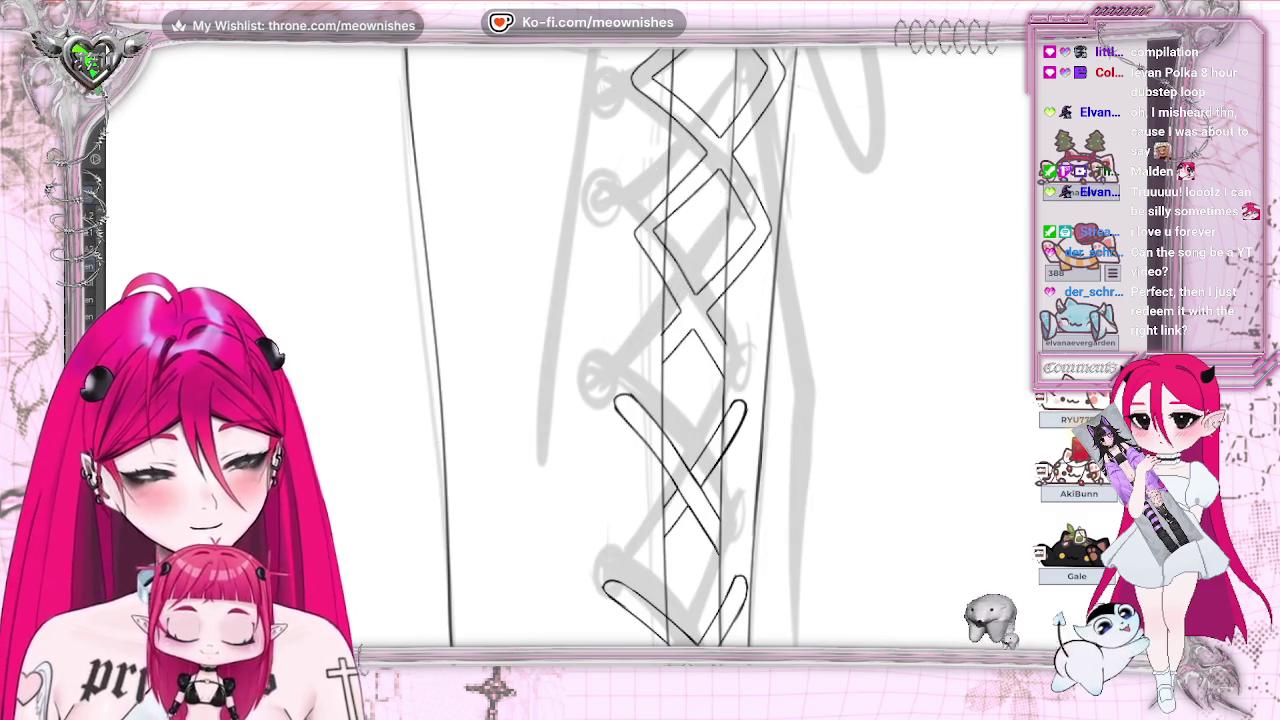
key(m)
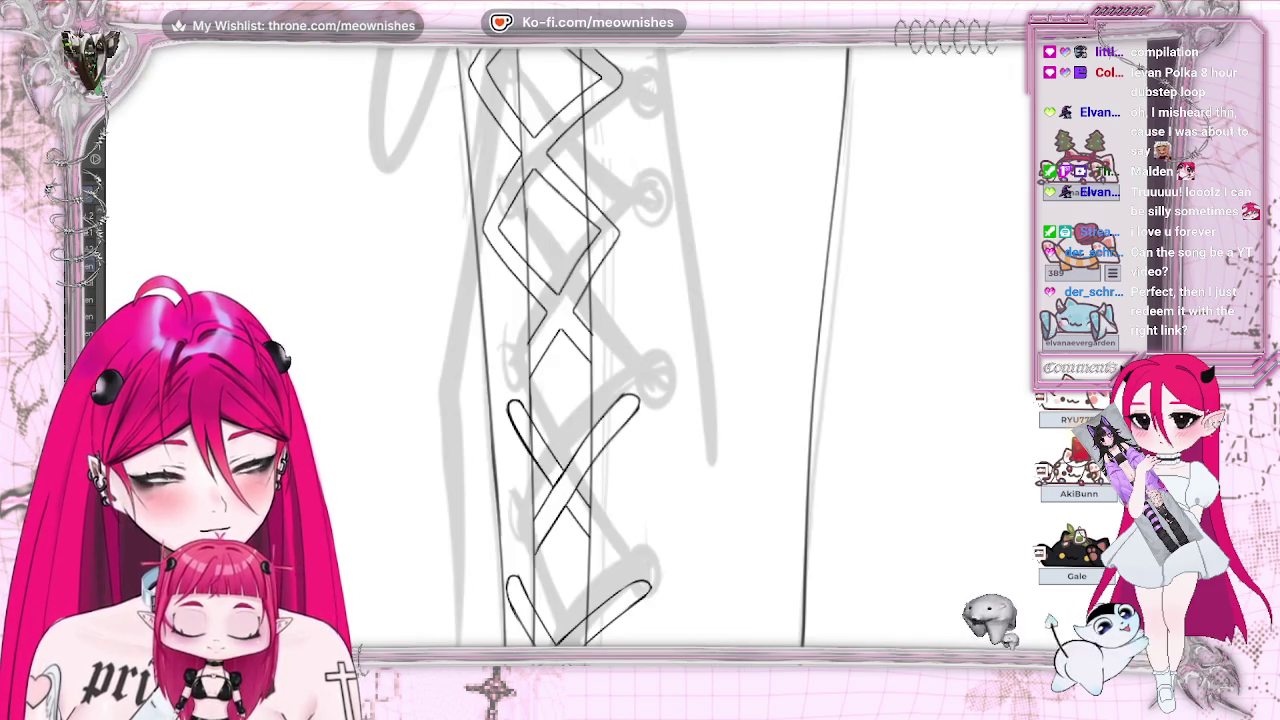
key(ctrl+plus)
drag(589, 189, 530, 275)
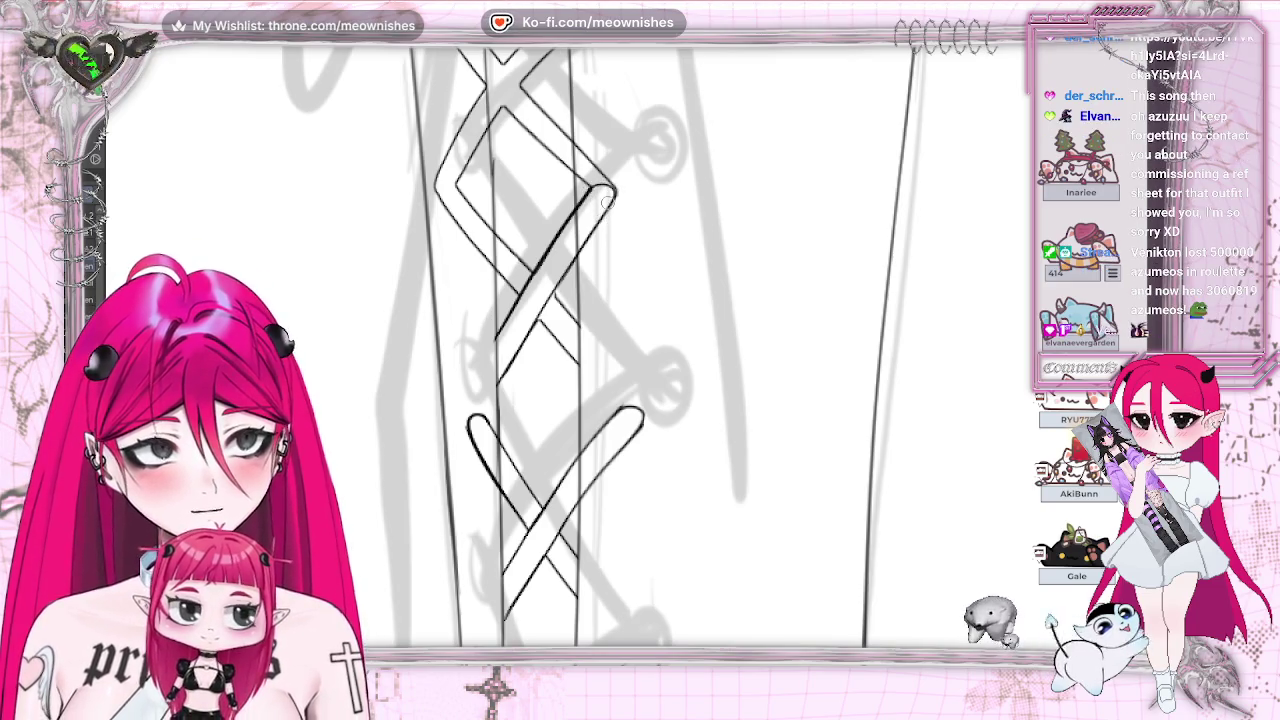
scroll(627, 346, left, 3)
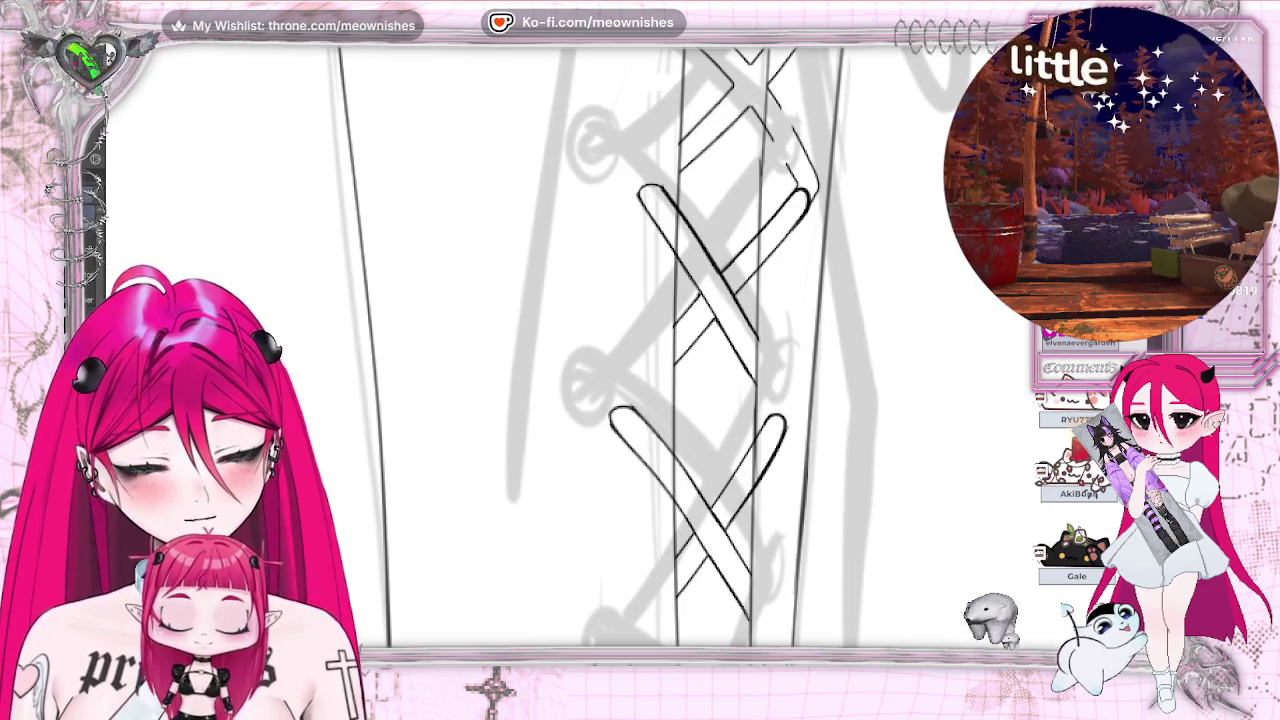
Step: Redraw the upper lace strokes around the lacing diamond in black
scroll(627, 346, up, 5)
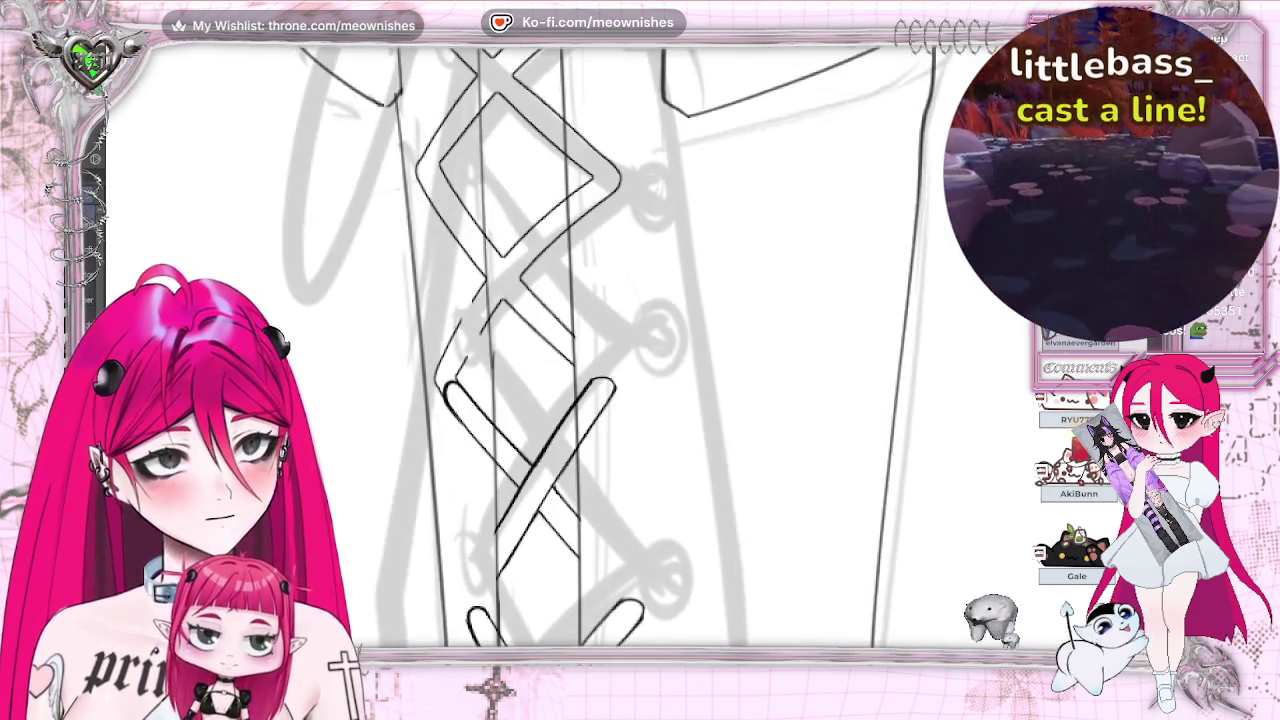
scroll(616, 346, up, 2)
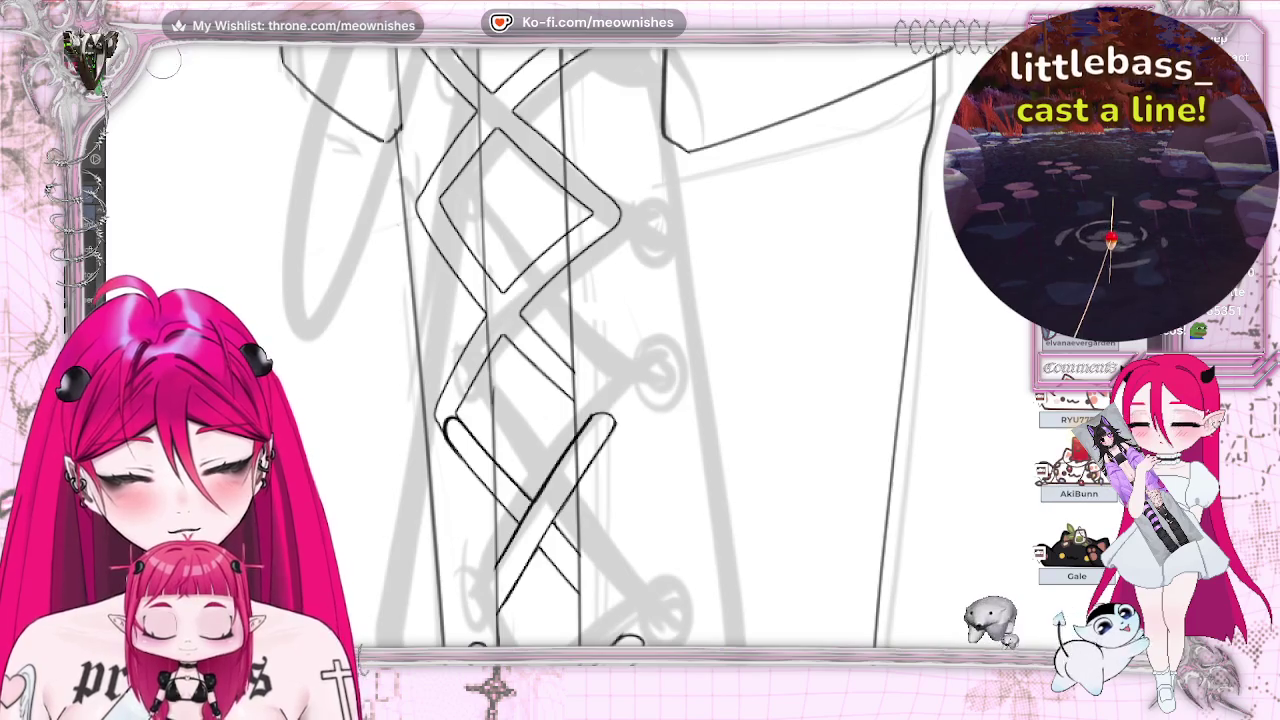
drag(508, 270, 505, 105)
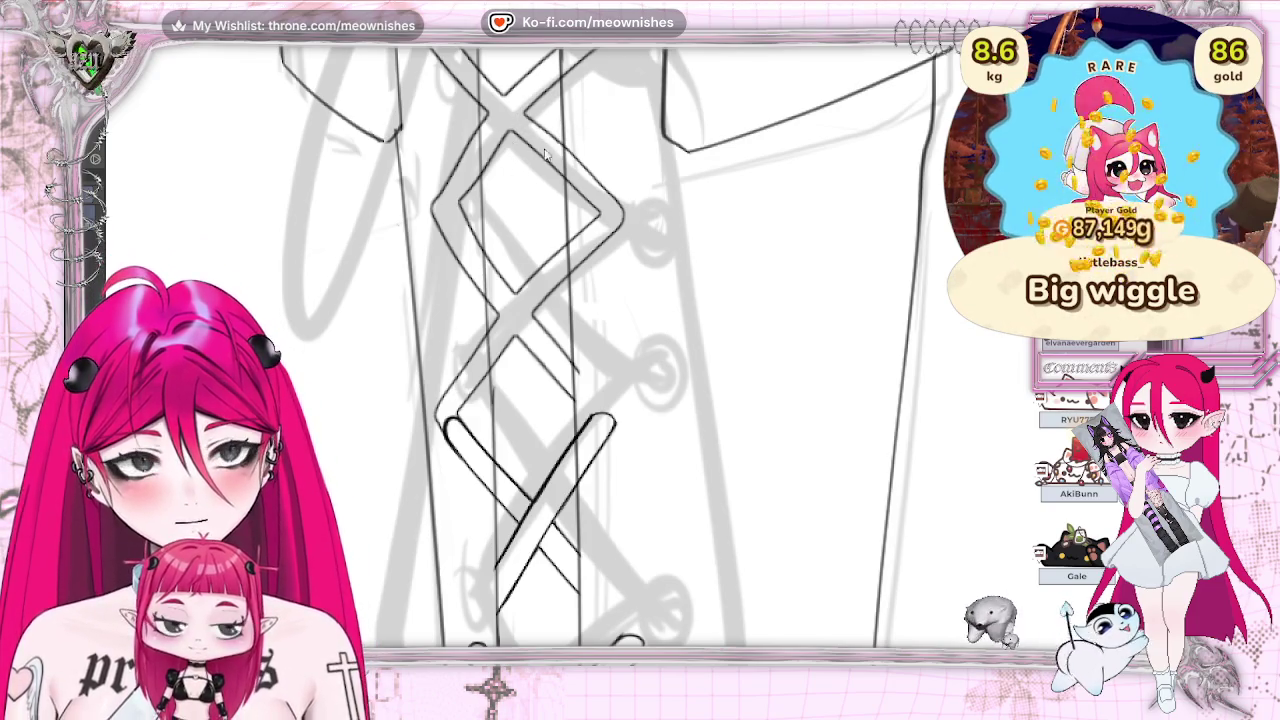
Step: Ink a diagonal lace stroke running up-right across the lower lacing
scroll(610, 345, up, 2)
scroll(610, 345, up, 2)
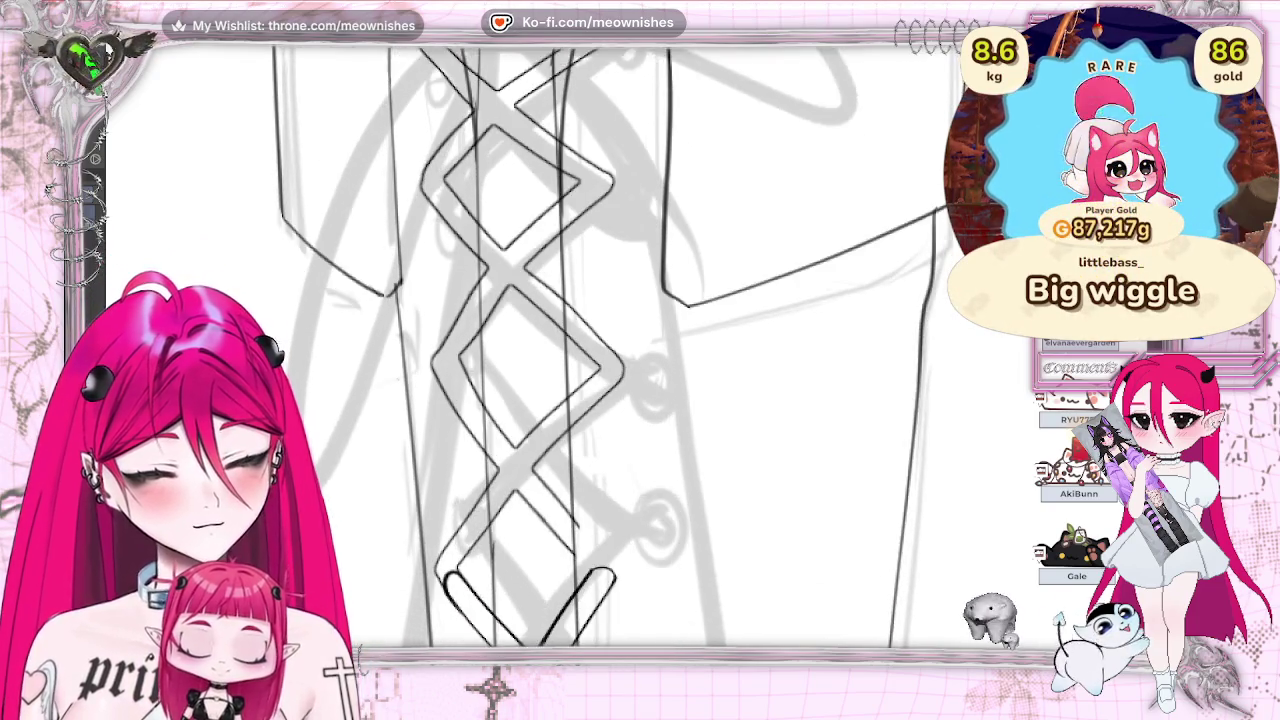
scroll(610, 345, up, 2)
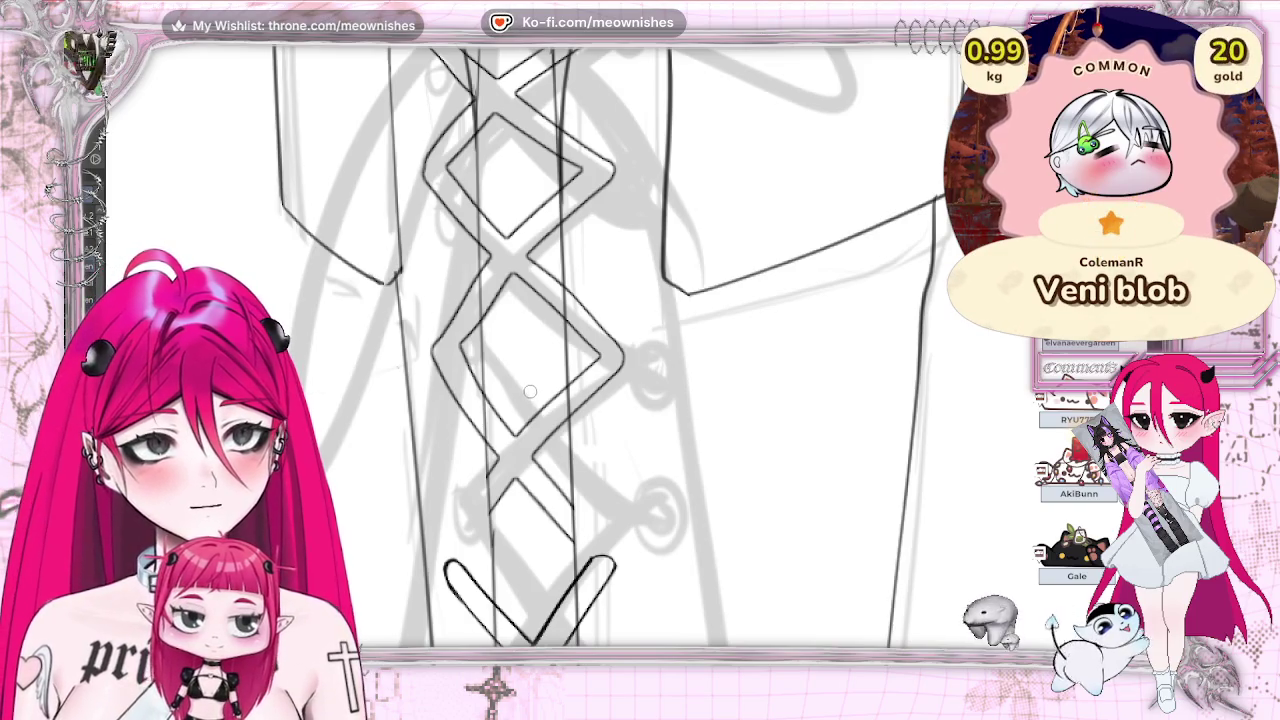
drag(492, 513, 566, 414)
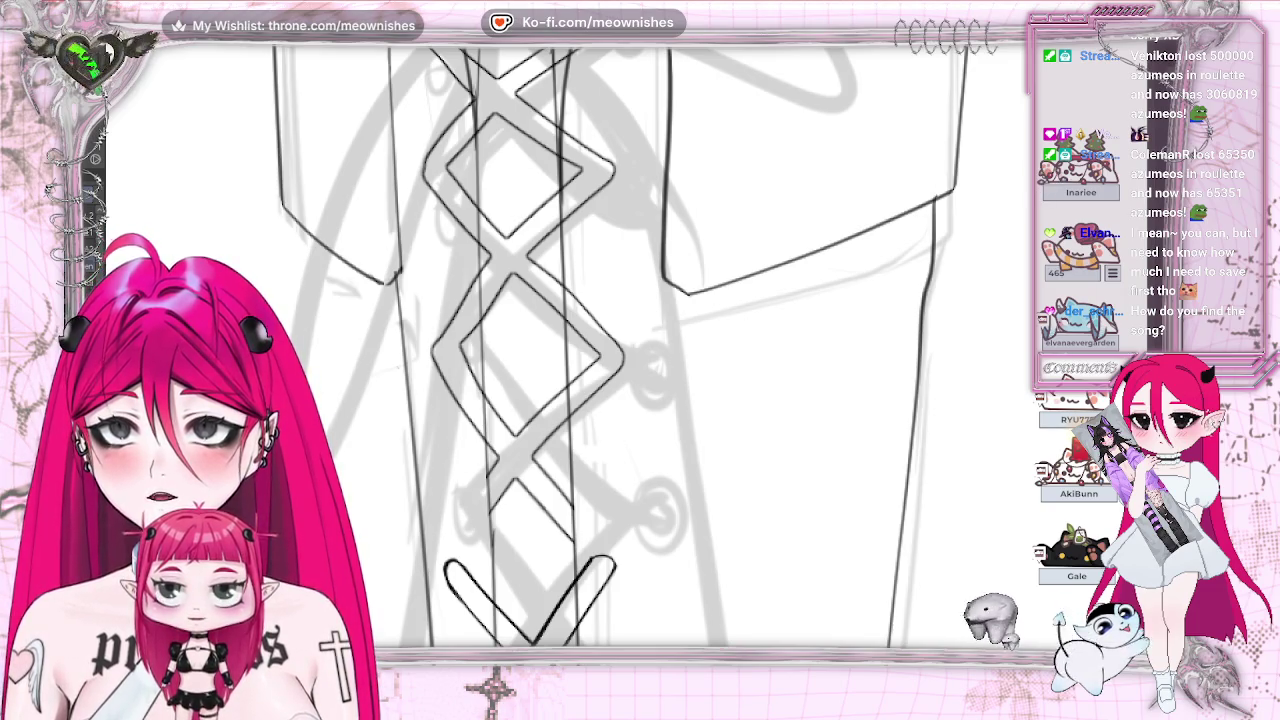
Step: Erase part of the overlapping lace lines where the straps cross
scroll(610, 346, down, 3)
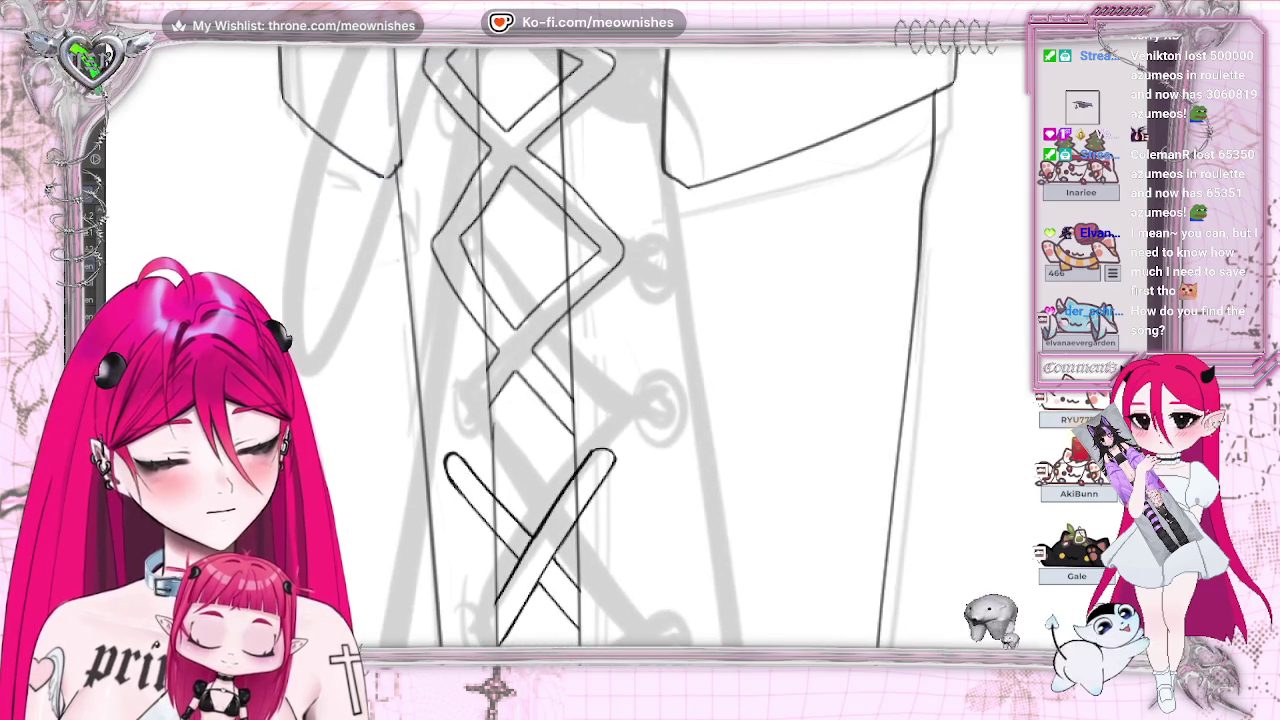
scroll(543, 285, down, 1)
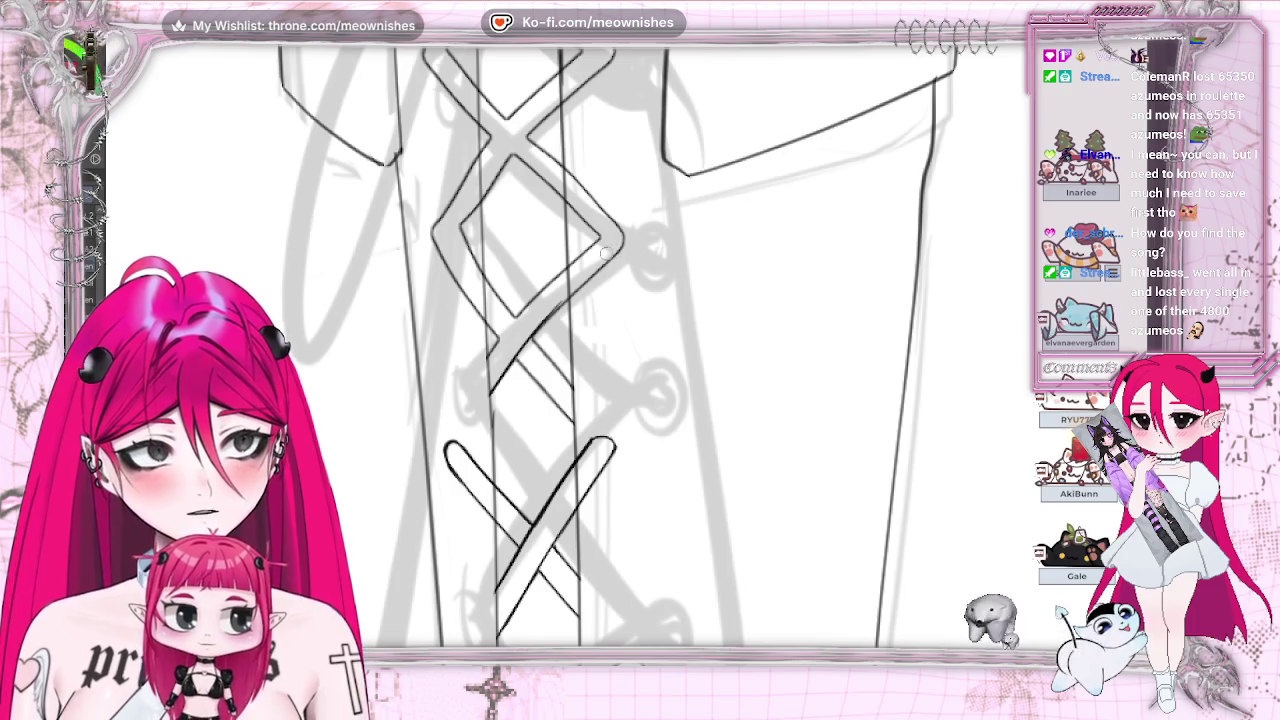
drag(560, 305, 503, 381)
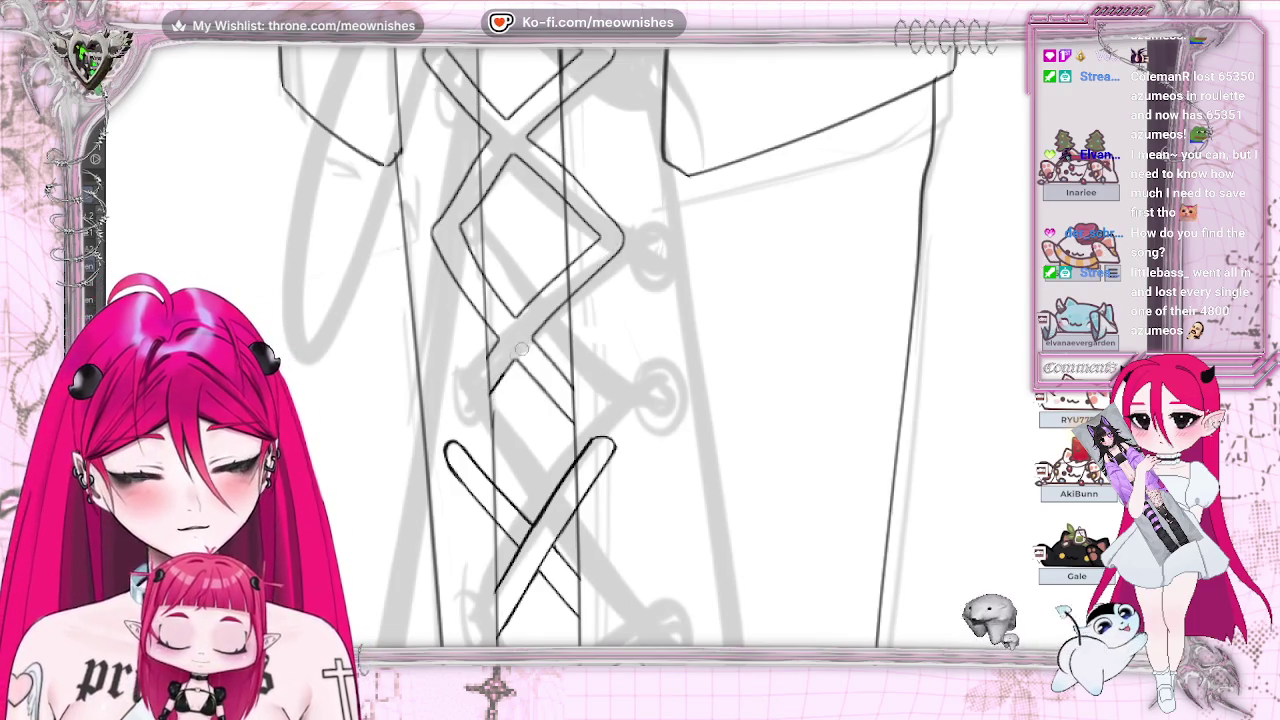
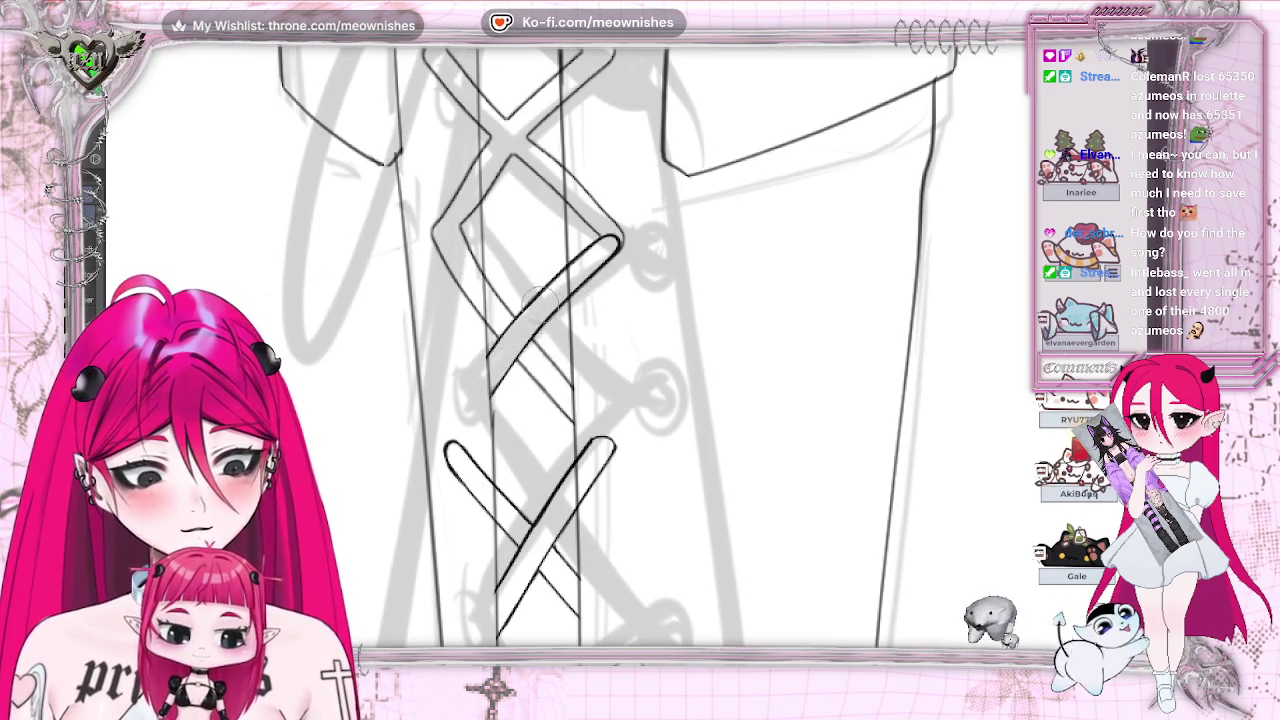
Step: Round off the upper lace strap's end and erase the sketch line beneath it, checking in a mirrored view
key(h)
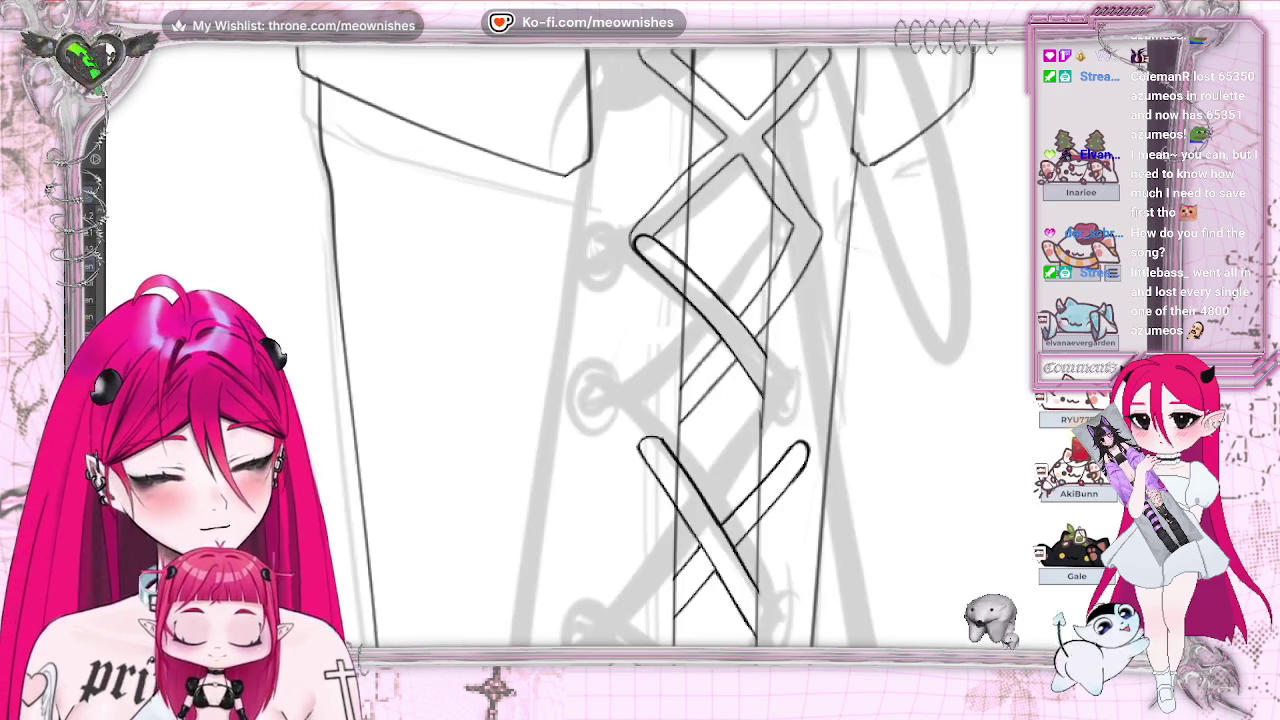
drag(804, 242, 808, 260)
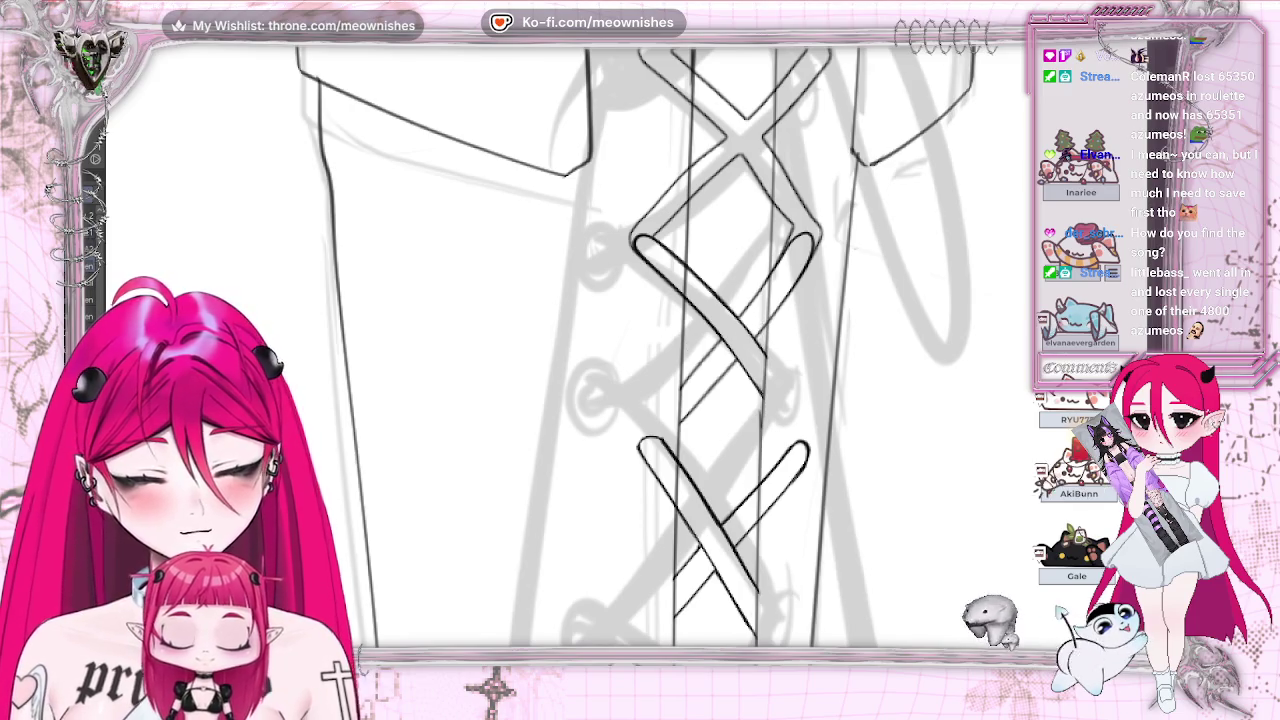
mouse_move(660, 195)
mouse_down()
mouse_move(630, 258)
mouse_move(640, 262)
mouse_up()
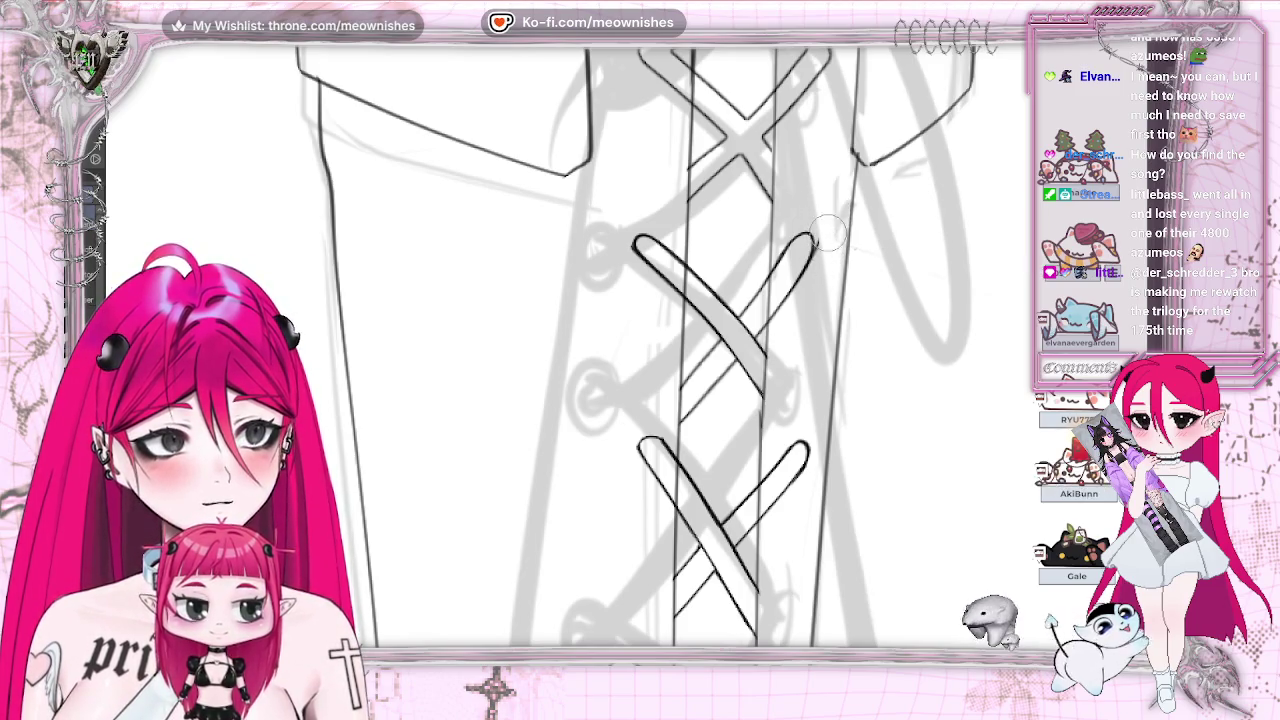
key(h)
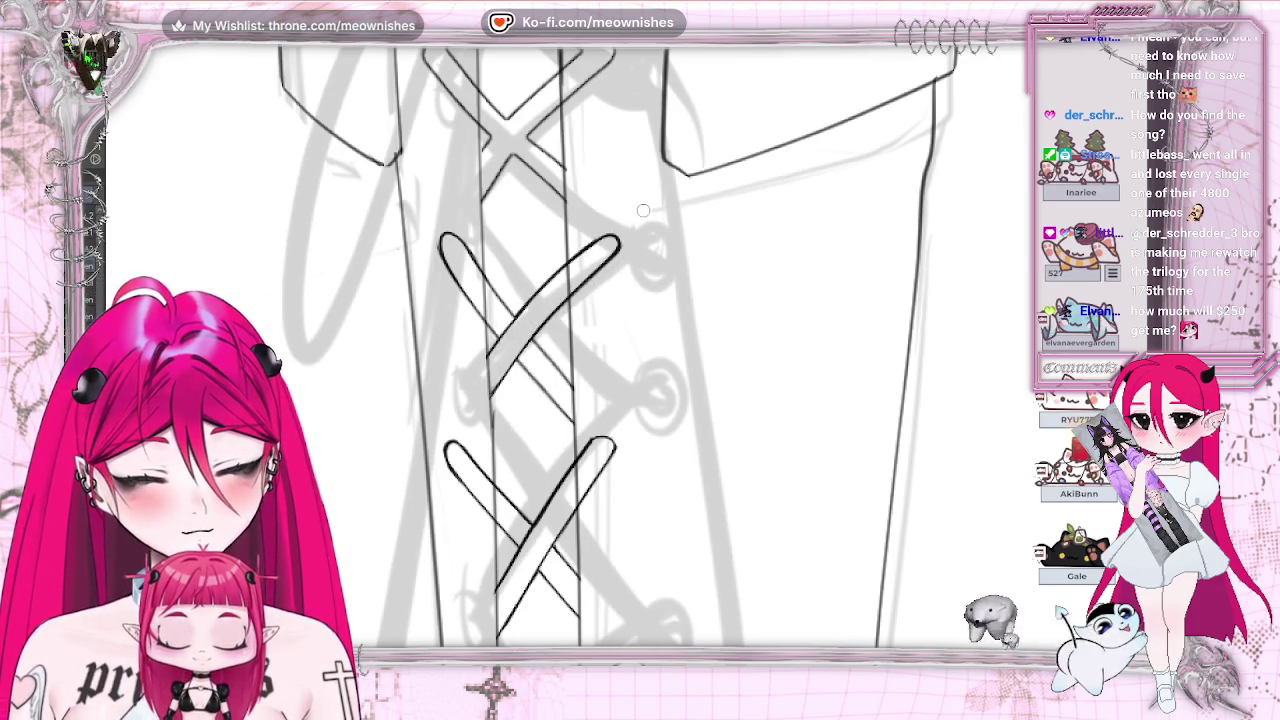
scroll(643, 210, down, 2)
scroll(643, 210, down, 2)
scroll(643, 210, down, 1)
scroll(614, 390, up, 1)
scroll(614, 390, up, 1)
scroll(614, 390, up, 1)
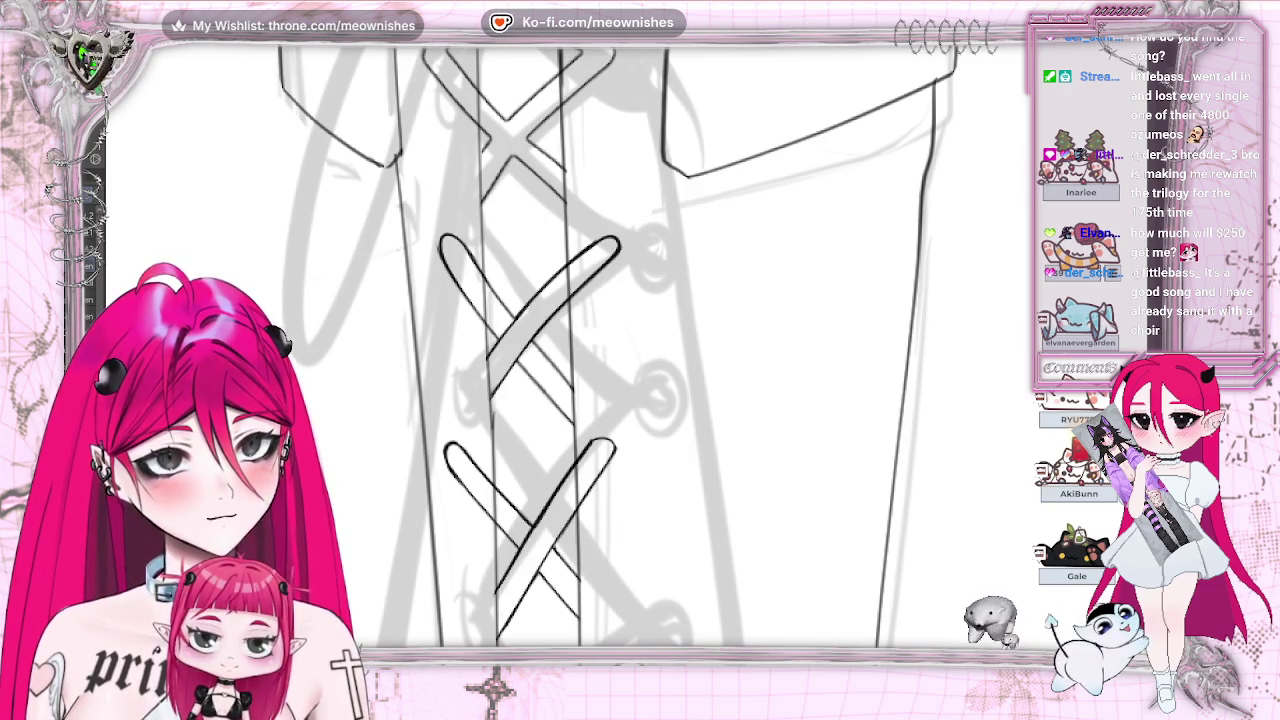
scroll(620, 350, up, 3)
Step: Ink two diagonal crossing lace strands on the left side of the lacing
scroll(620, 350, up, 2)
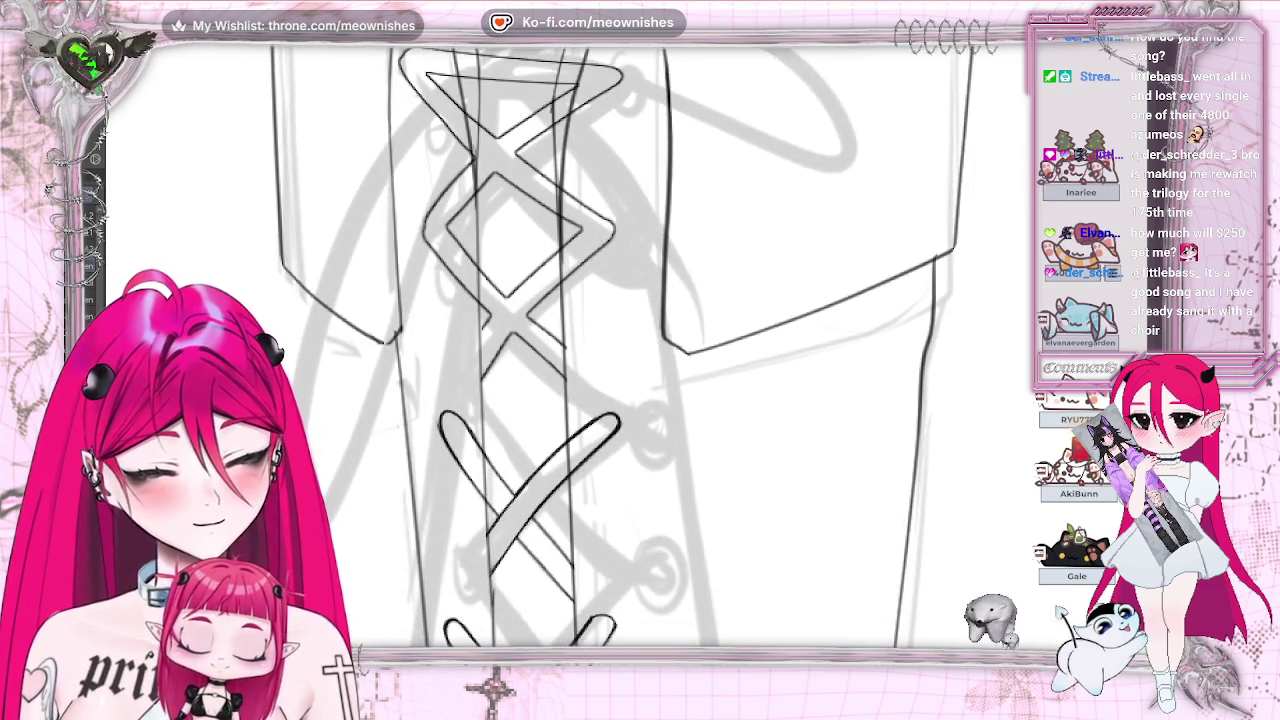
drag(486, 372, 582, 234)
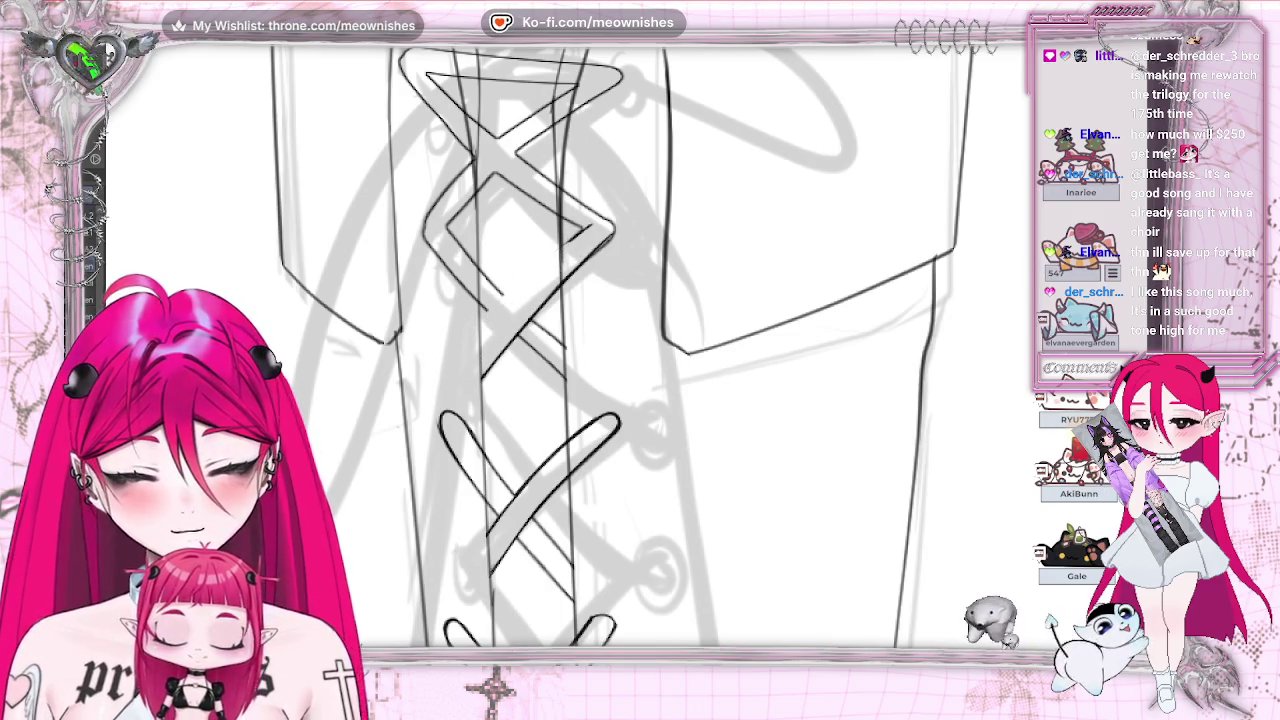
drag(484, 334, 589, 229)
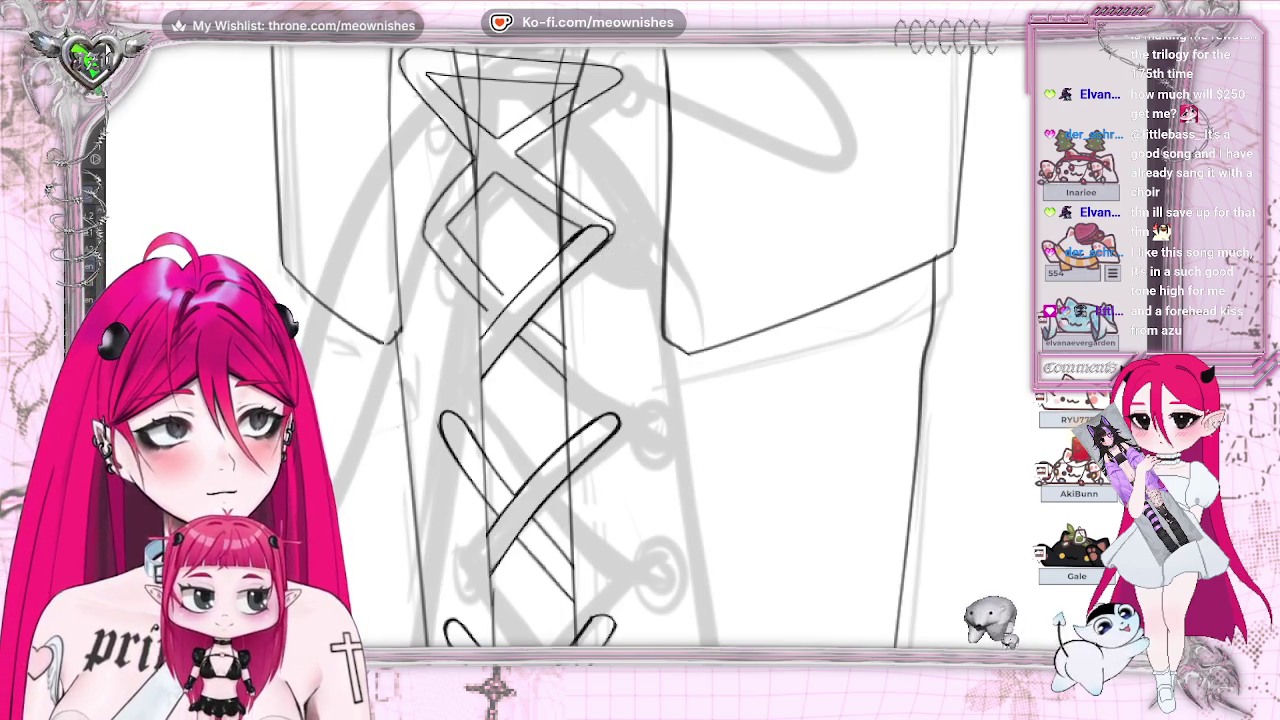
scroll(620, 345, left, 4)
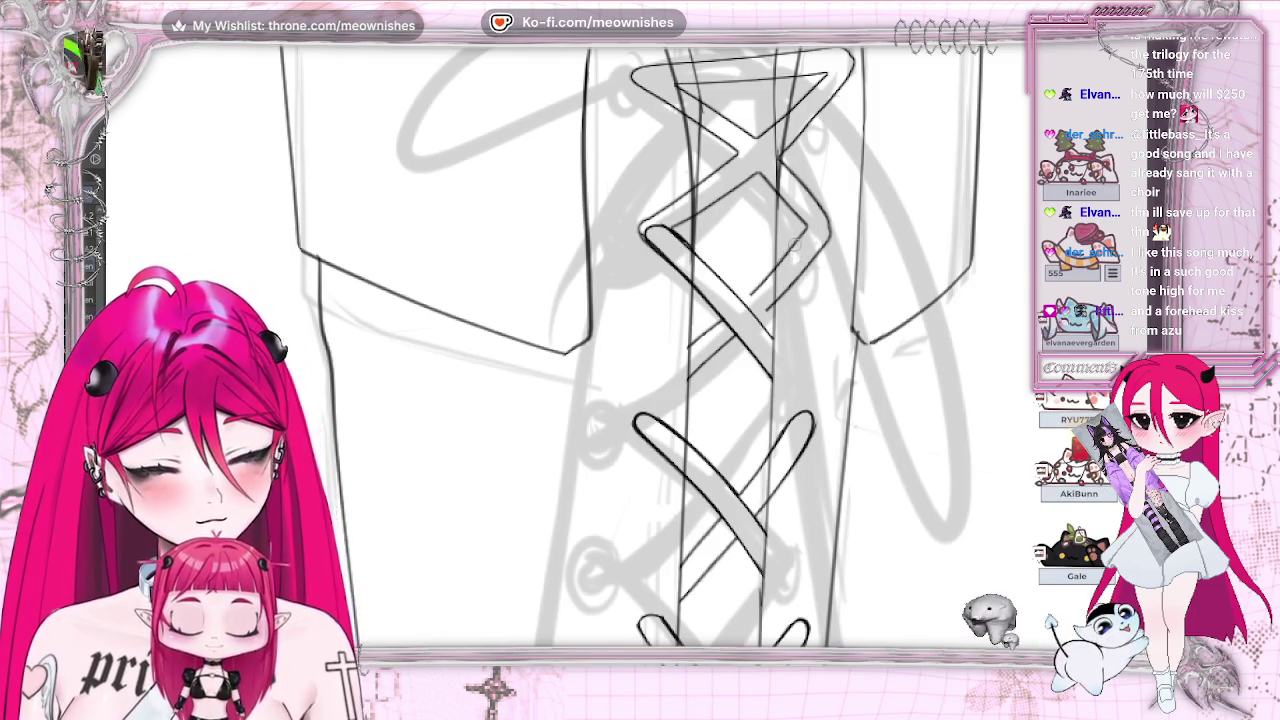
Step: Draw a shorter diagonal strand on the right side, redoing misplaced strokes, and check it mirrored
mouse_move(798, 236)
mouse_down()
mouse_move(688, 346)
mouse_move(765, 290)
mouse_up()
key(ctrl+z)
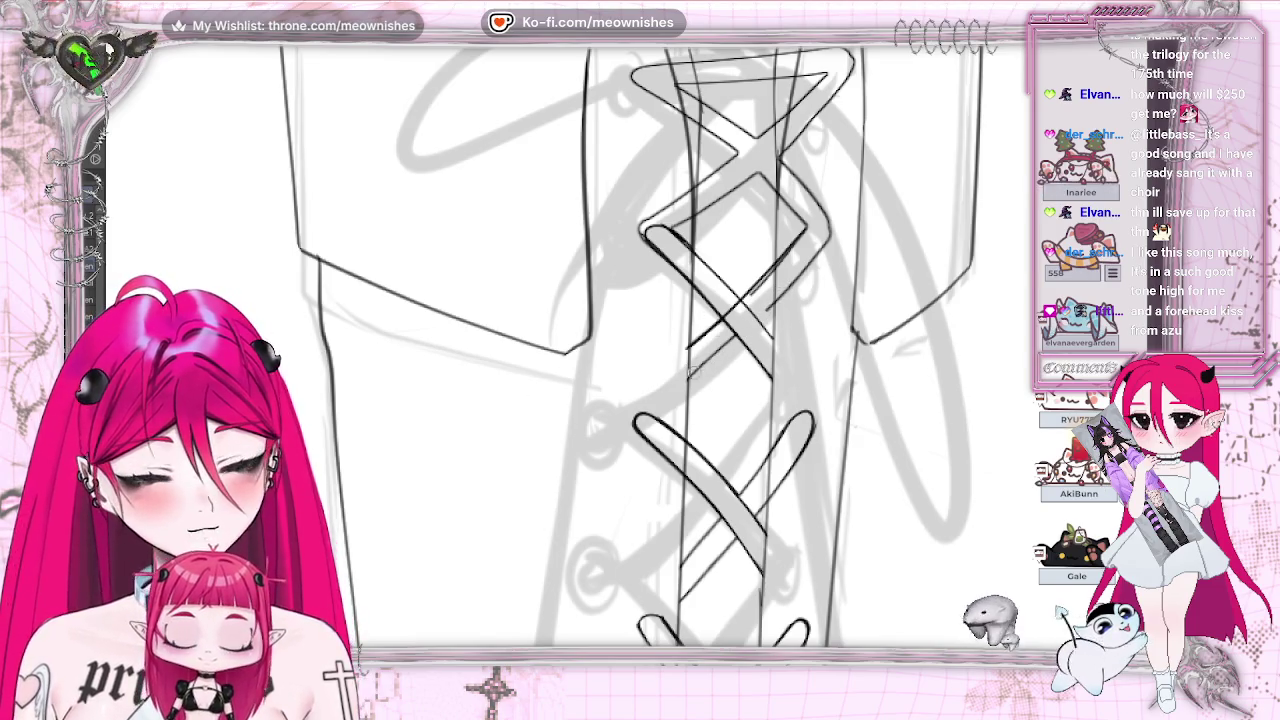
drag(716, 356, 762, 310)
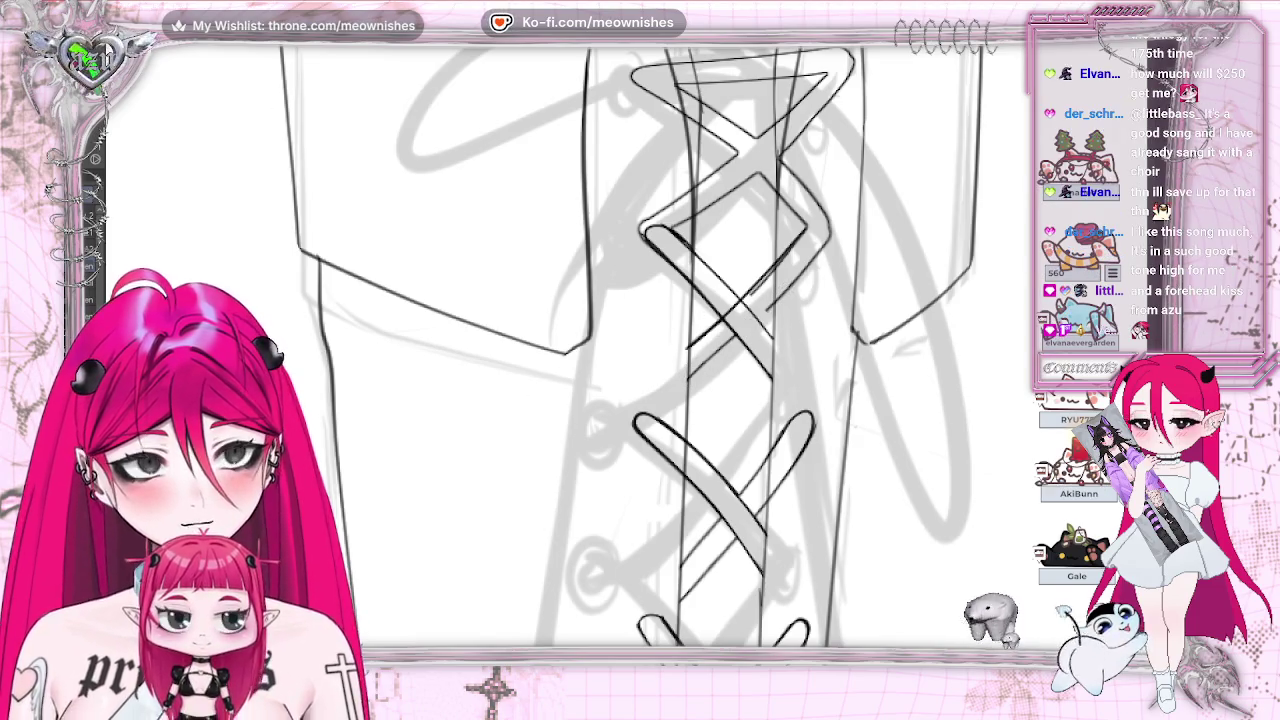
drag(688, 383, 790, 288)
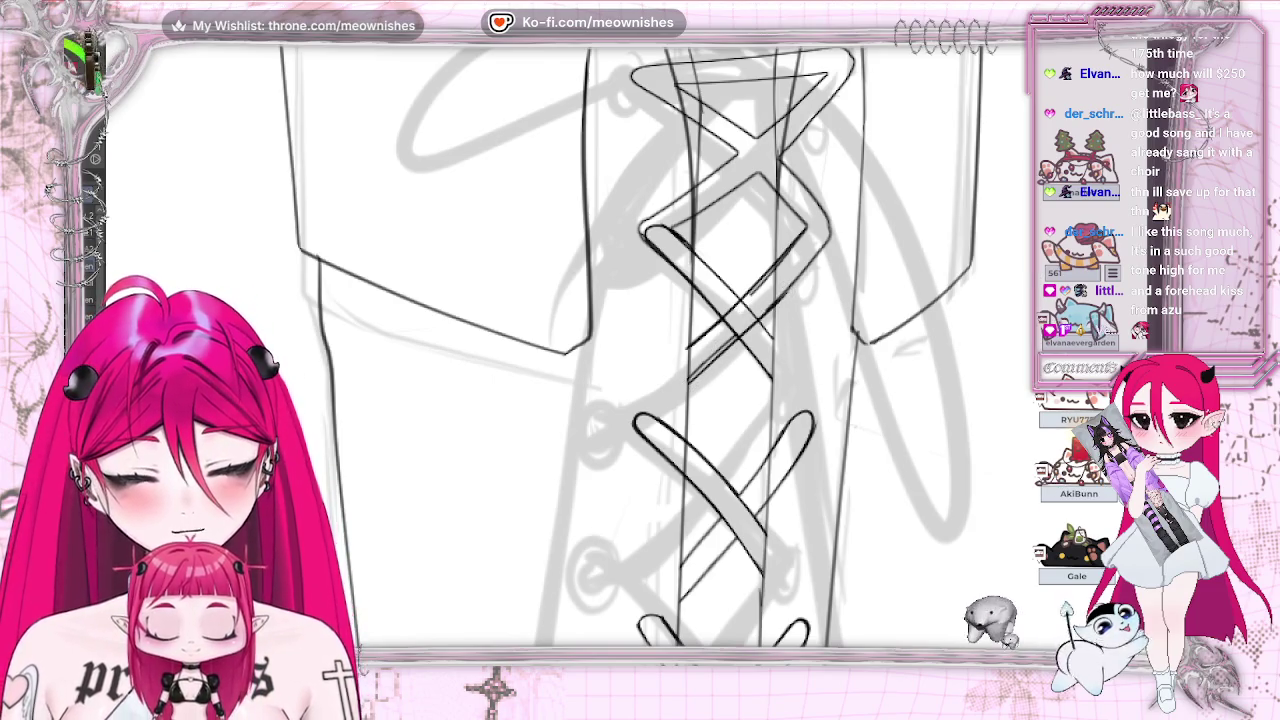
key(ctrl+z)
key(ctrl+z)
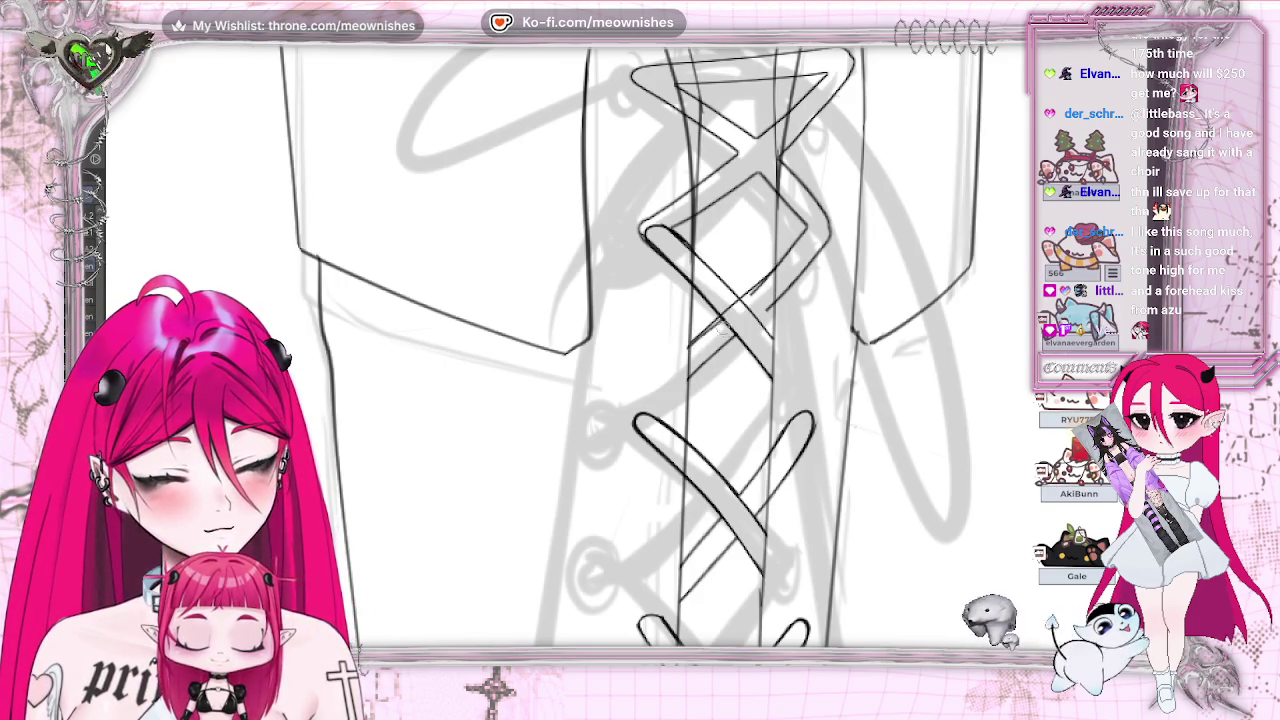
drag(795, 268, 690, 352)
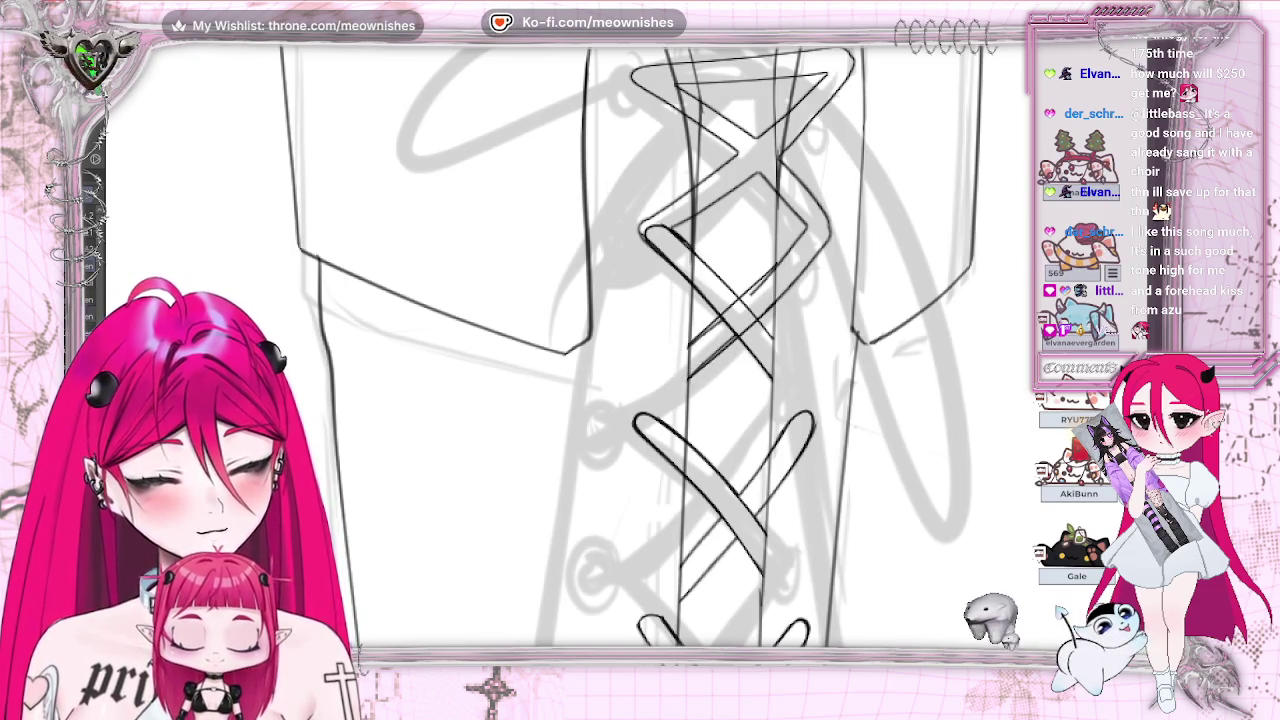
key(h)
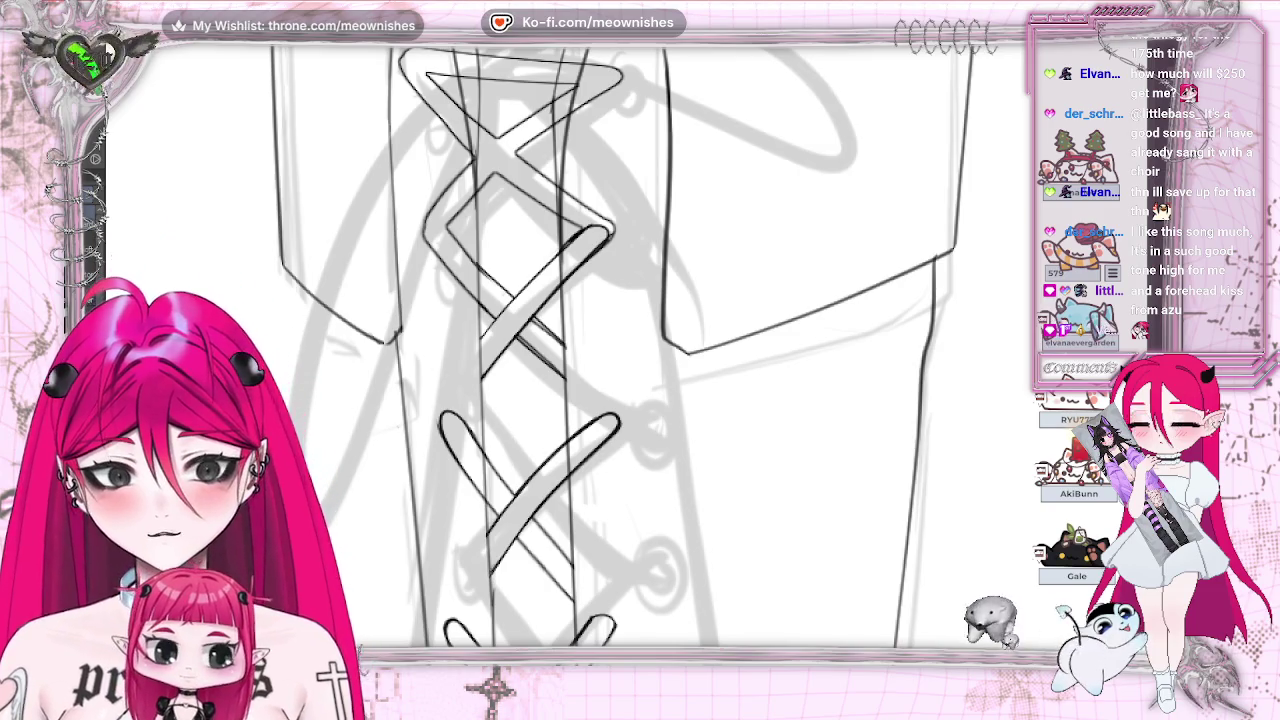
key(h)
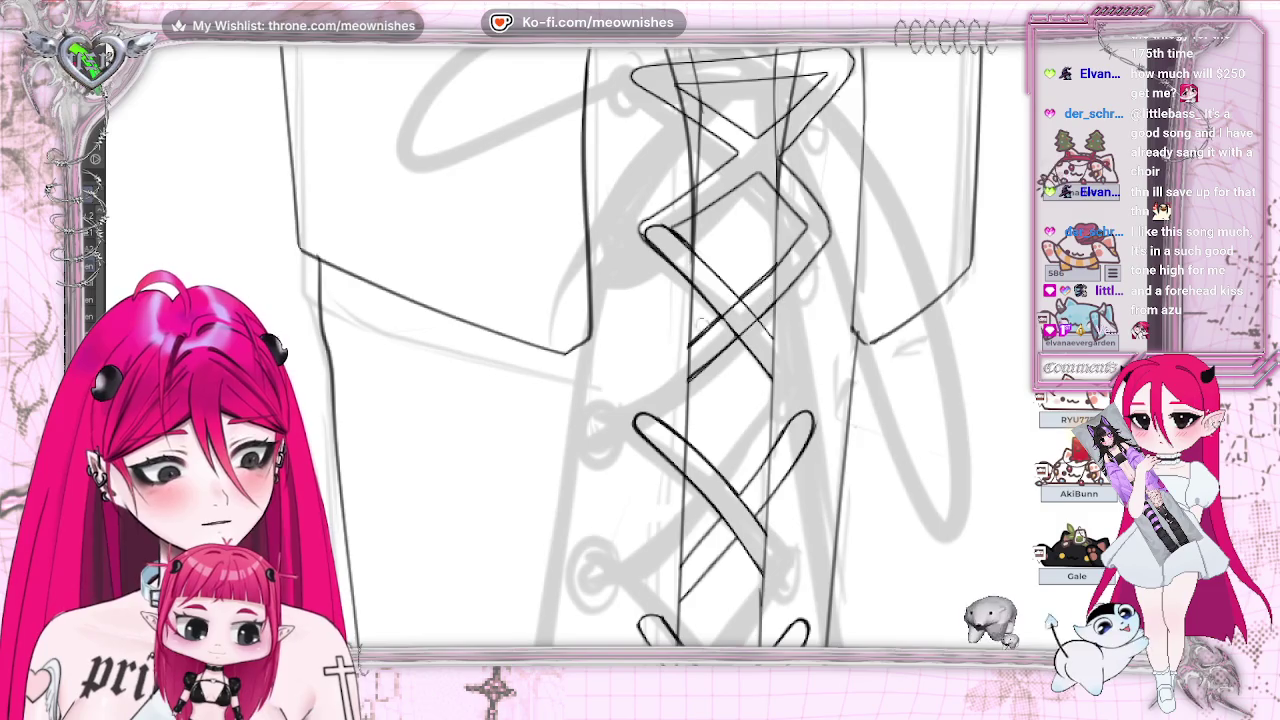
Step: Replace the last stroke with a thinner lower lace strand running down-left
key(ctrl+z)
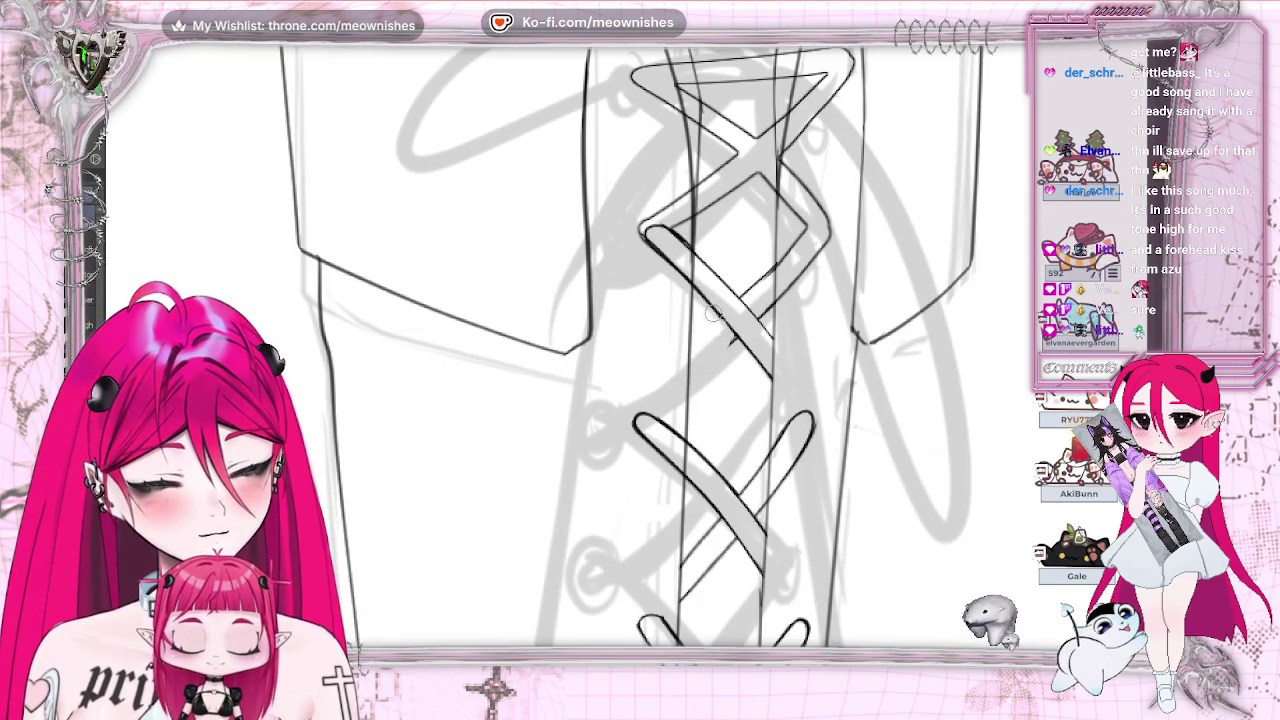
drag(730, 341, 521, 337)
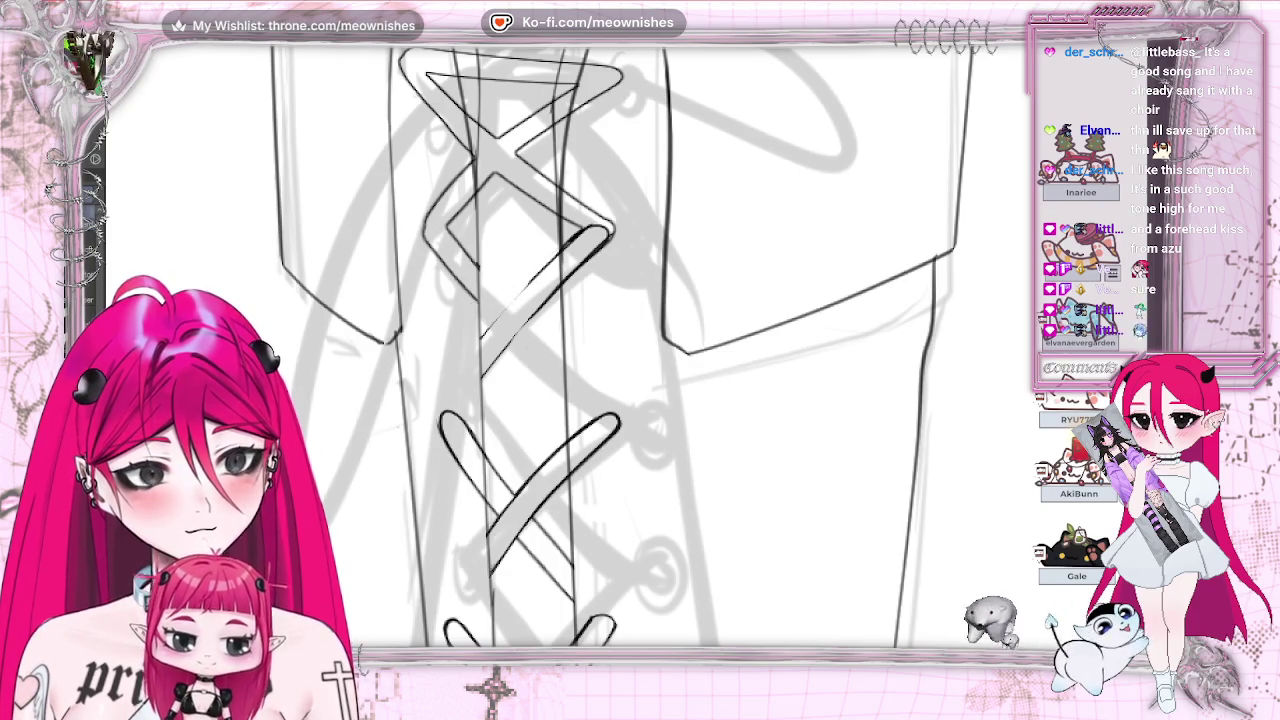
drag(537, 272, 470, 352)
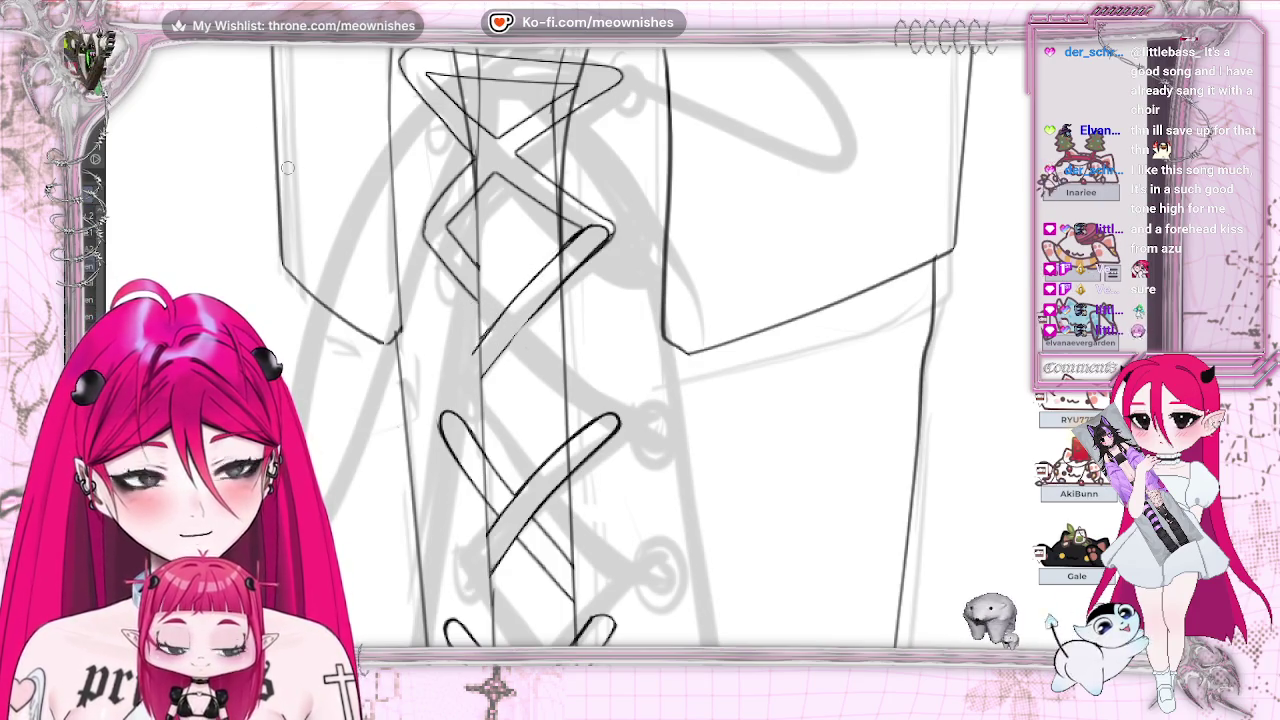
key(ctrl+z)
drag(528, 280, 480, 340)
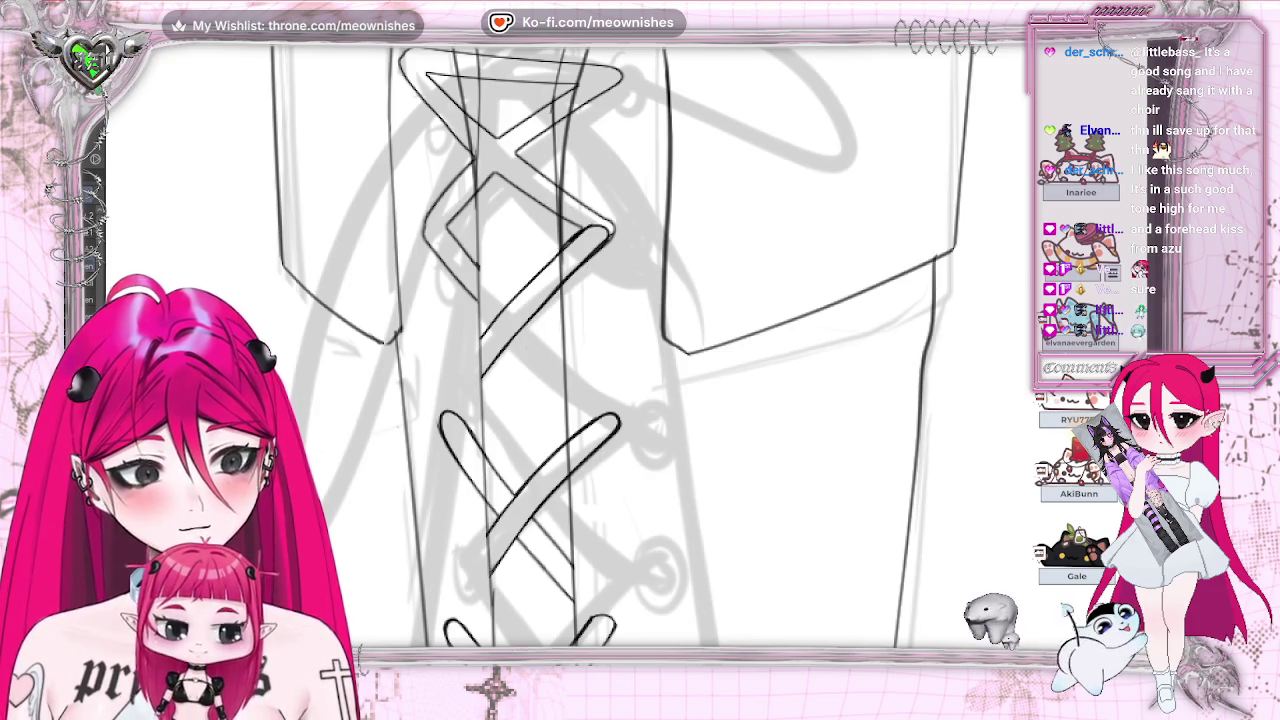
Step: Add a short diagonal line and a long diagonal strand across the right of the lacing
drag(492, 336, 707, 336)
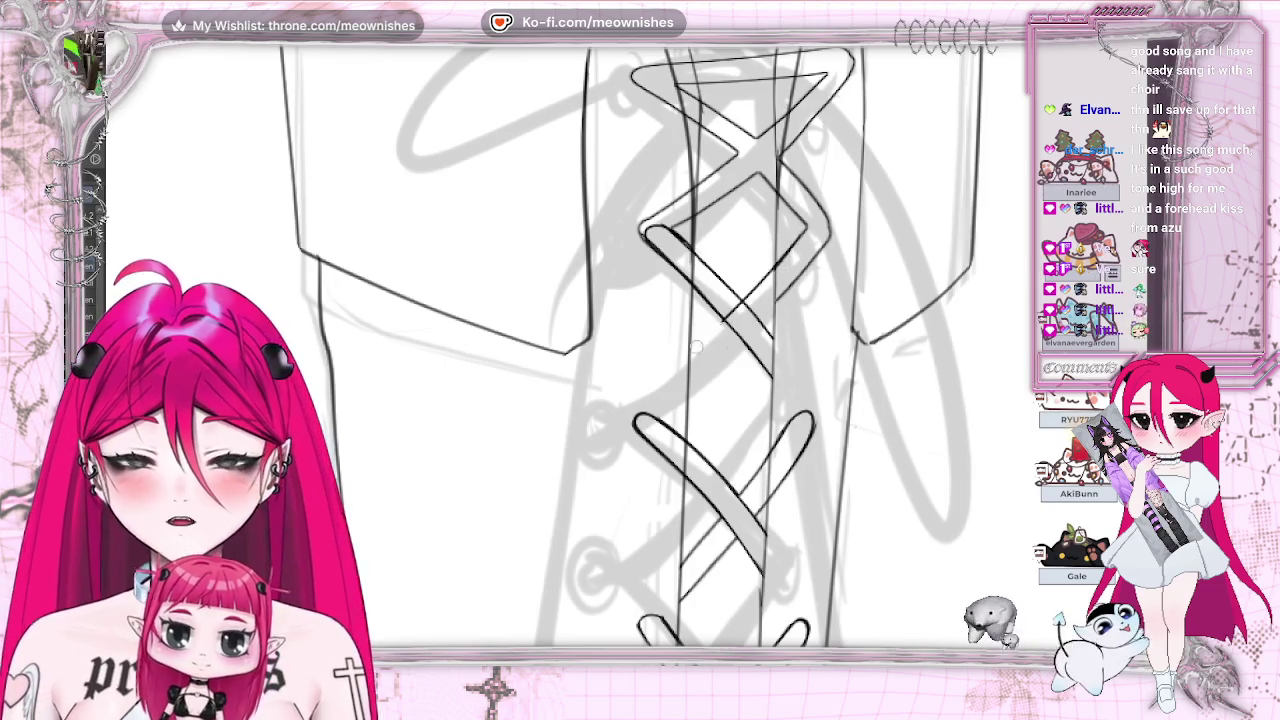
drag(688, 352, 726, 320)
drag(688, 379, 818, 256)
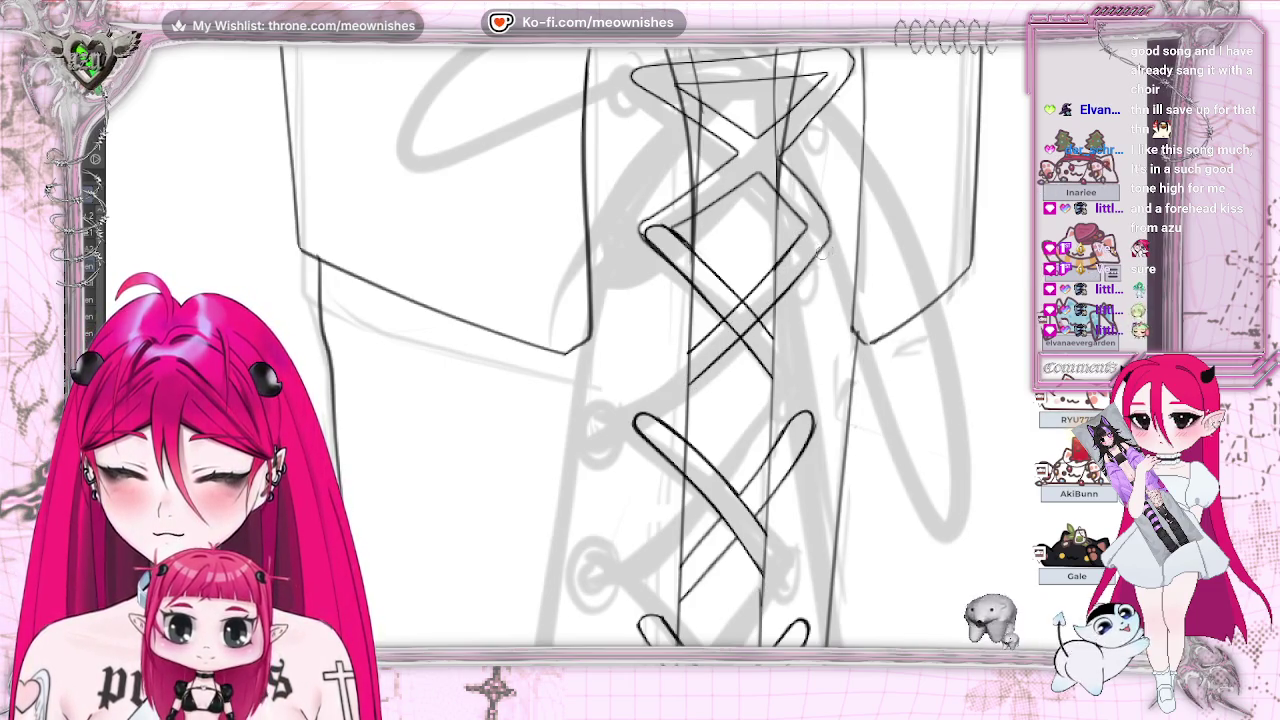
scroll(640, 345, right, 3)
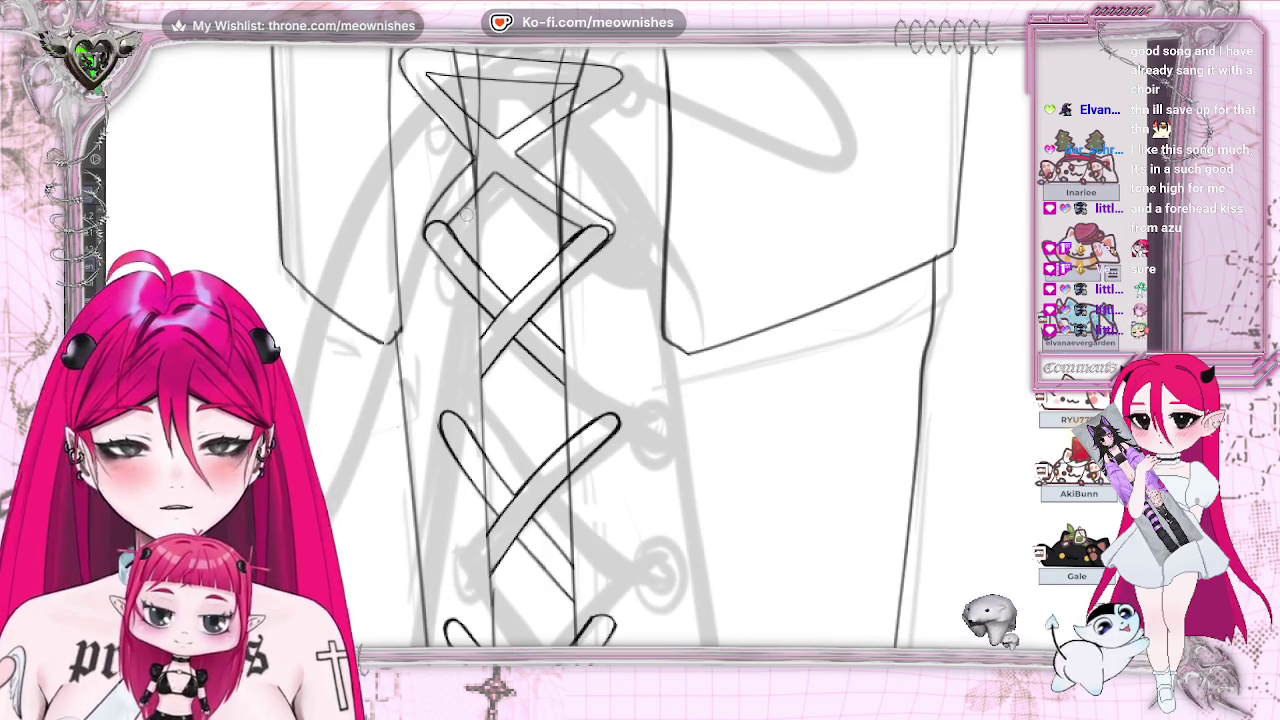
Step: Liquify the upper lace lines into shape with a larger brush and erase the upper strand's left end
key(e)
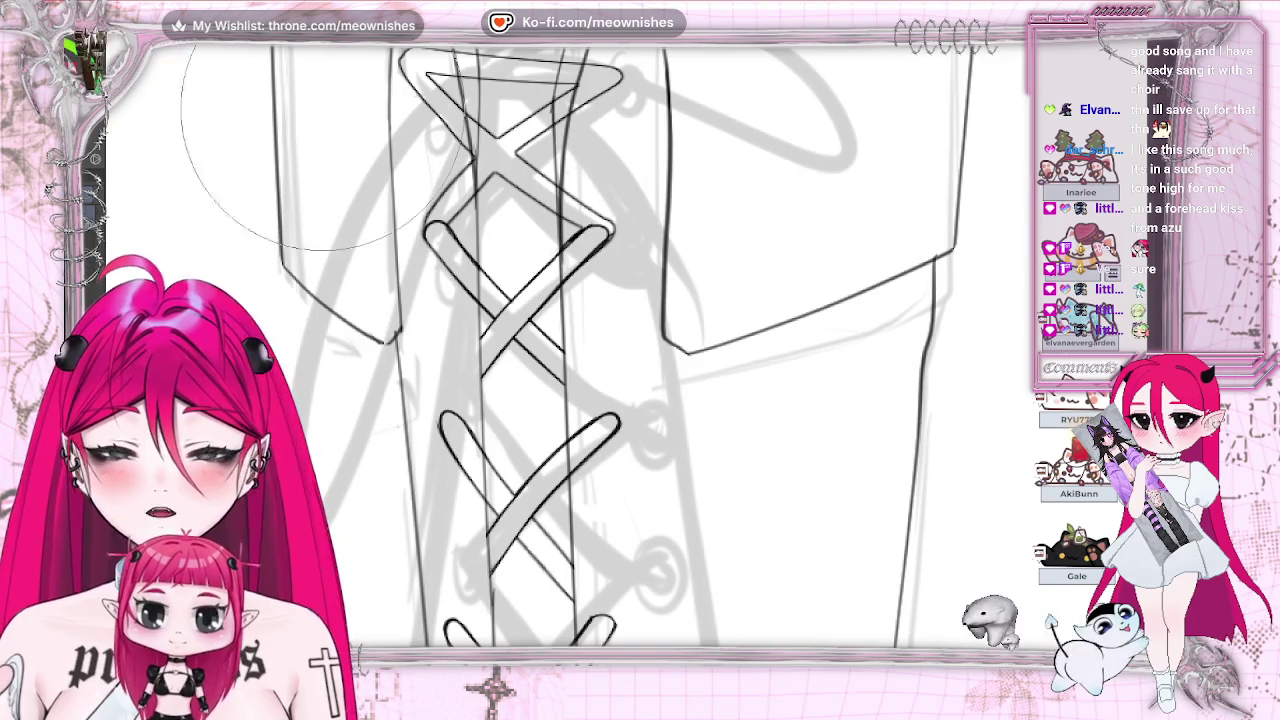
drag(495, 110, 575, 45)
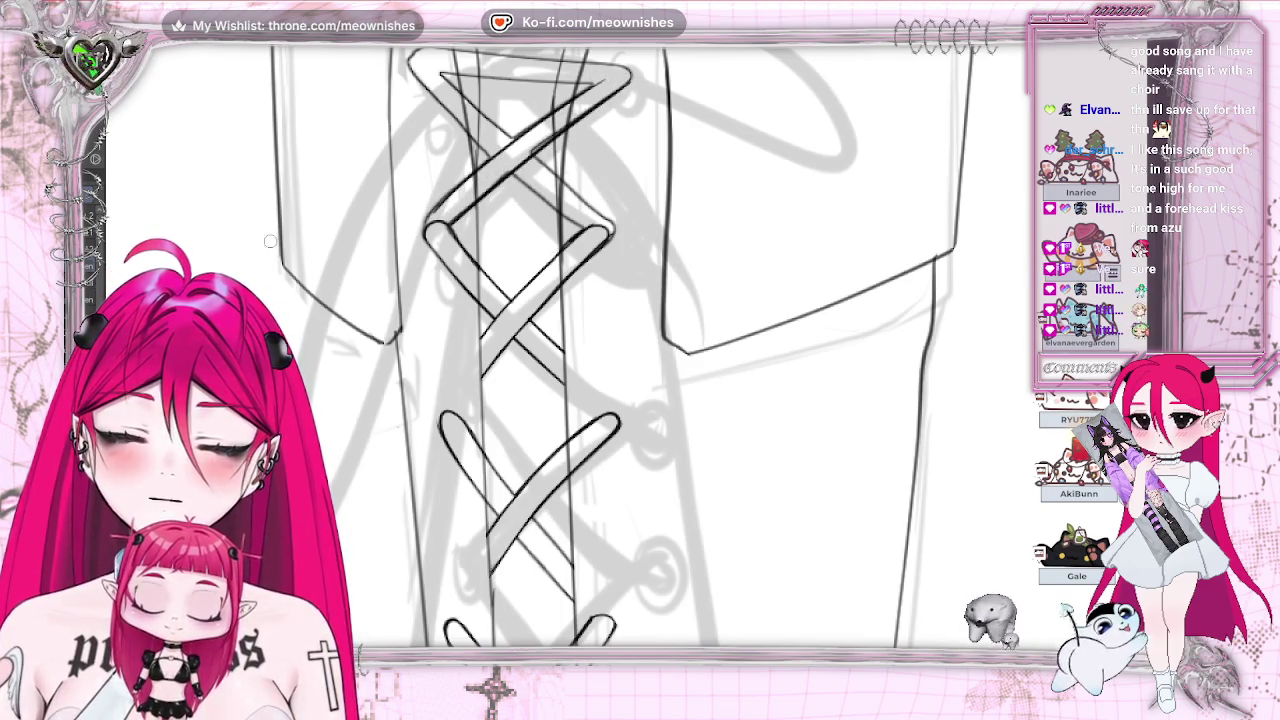
mouse_move(428, 220)
mouse_down()
mouse_move(470, 170)
mouse_move(453, 216)
mouse_up()
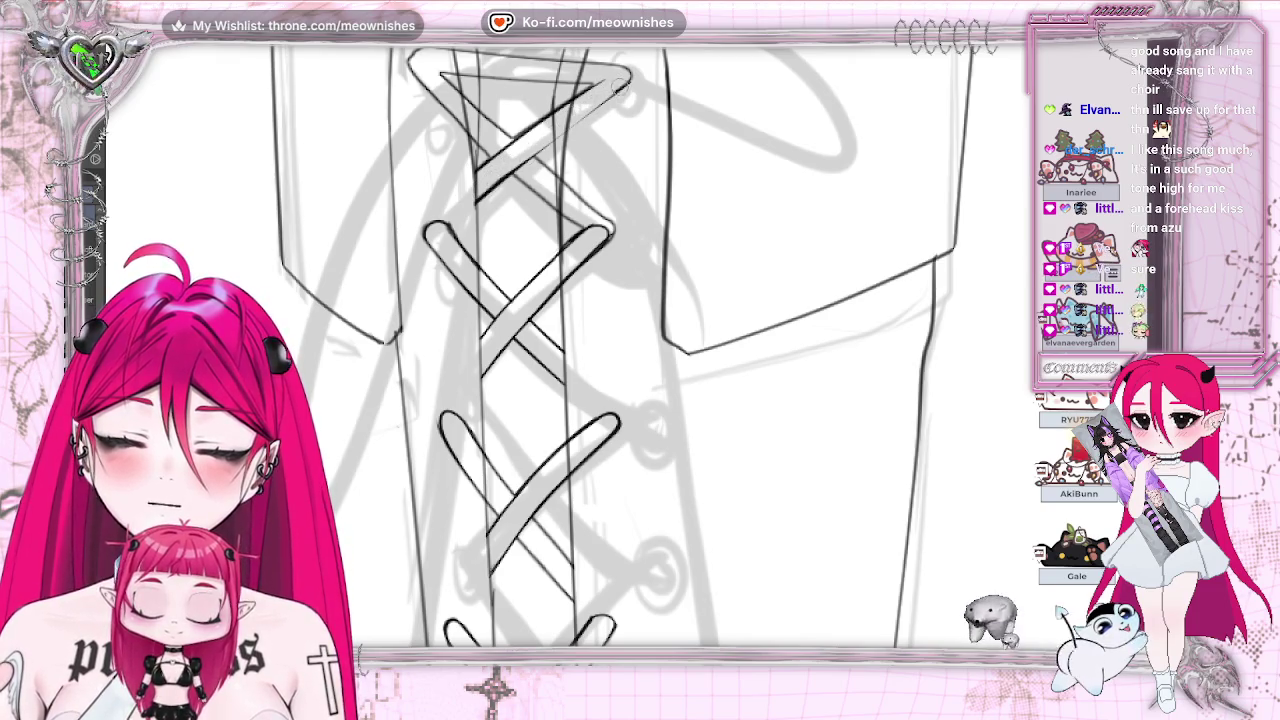
drag(491, 204, 706, 204)
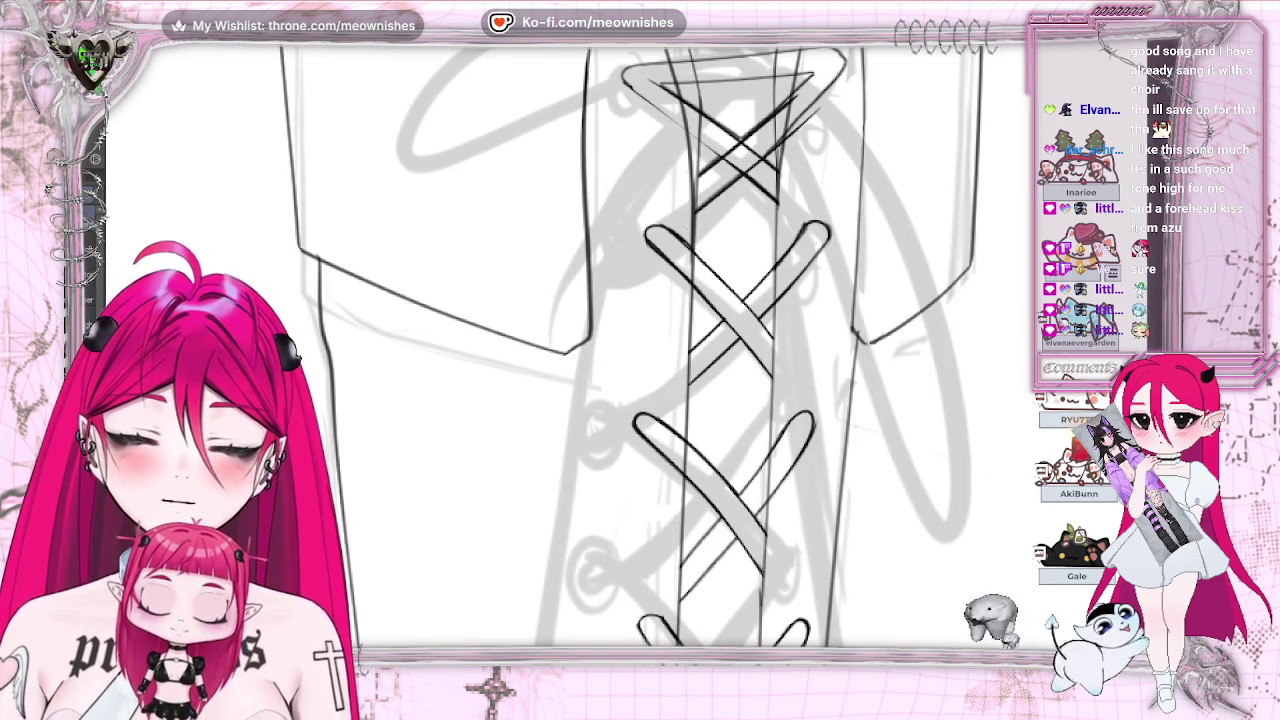
drag(674, 221, 454, 221)
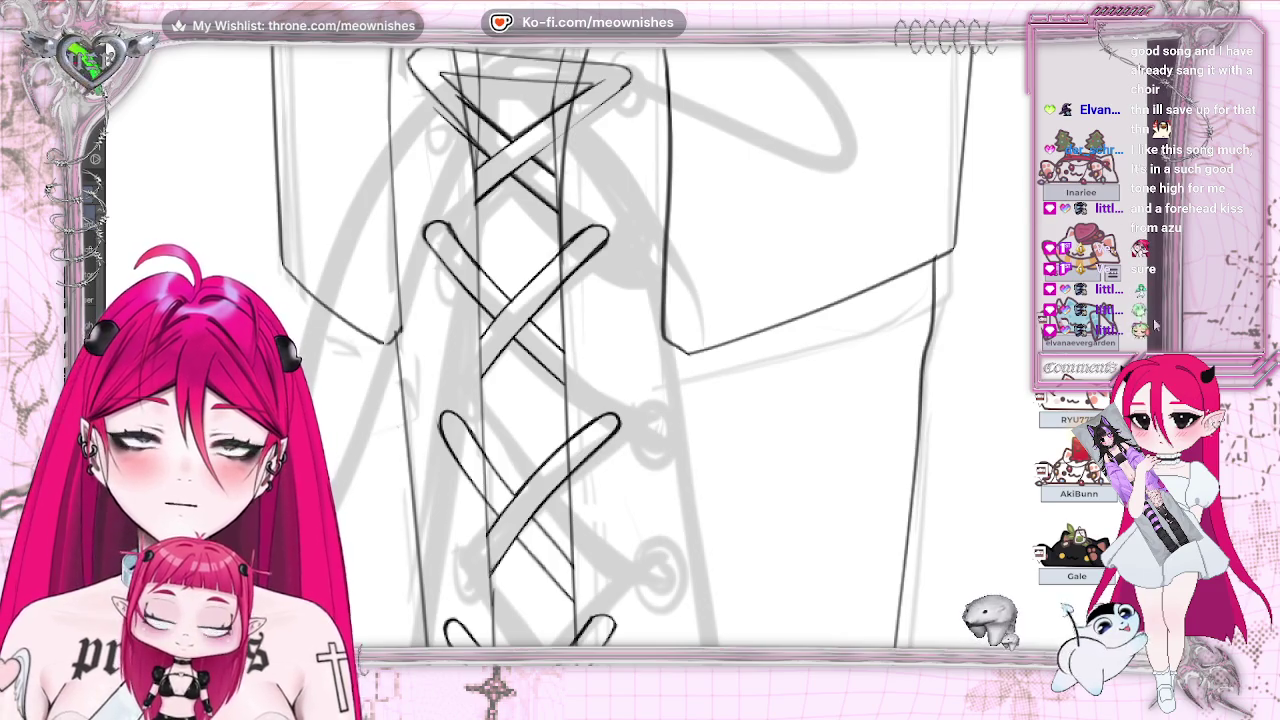
scroll(620, 350, up, 3)
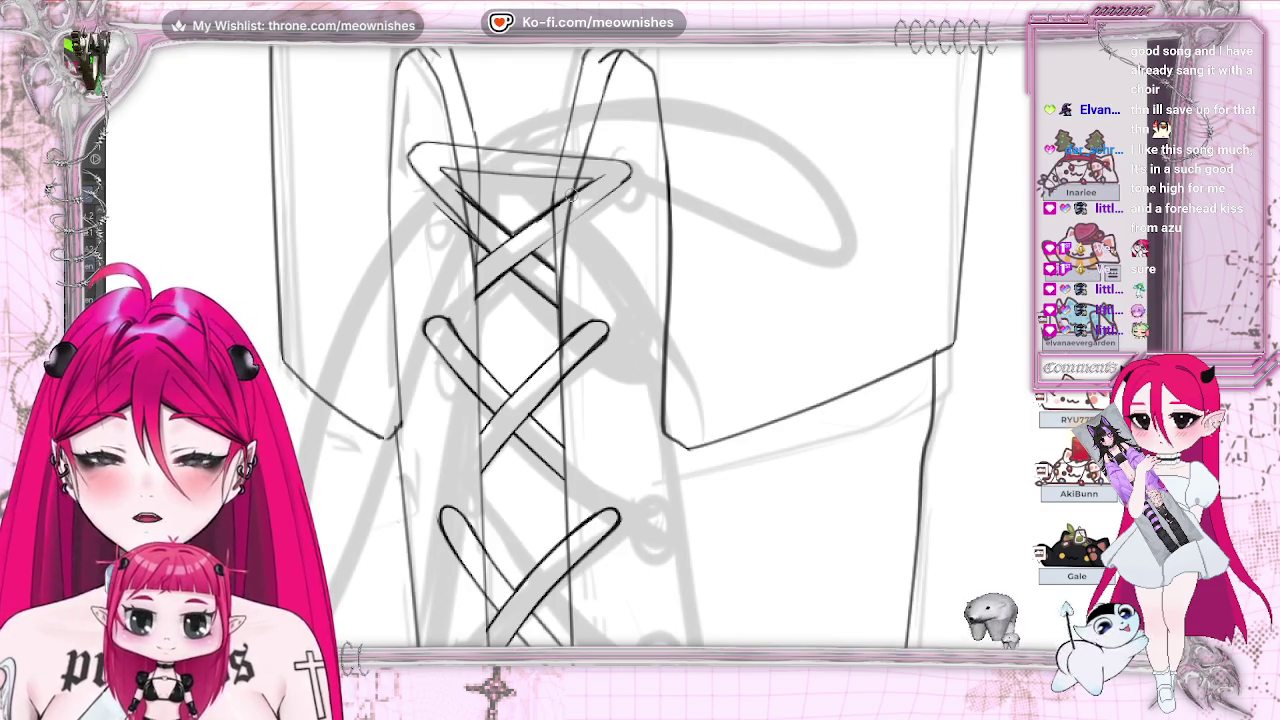
Step: Ink the top lace strap down-left and up-right, redrawing it in the mirrored view
drag(610, 182, 486, 284)
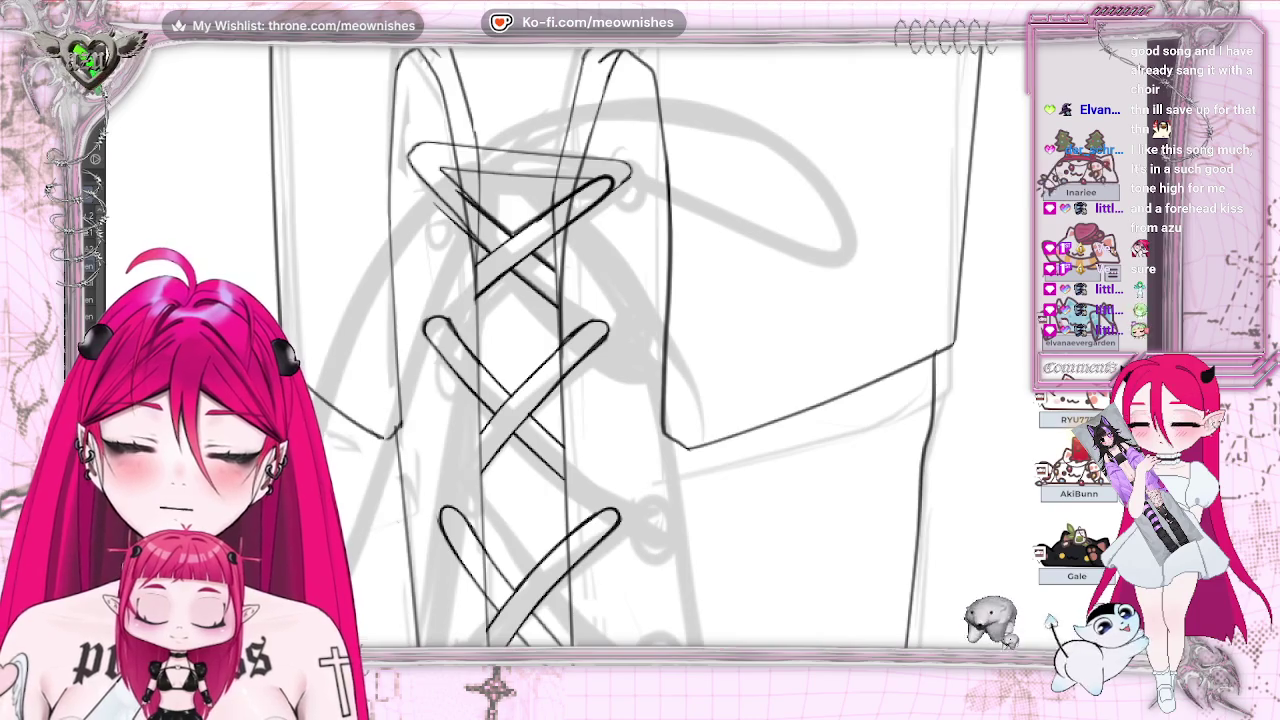
scroll(620, 350, left, 3)
drag(780, 200, 826, 176)
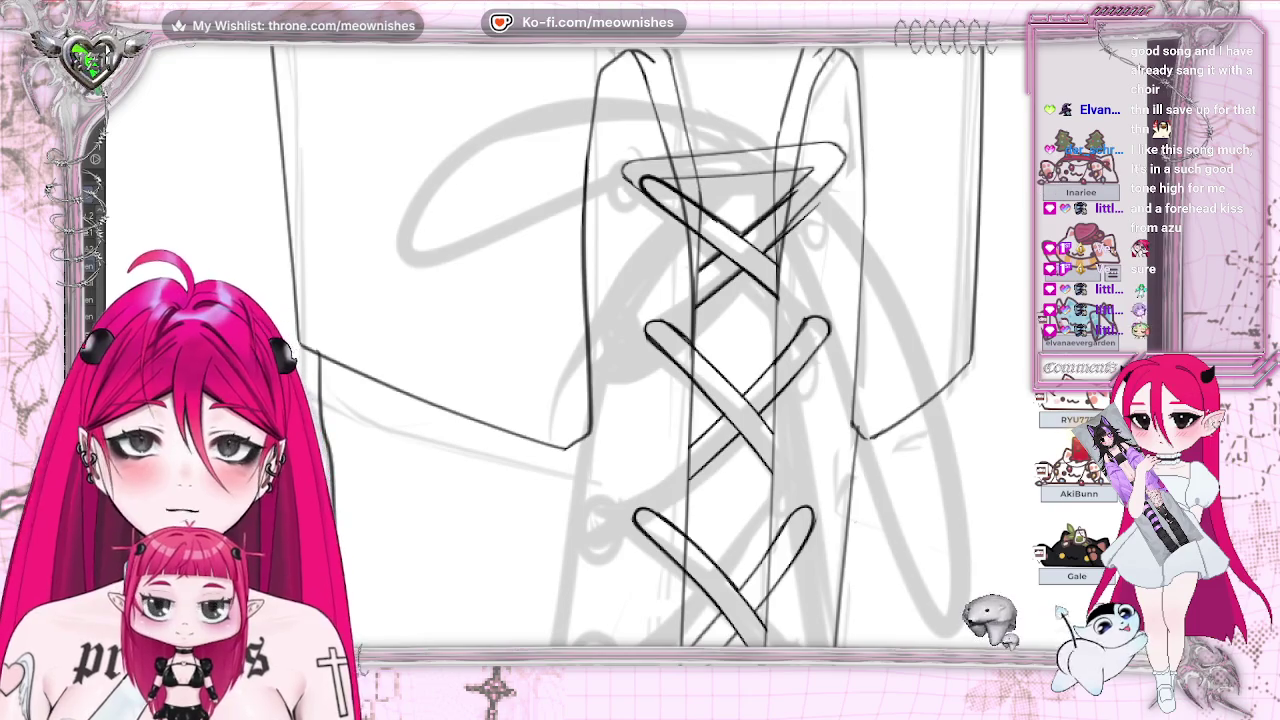
key(h)
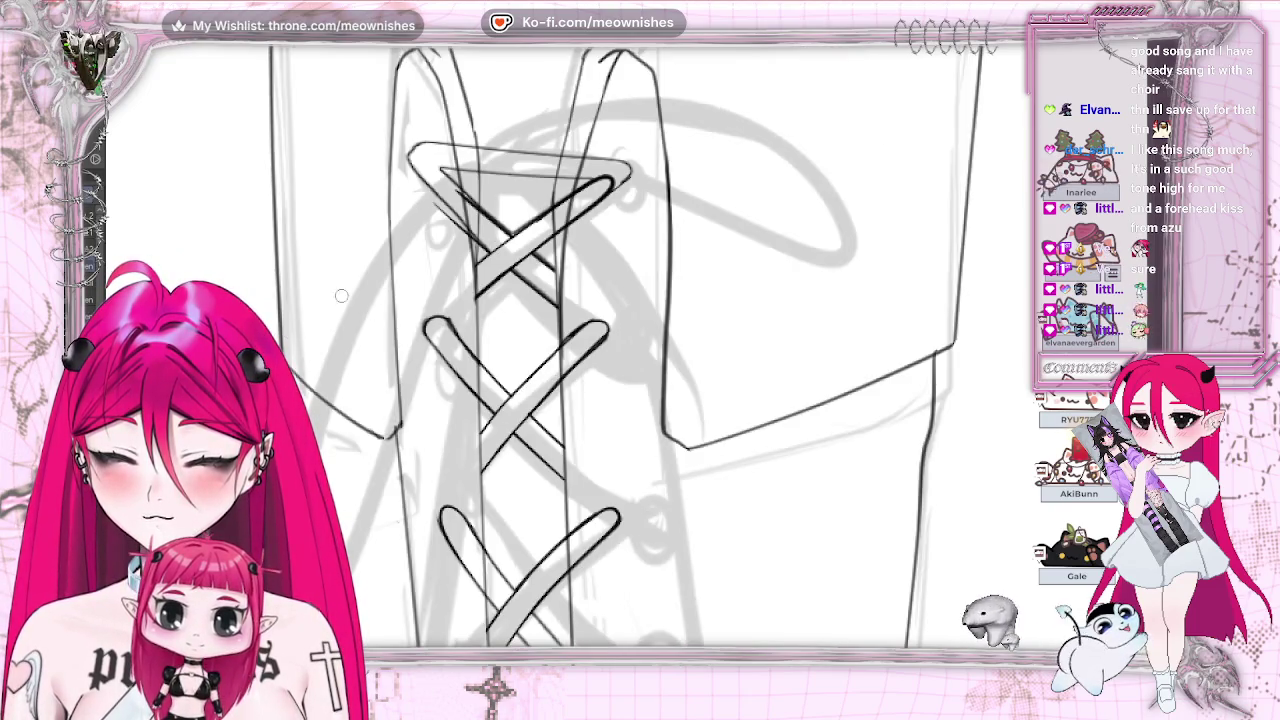
drag(548, 245, 615, 185)
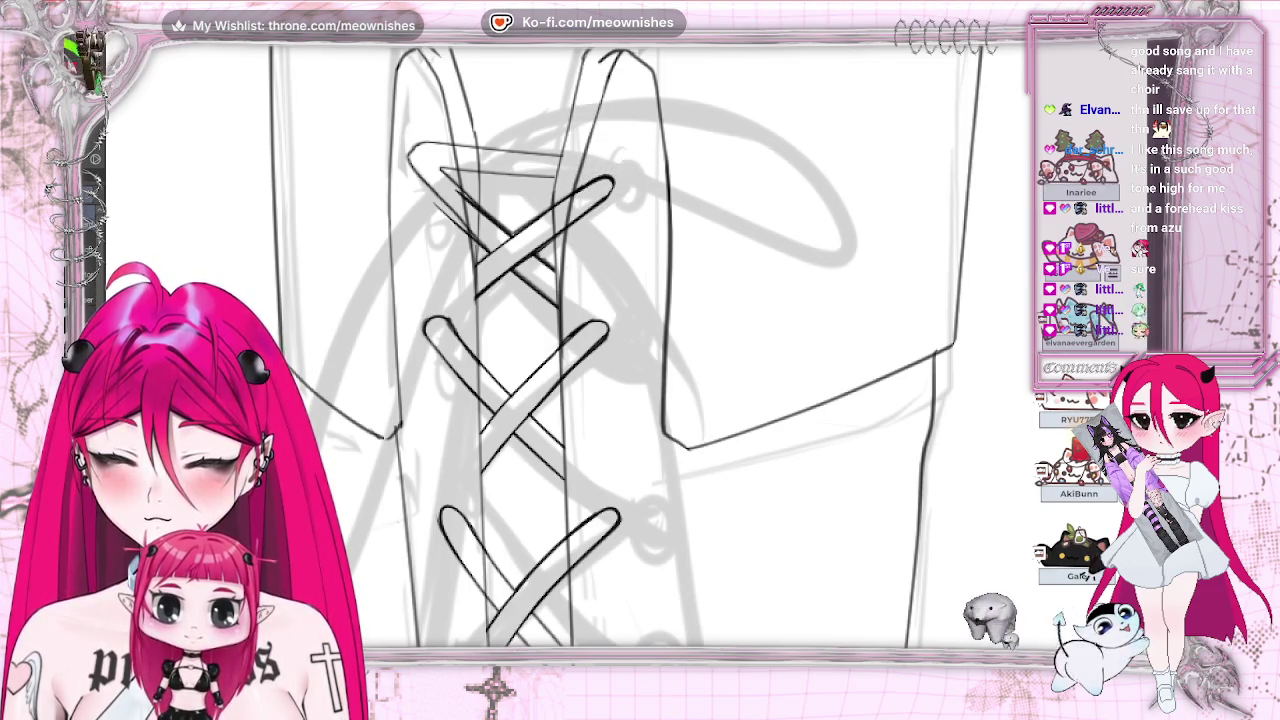
key(h)
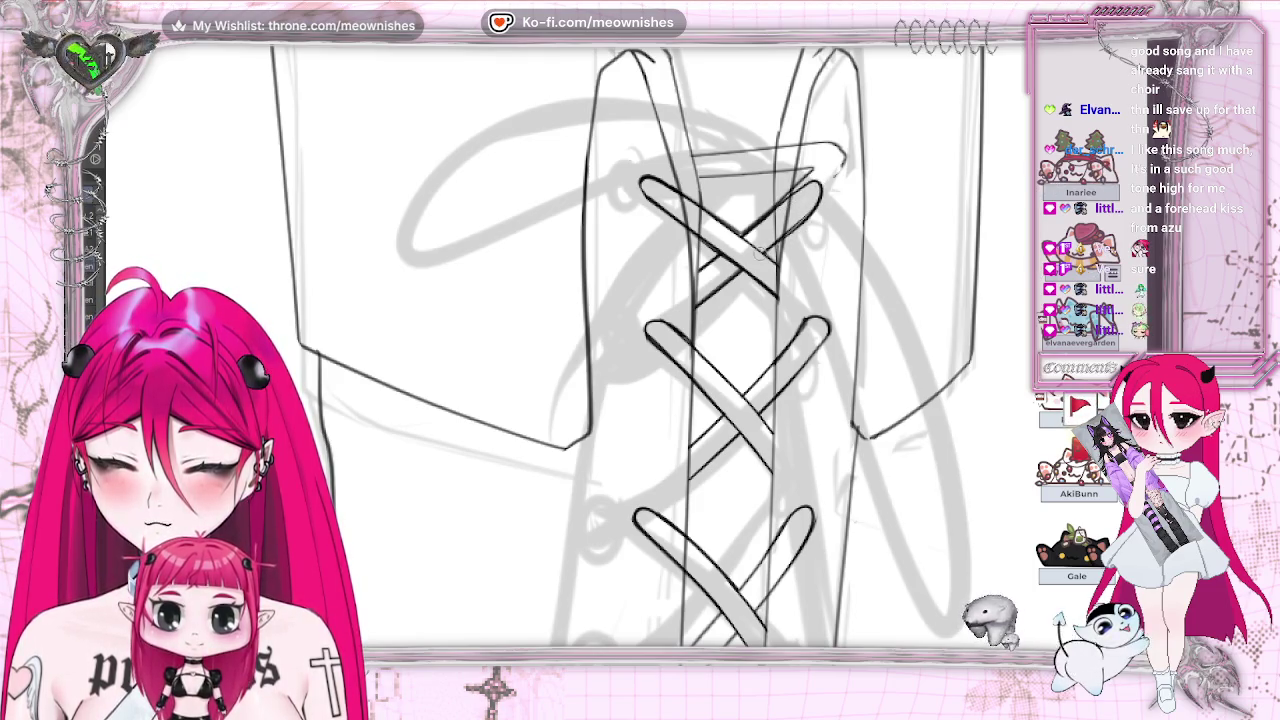
Step: Erase the rough strokes at the top lace crossing and redraw the upper strand cleanly
drag(812, 210, 786, 200)
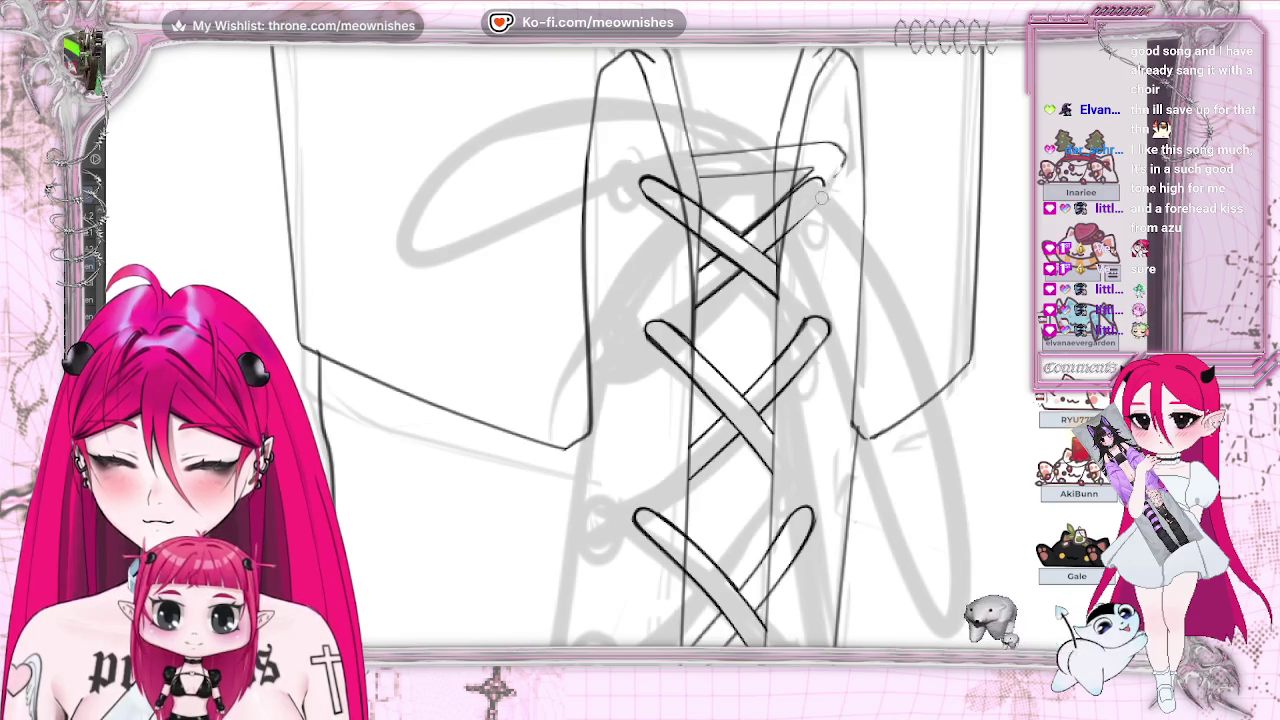
mouse_move(818, 197)
mouse_down()
mouse_move(780, 235)
mouse_move(812, 174)
mouse_move(780, 240)
mouse_up()
drag(826, 174, 792, 206)
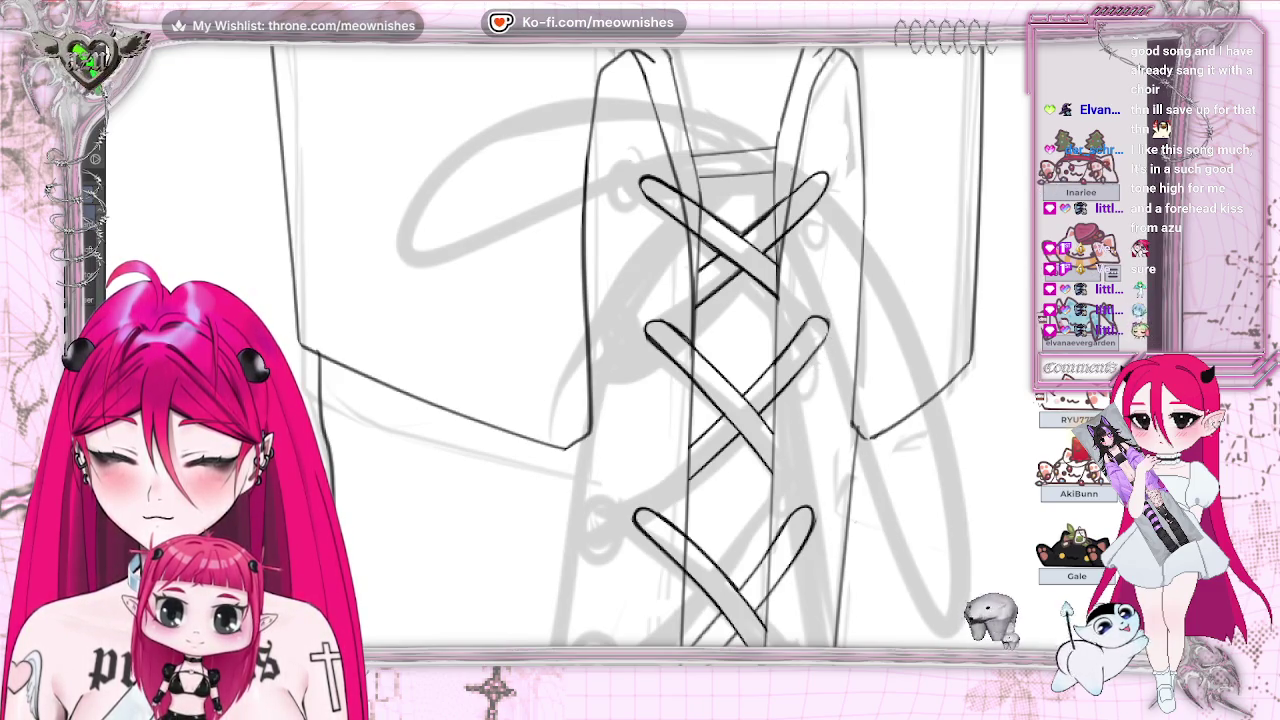
scroll(851, 196, down, 5)
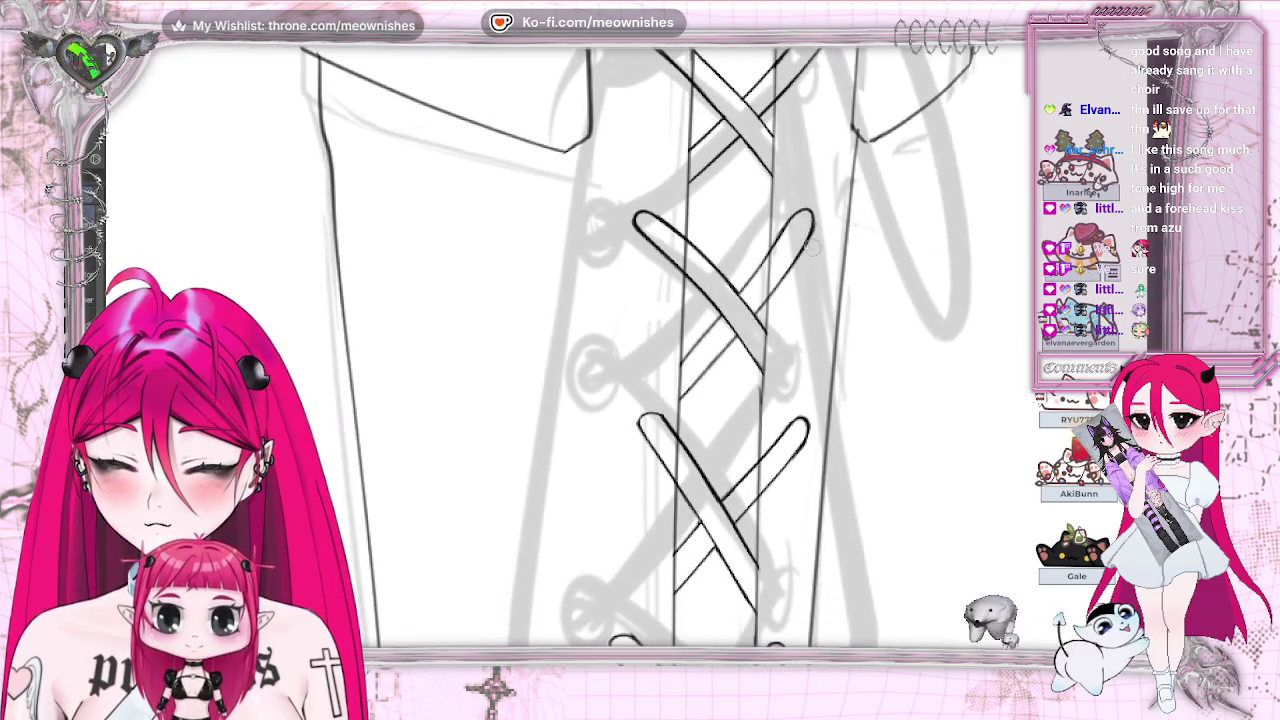
Step: Zoom and pan around to review the tops of both boots' lacing
scroll(808, 268, down, 3)
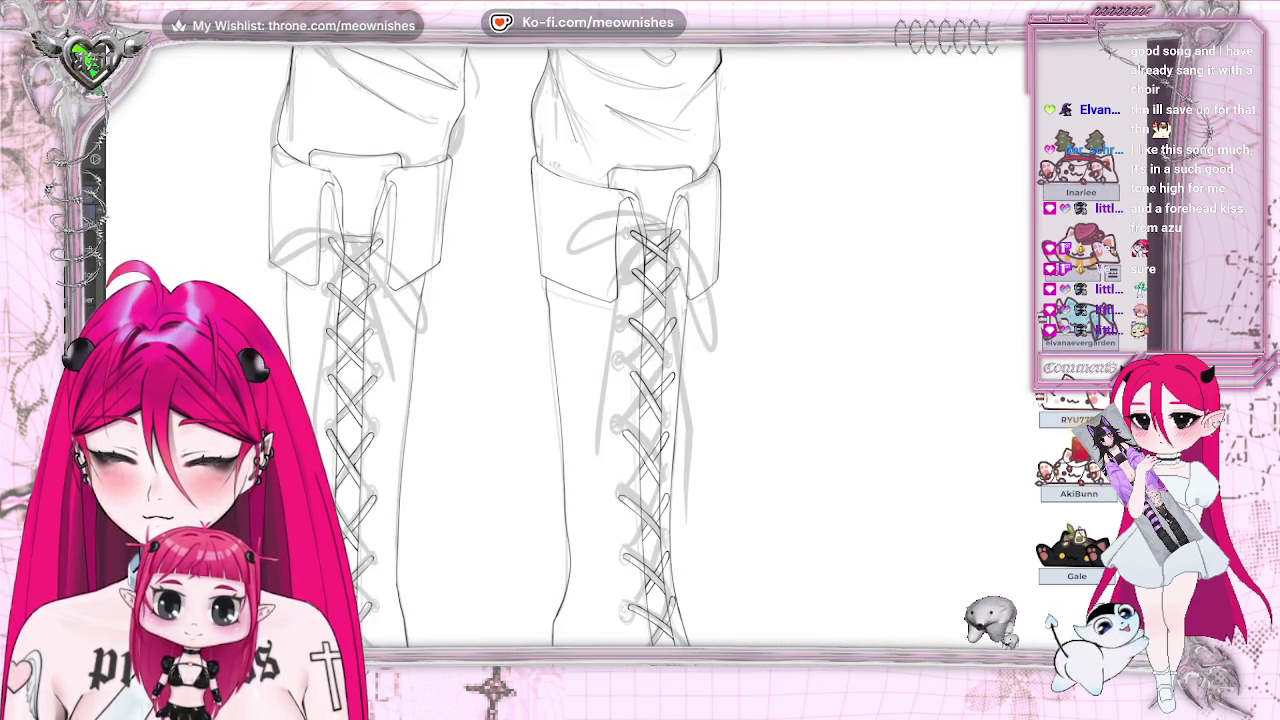
scroll(560, 350, down, 2)
scroll(560, 350, up, 2)
scroll(560, 350, up, 1)
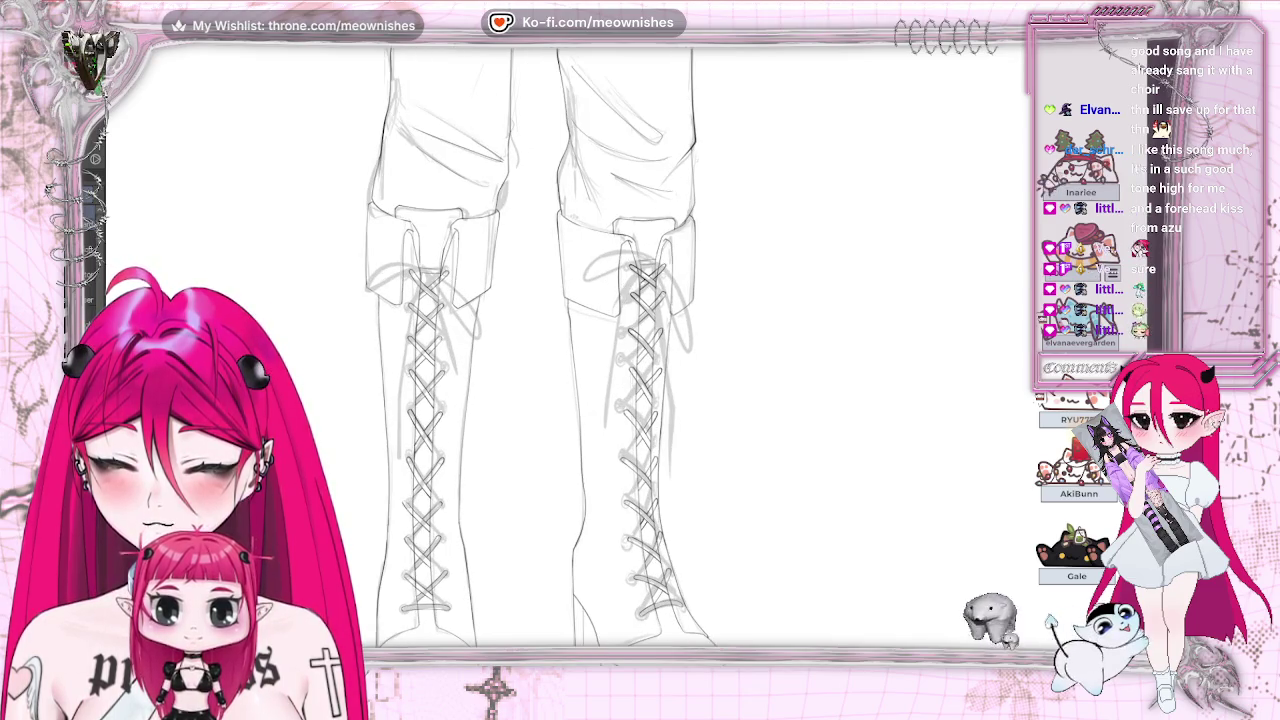
scroll(630, 350, left, 3)
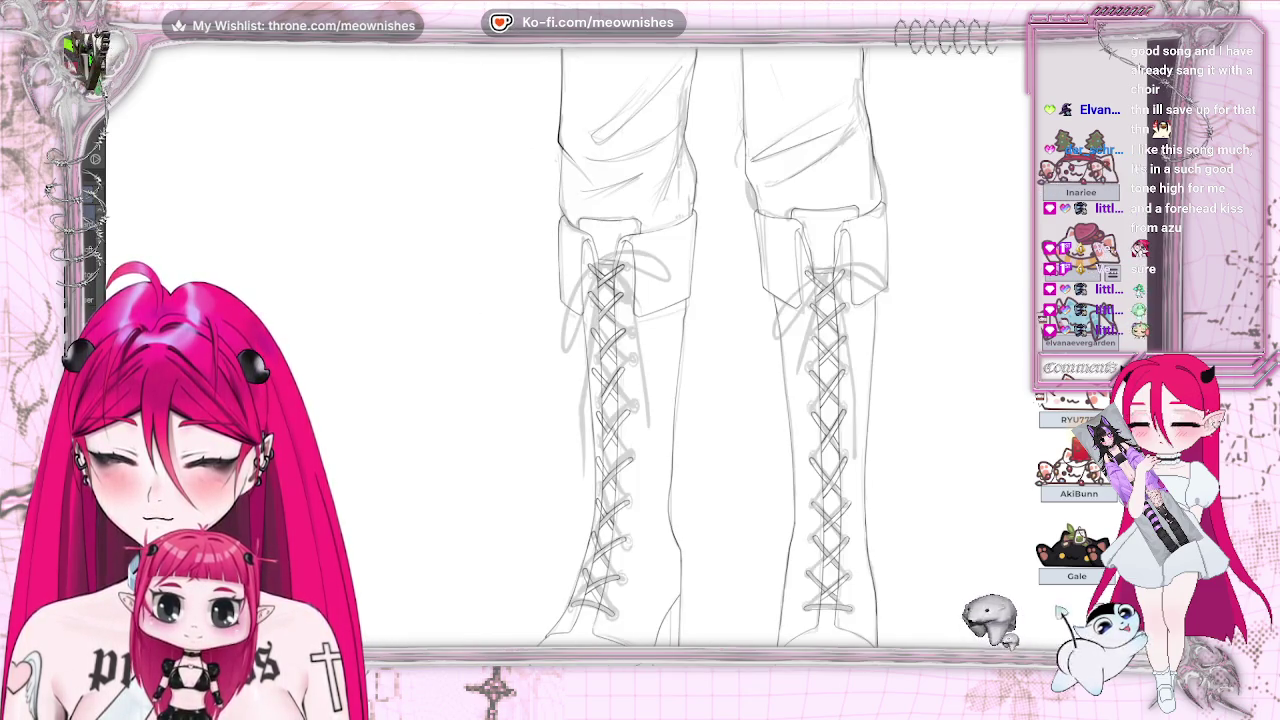
scroll(710, 350, down, 1)
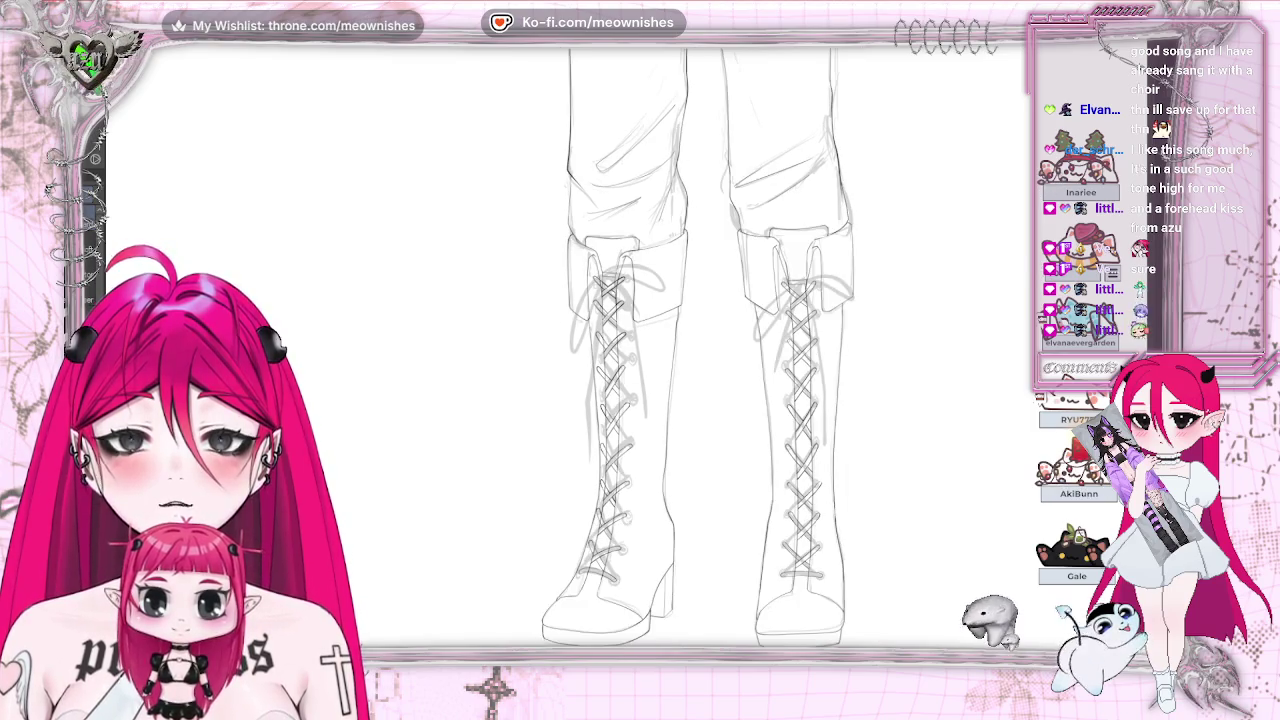
scroll(630, 365, up, 2)
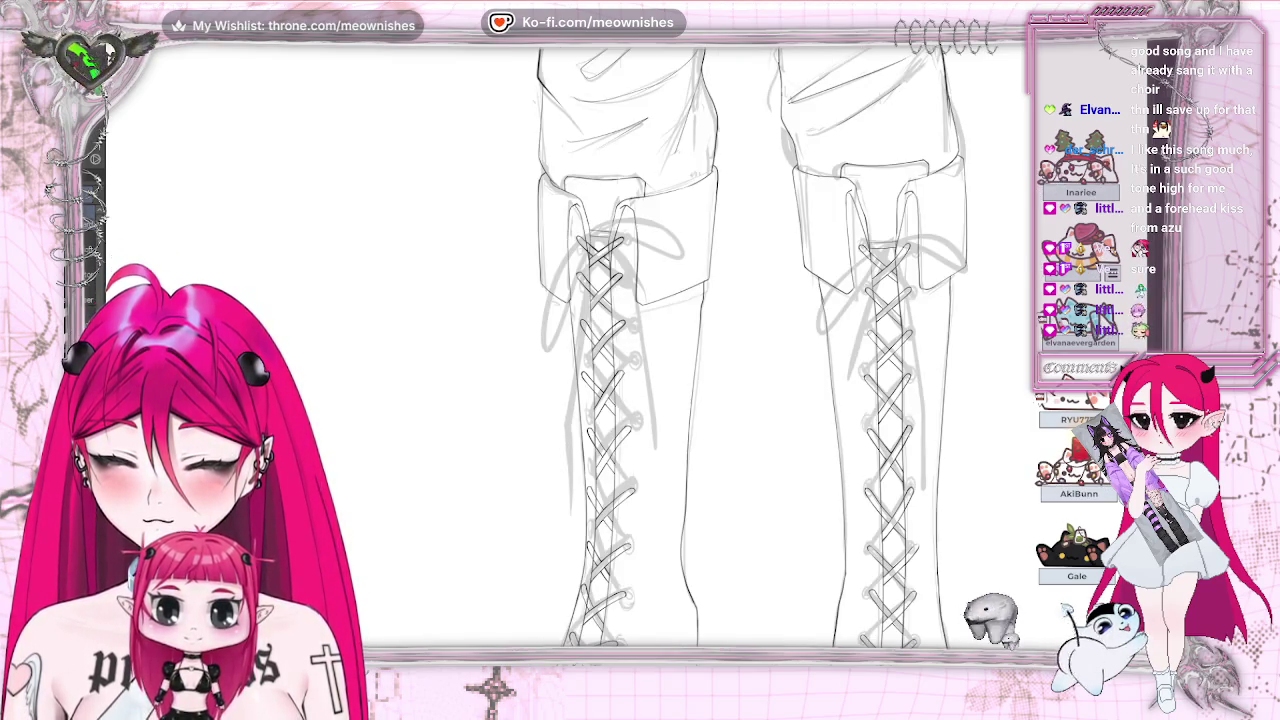
scroll(700, 350, down, 1)
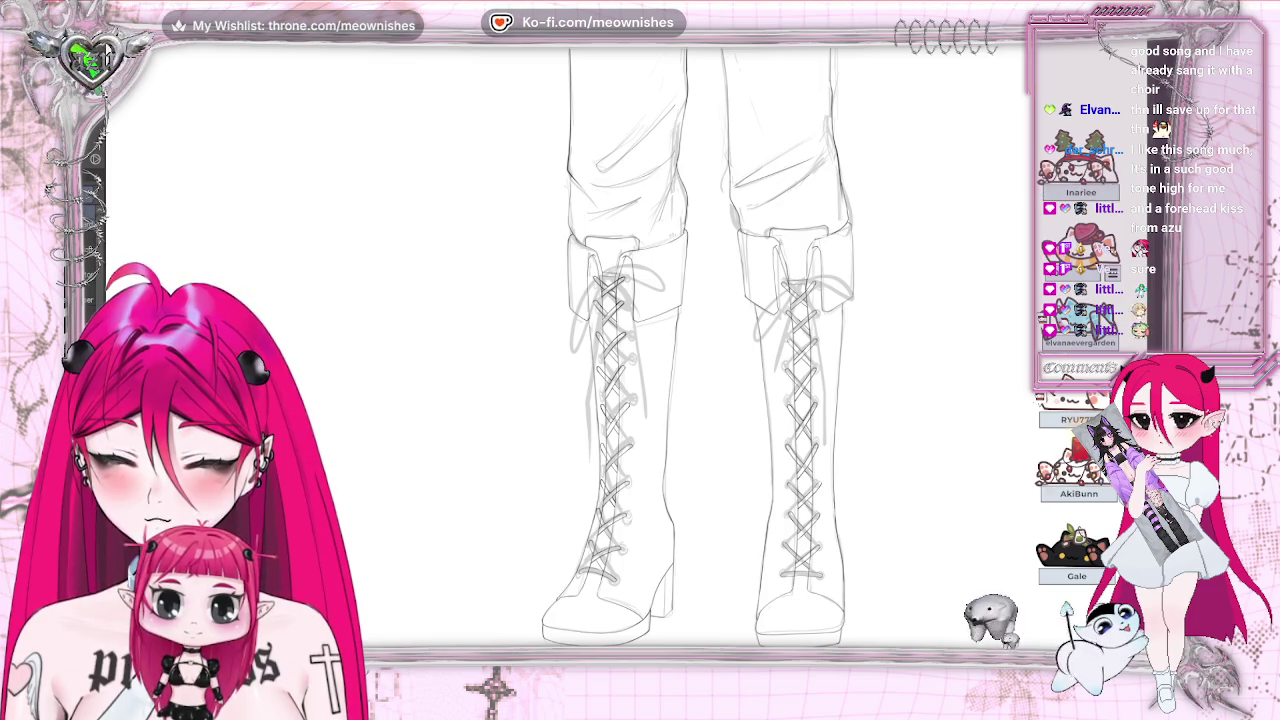
scroll(650, 350, down, 2)
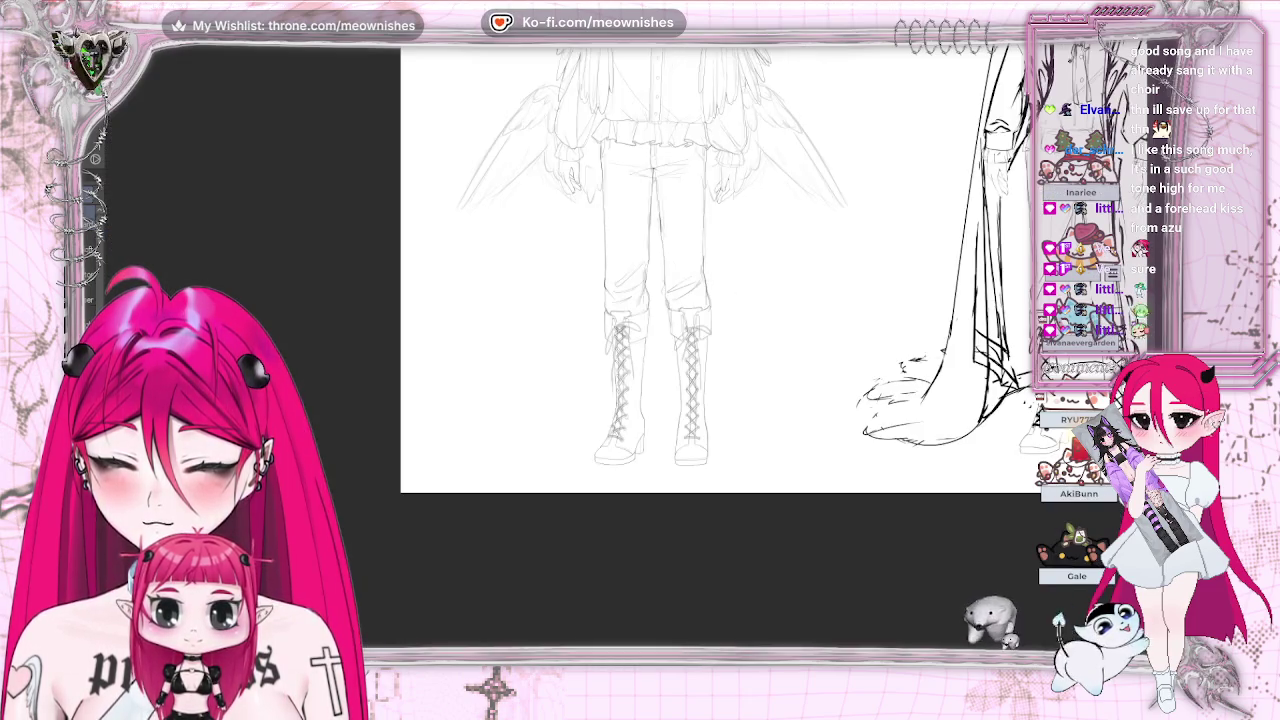
scroll(627, 360, up, 2)
scroll(627, 360, up, 2)
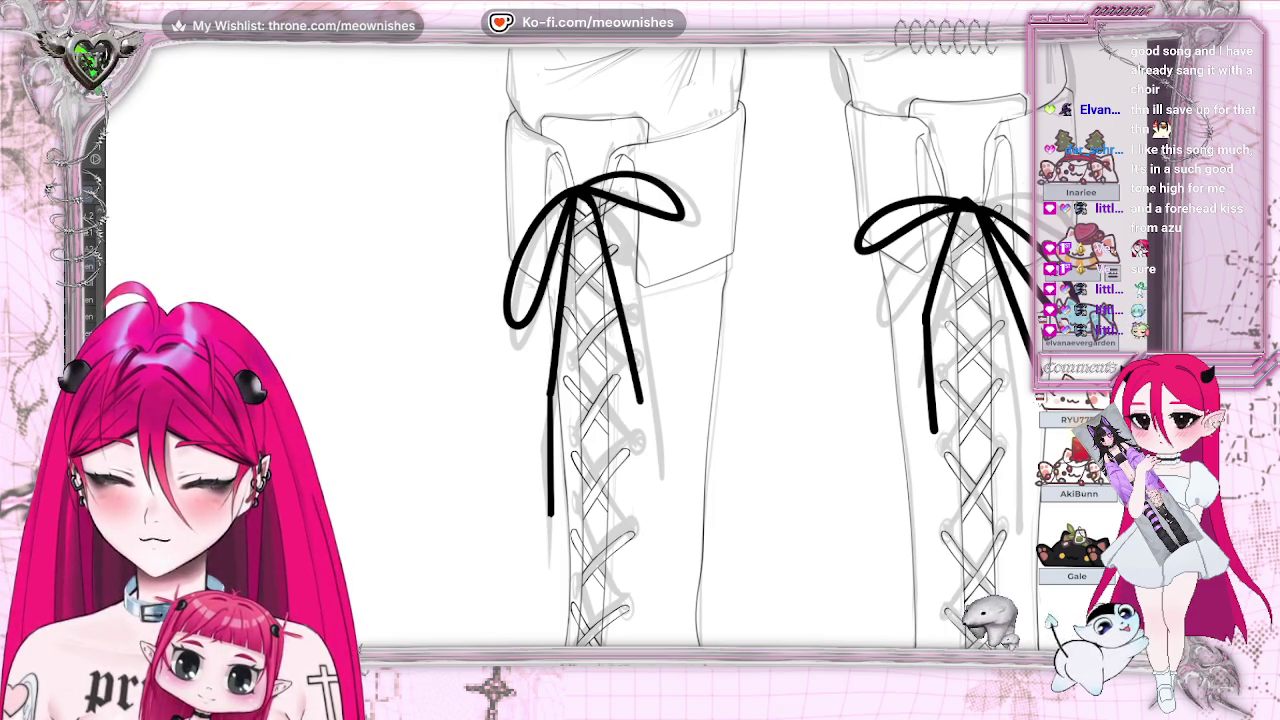
Step: Select both black bows' strokes, then expand and shrink the selection to trace their outlines
scroll(640, 350, right, 3)
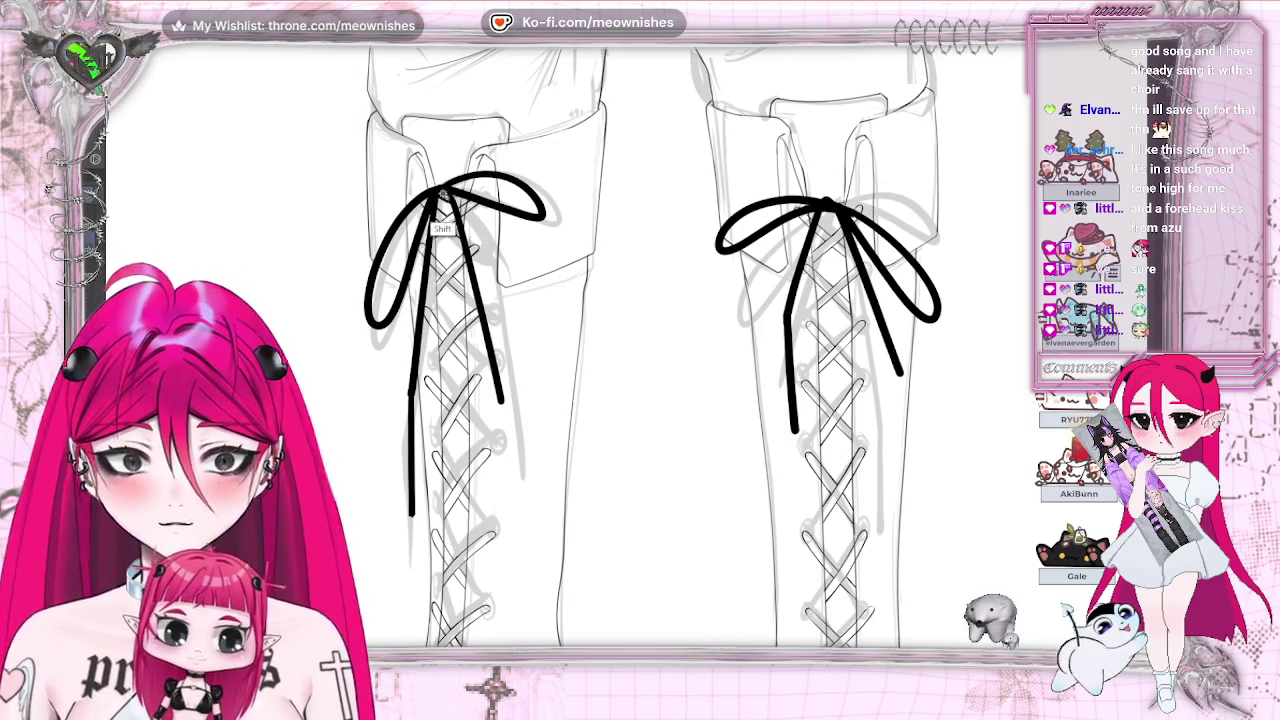
click(440, 222)
shift+click(829, 210)
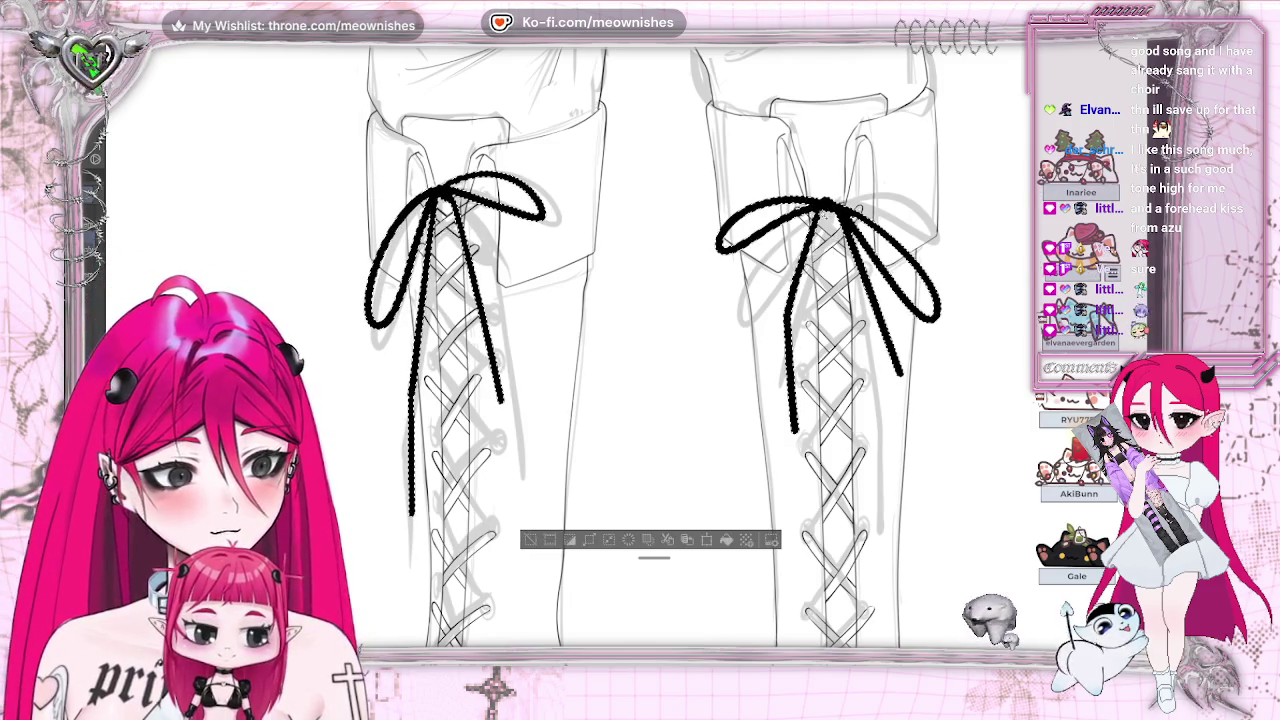
click(589, 540)
click(563, 288)
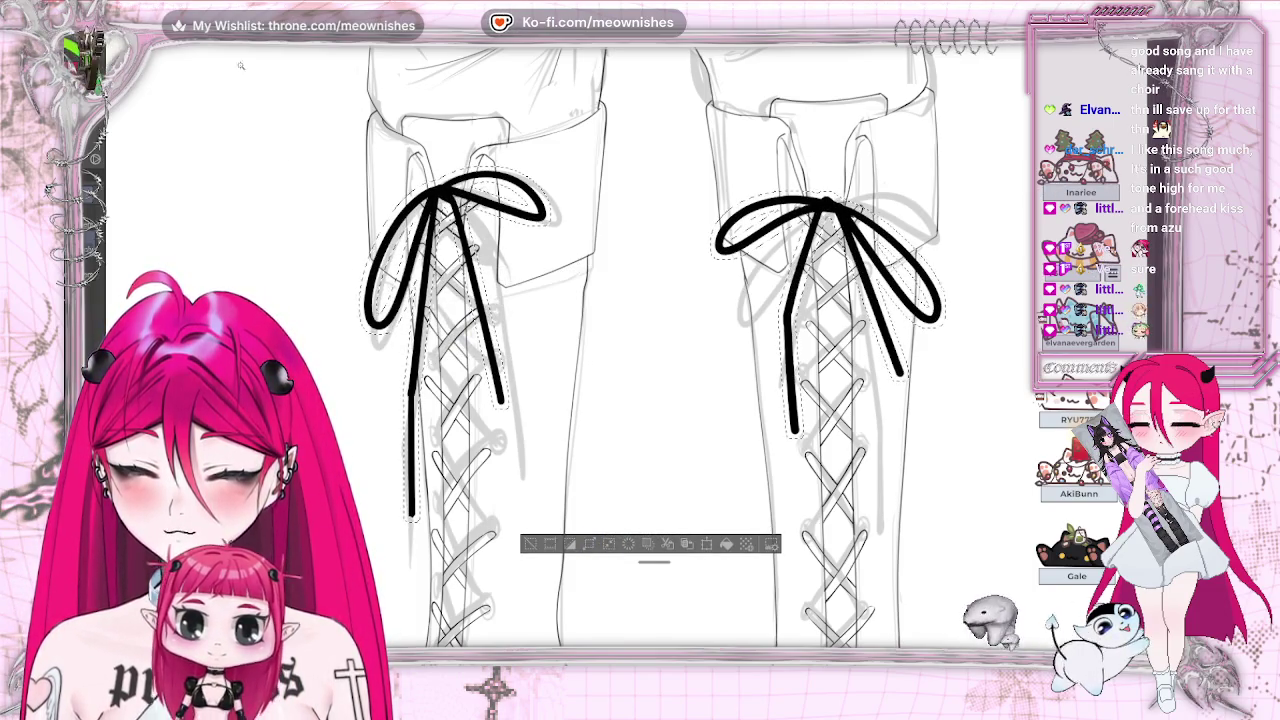
click(607, 540)
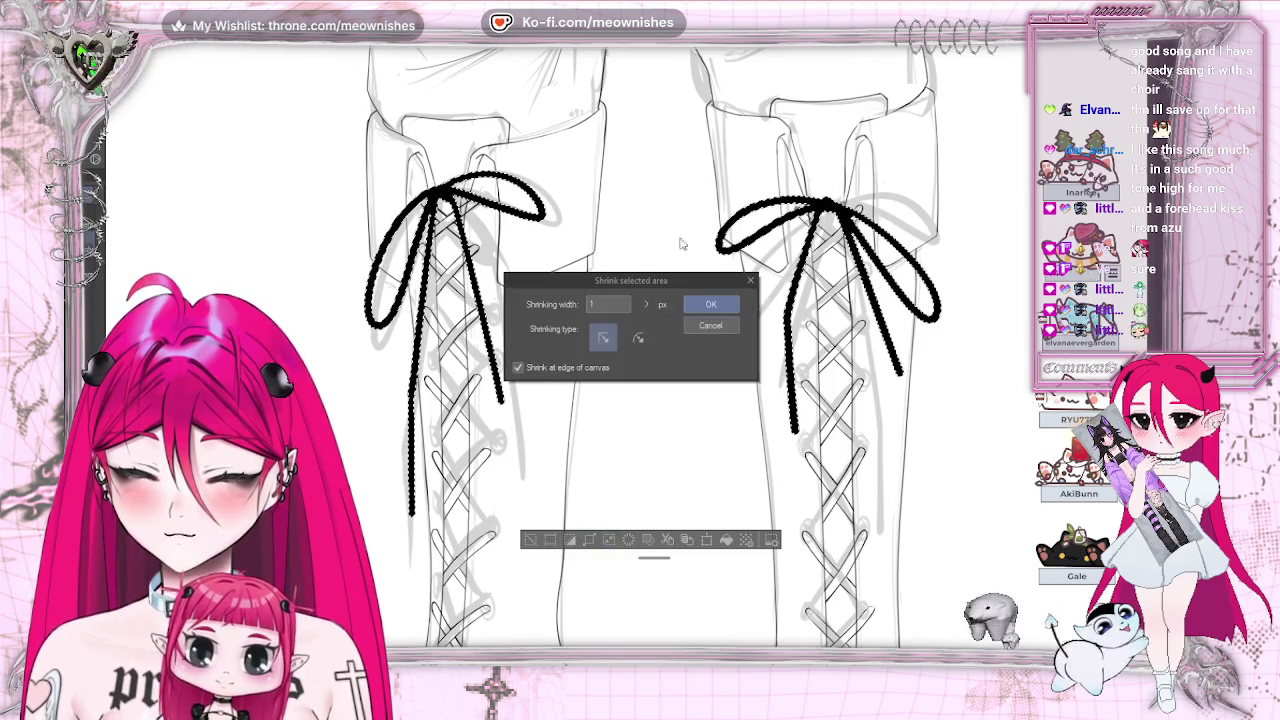
click(712, 303)
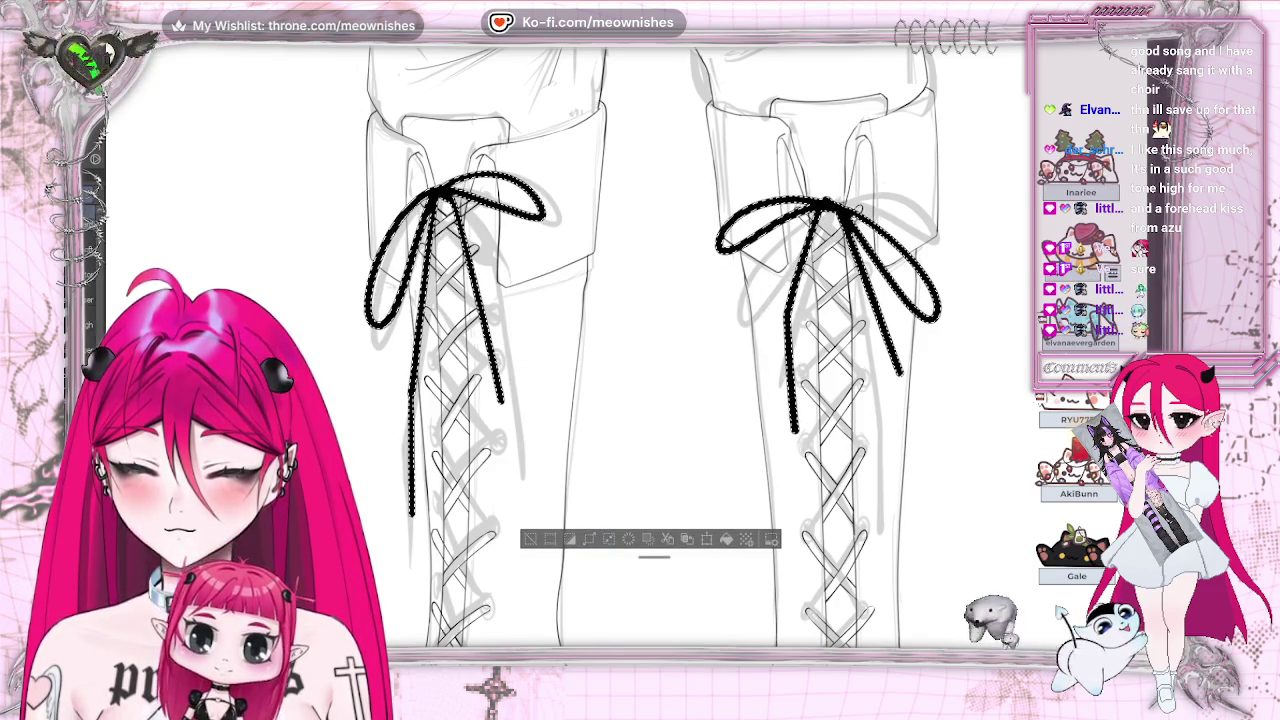
Step: Clear the bows' solid fill, deselect, and hide the crisscross lacing line art
key(Delete)
key(ctrl+z)
key(ctrl+z)
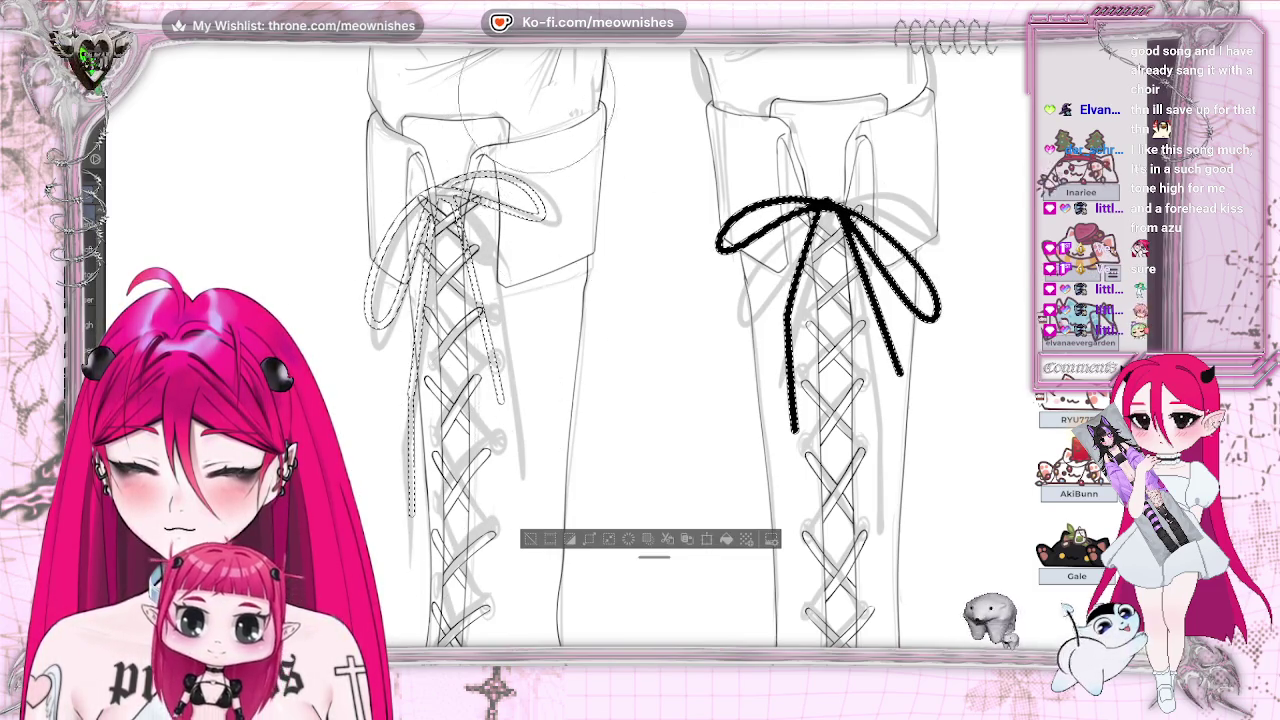
drag(840, 230, 750, 460)
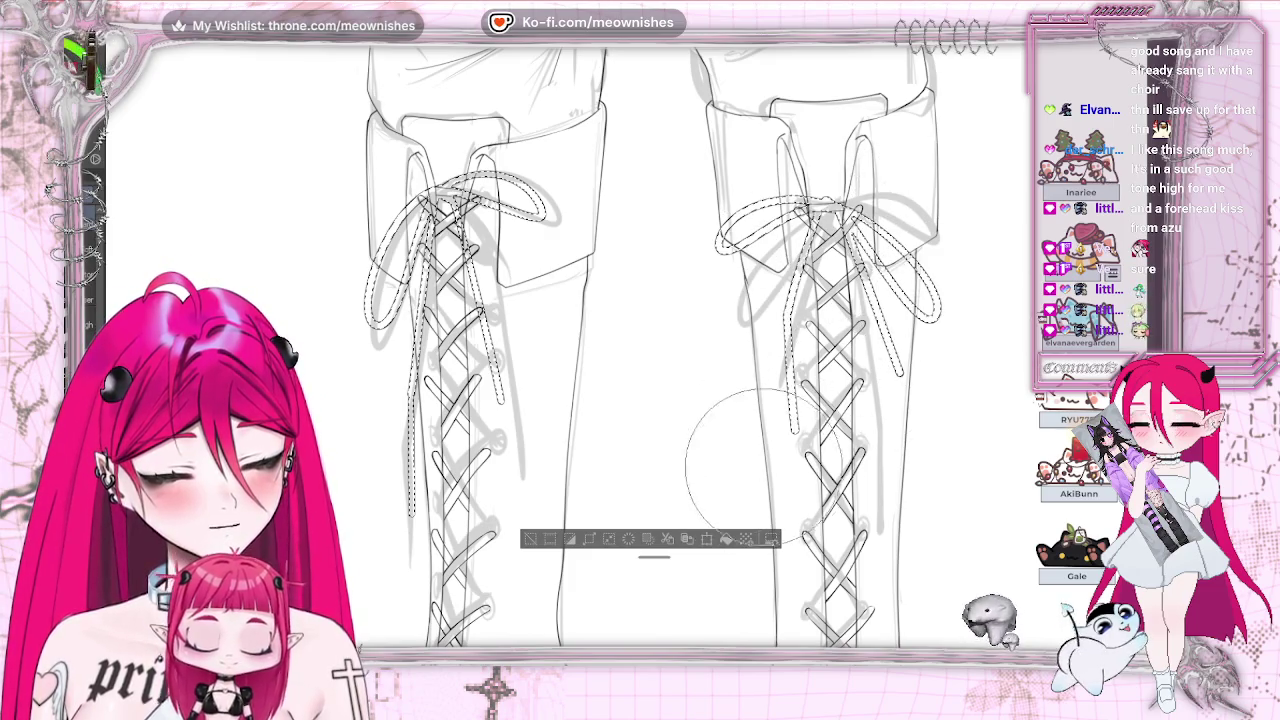
key(ctrl+d)
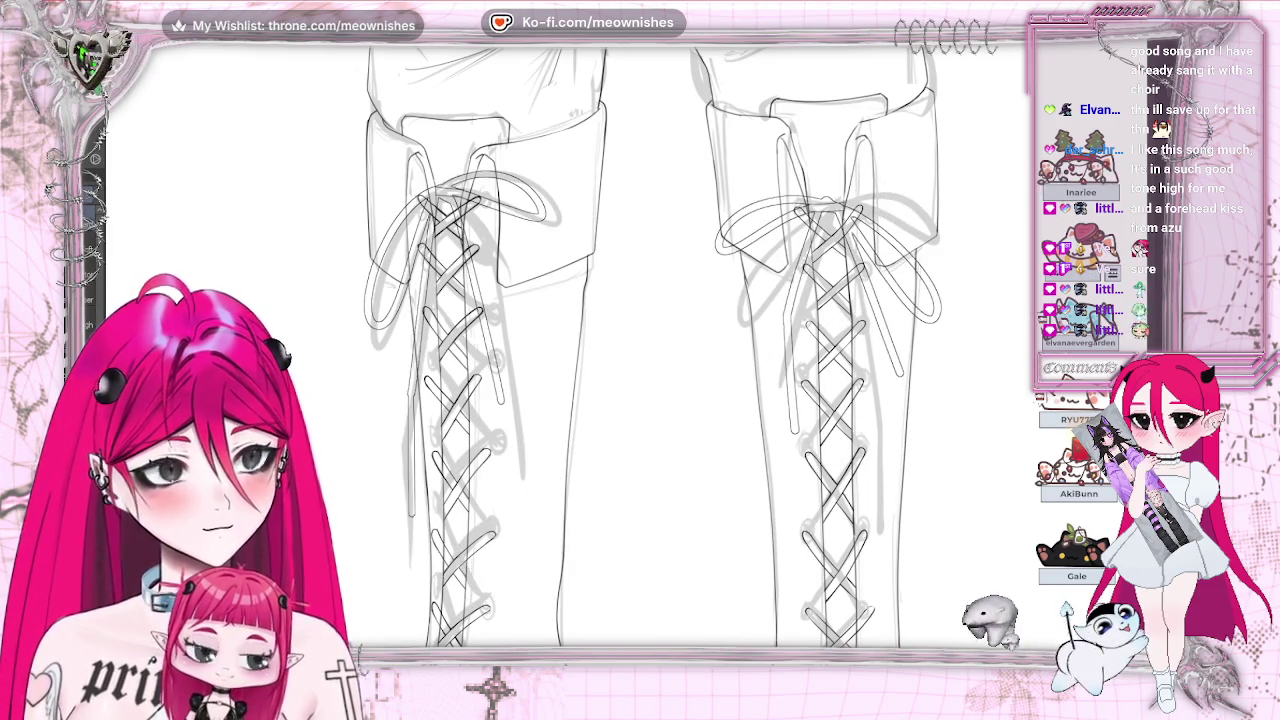
key(Delete)
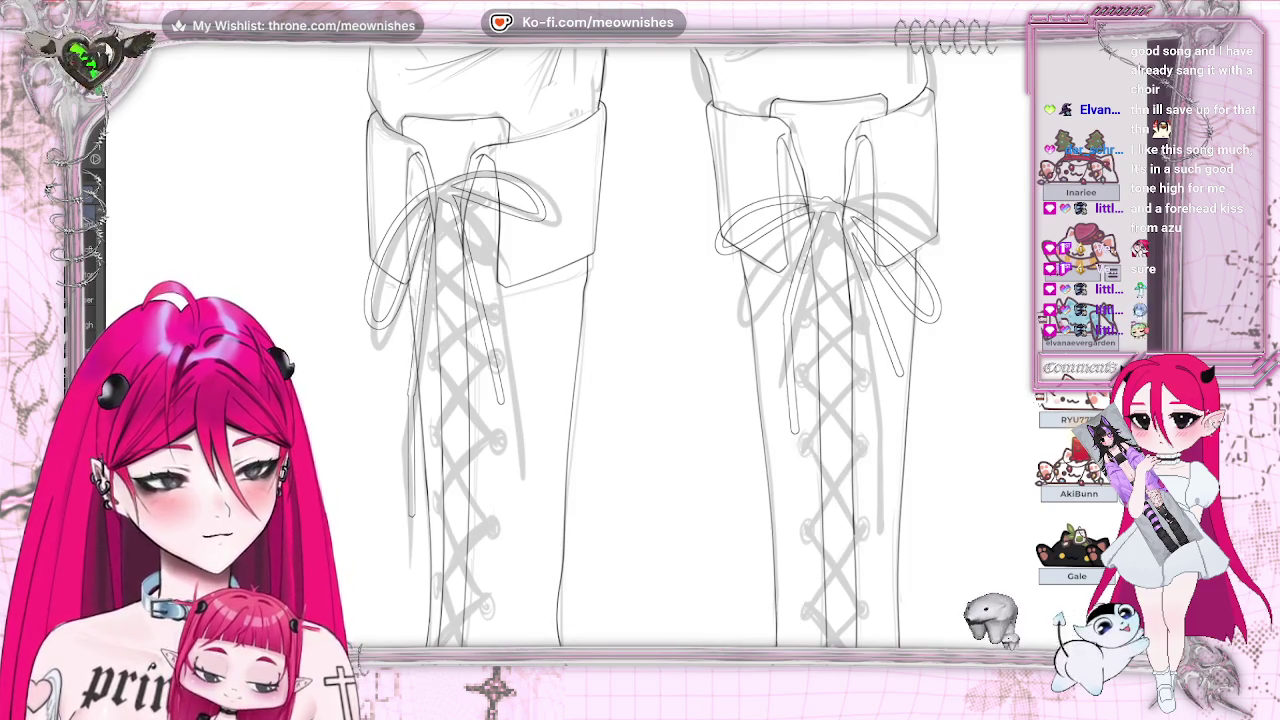
drag(722, 630, 859, 630)
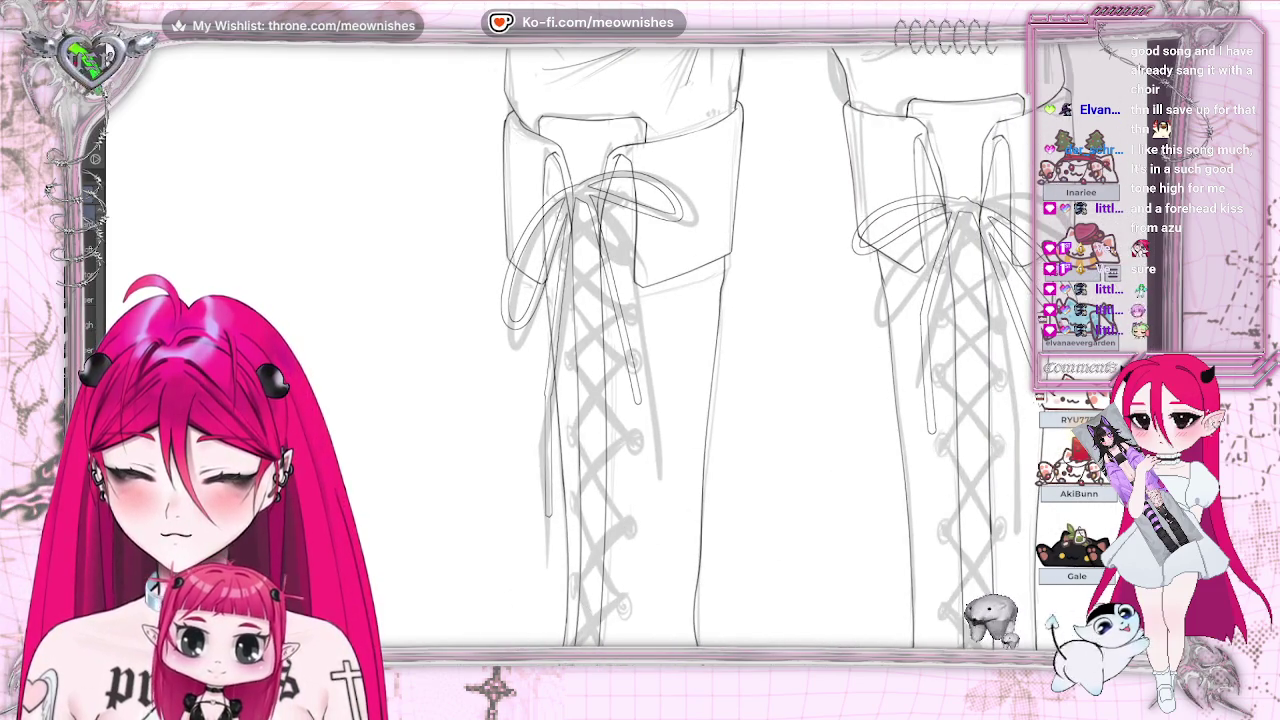
Step: Redraw the bottom edge and right side of the left bow loop, then switch to the reference illustration
scroll(640, 170, up, 2)
scroll(640, 170, up, 3)
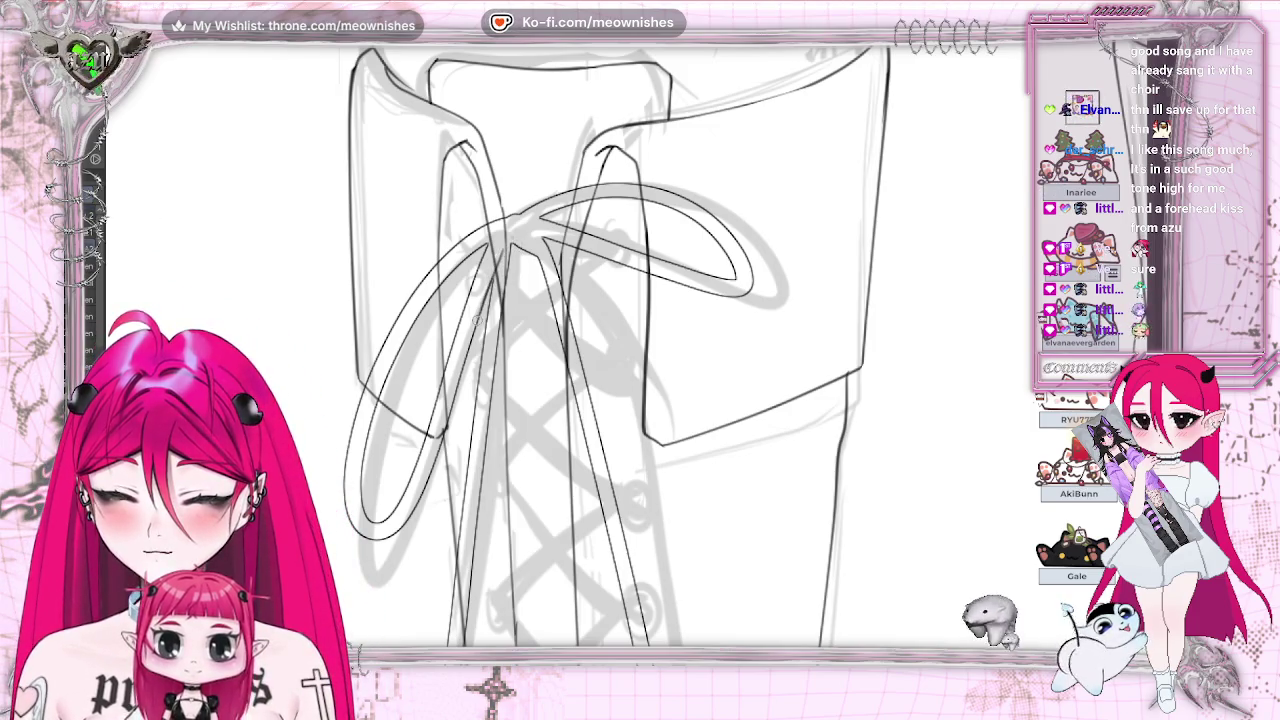
drag(500, 250, 479, 300)
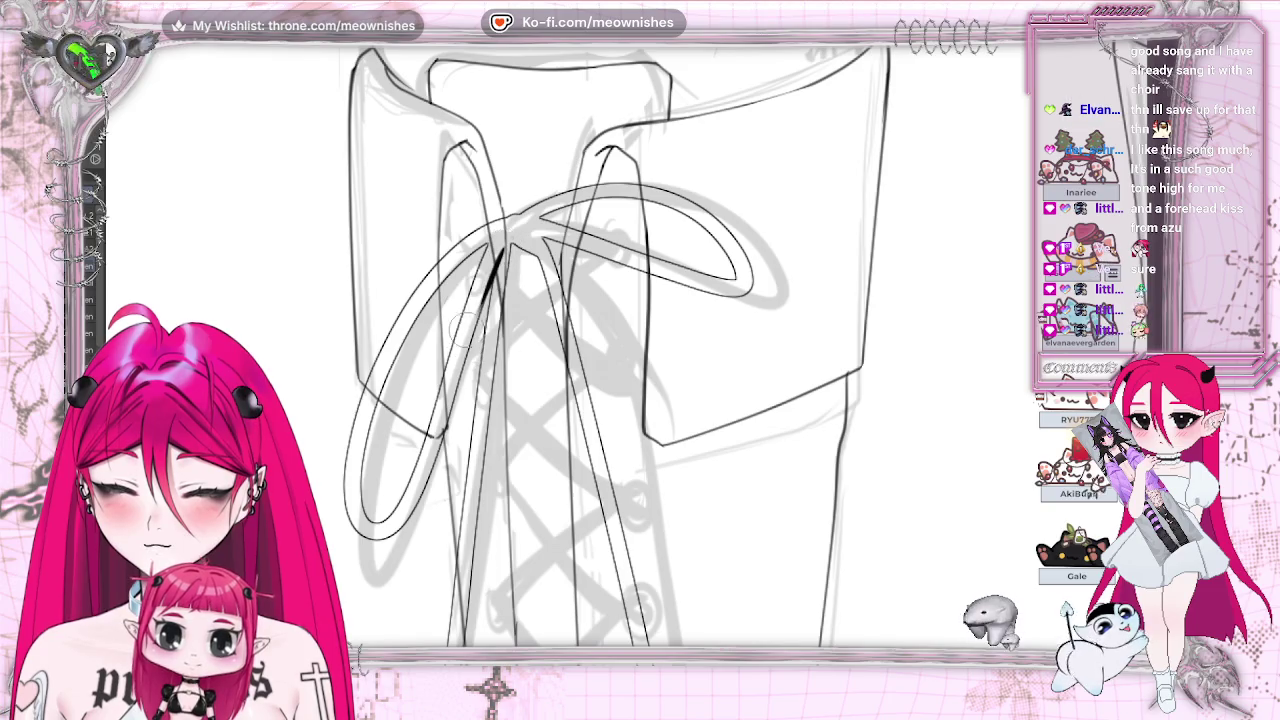
key(ctrl+z)
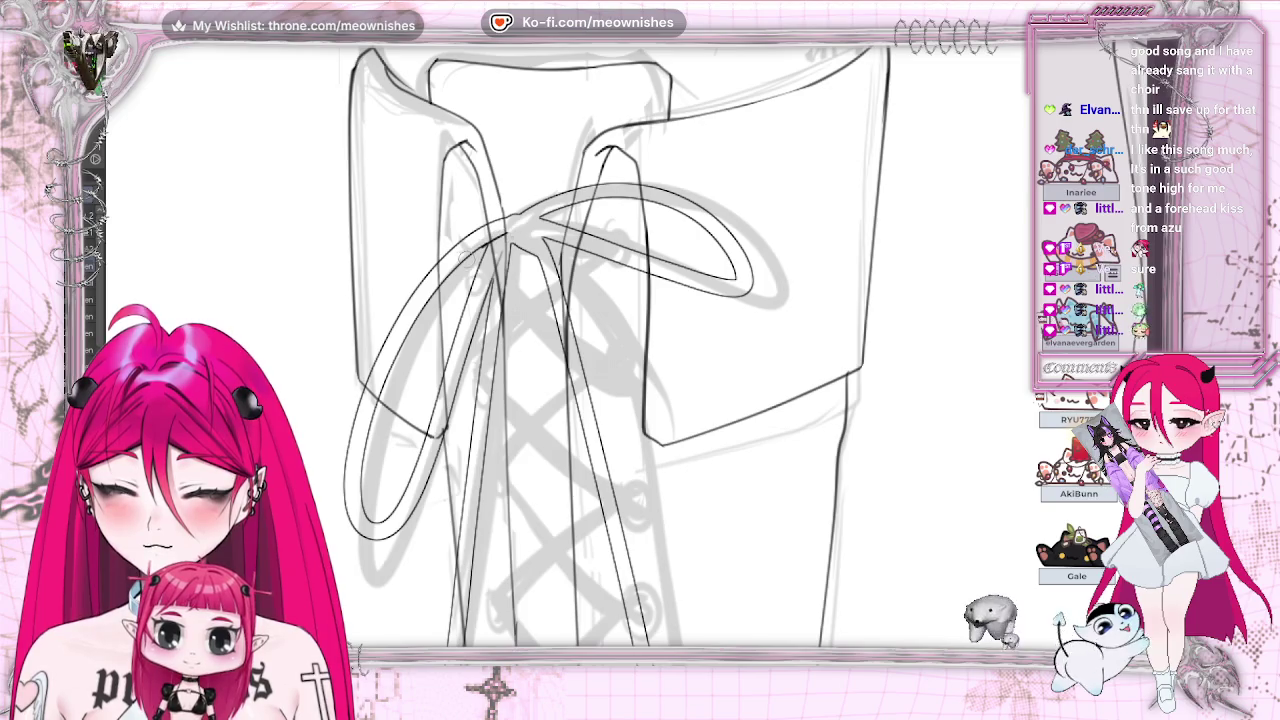
drag(368, 517, 405, 528)
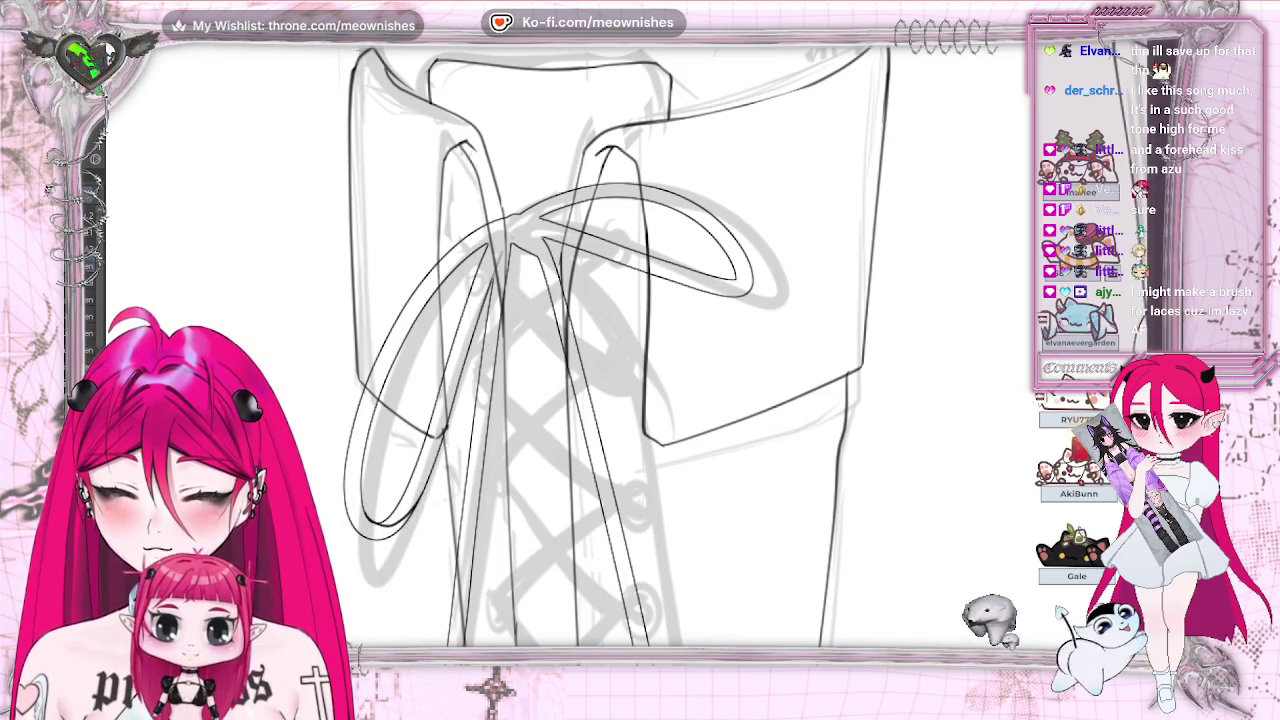
drag(370, 524, 408, 514)
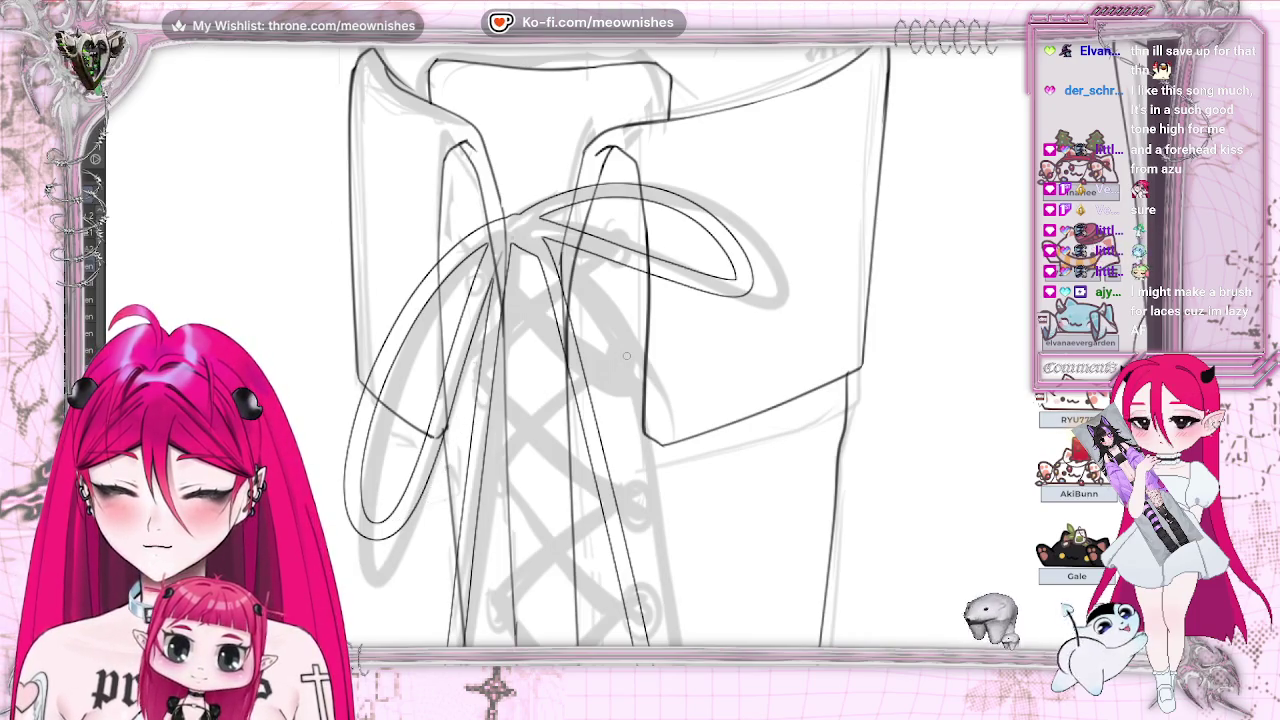
drag(444, 452, 416, 500)
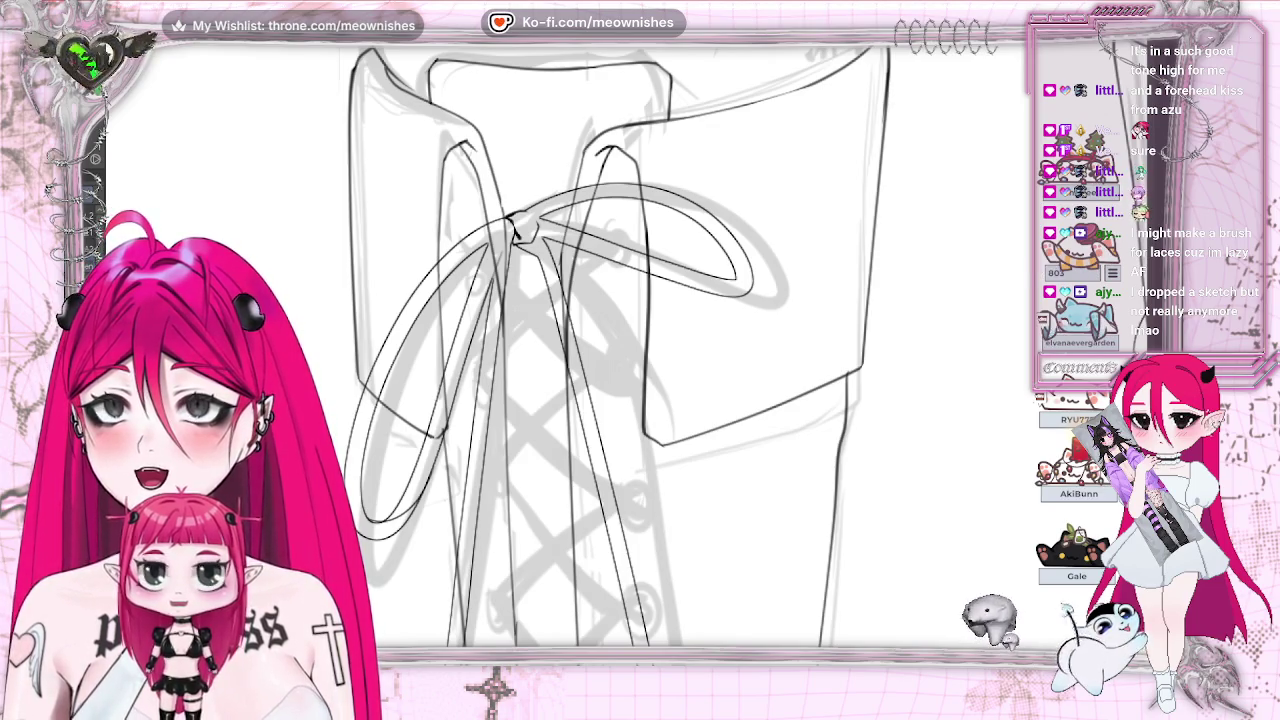
key(alt+Tab)
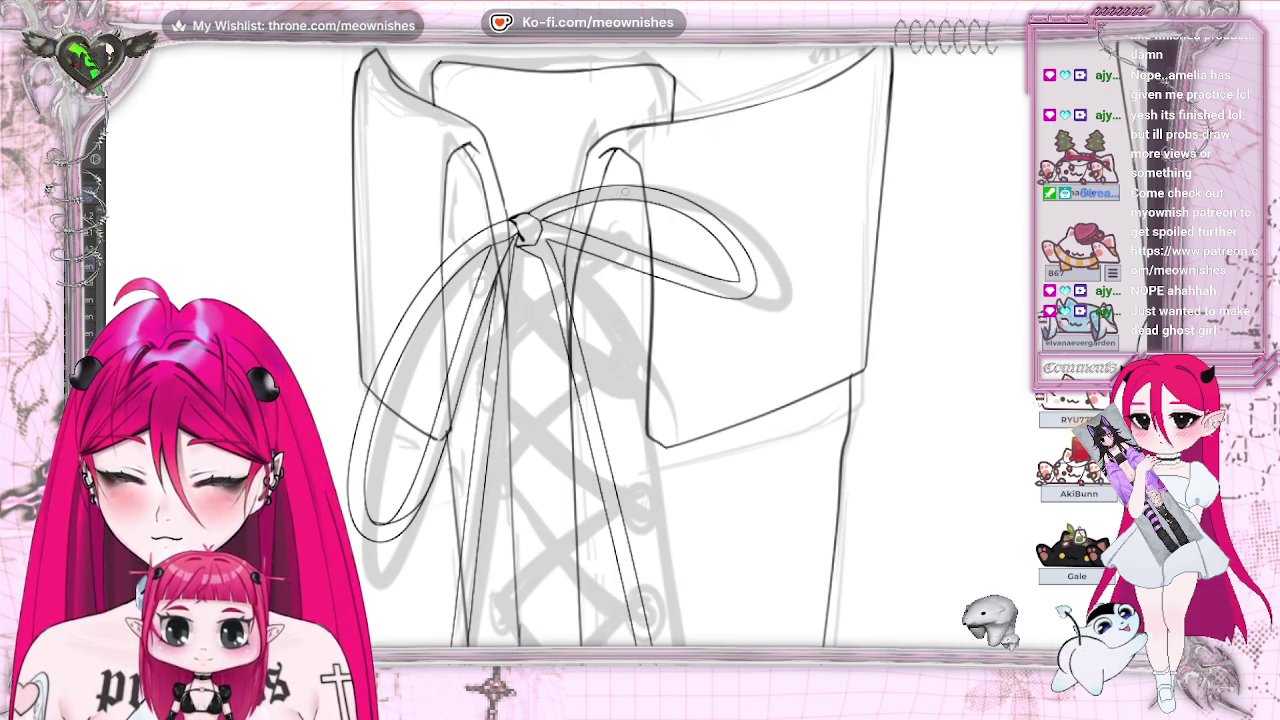
Step: Mirror the canvas to check the newly inked bow
key(h)
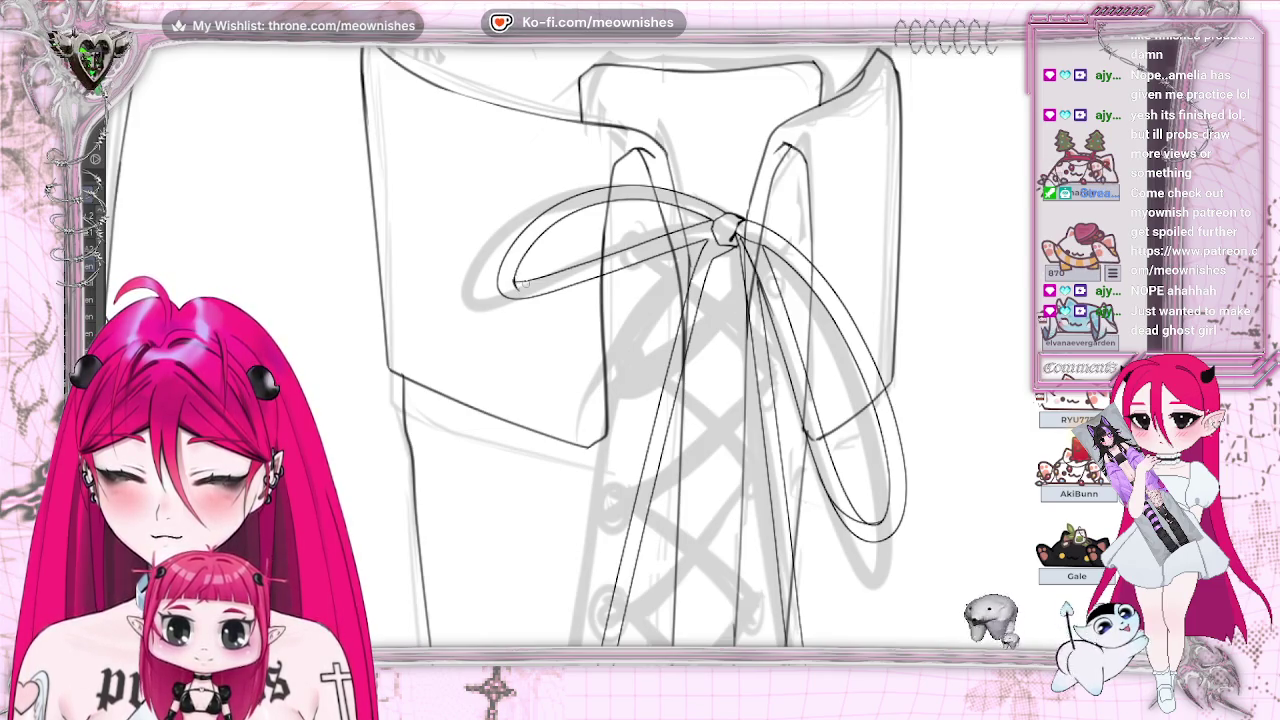
key(h)
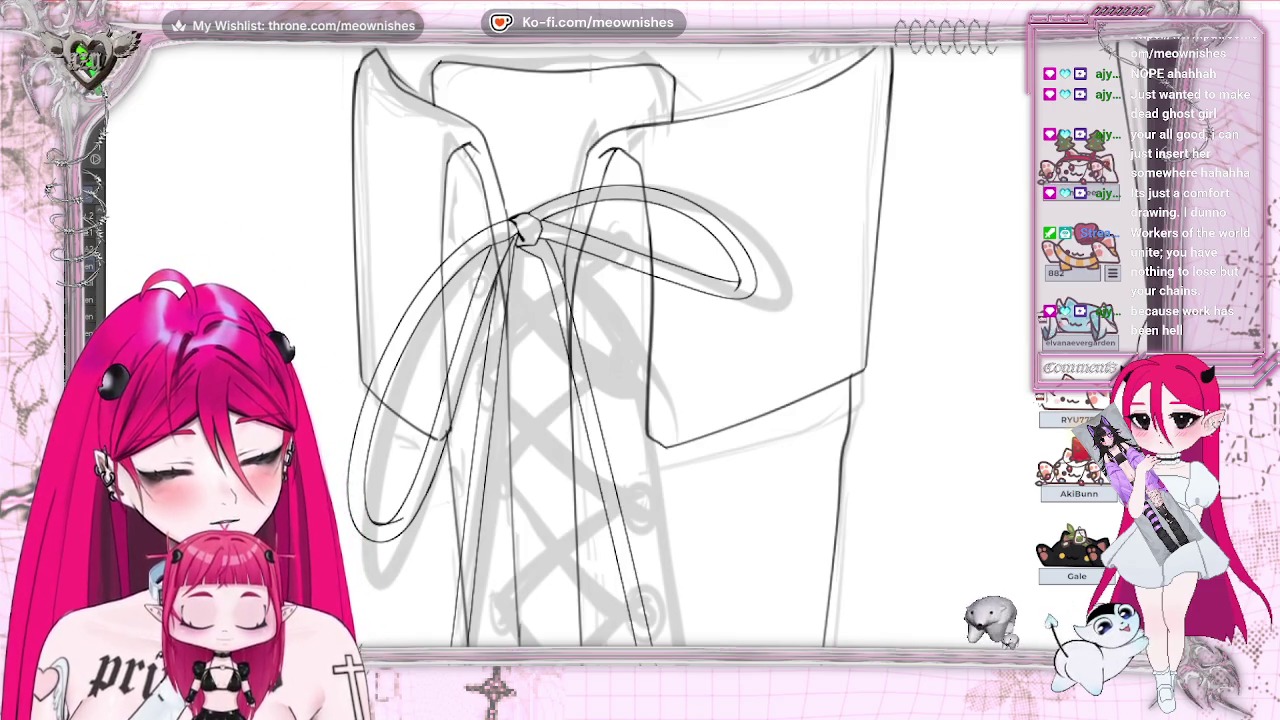
key(ctrl+comma)
key(ctrl+comma)
scroll(600, 350, down, 5)
Step: Mirror the view repeatedly and toggle the bow lines to compare them with the sketch
scroll(600, 350, up, 3)
scroll(600, 350, up, 2)
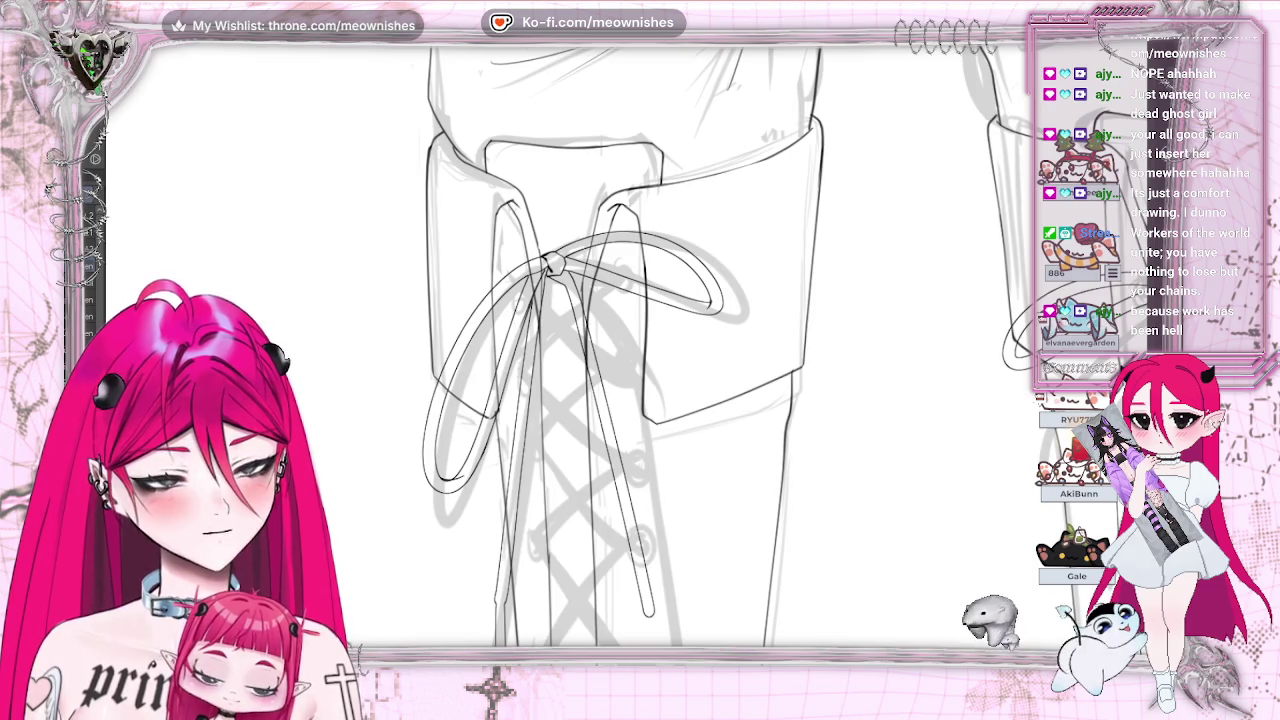
key(h)
key(ctrl+comma)
key(ctrl+comma)
scroll(632, 363, up, 2)
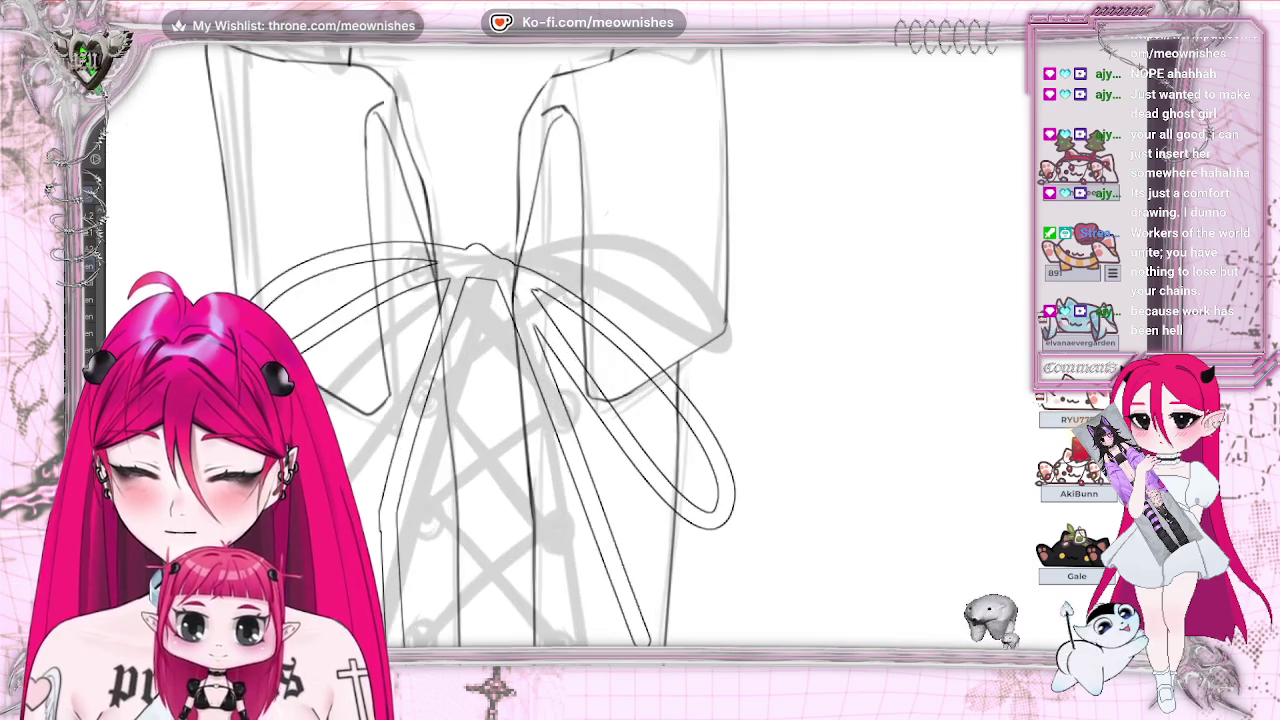
key(h)
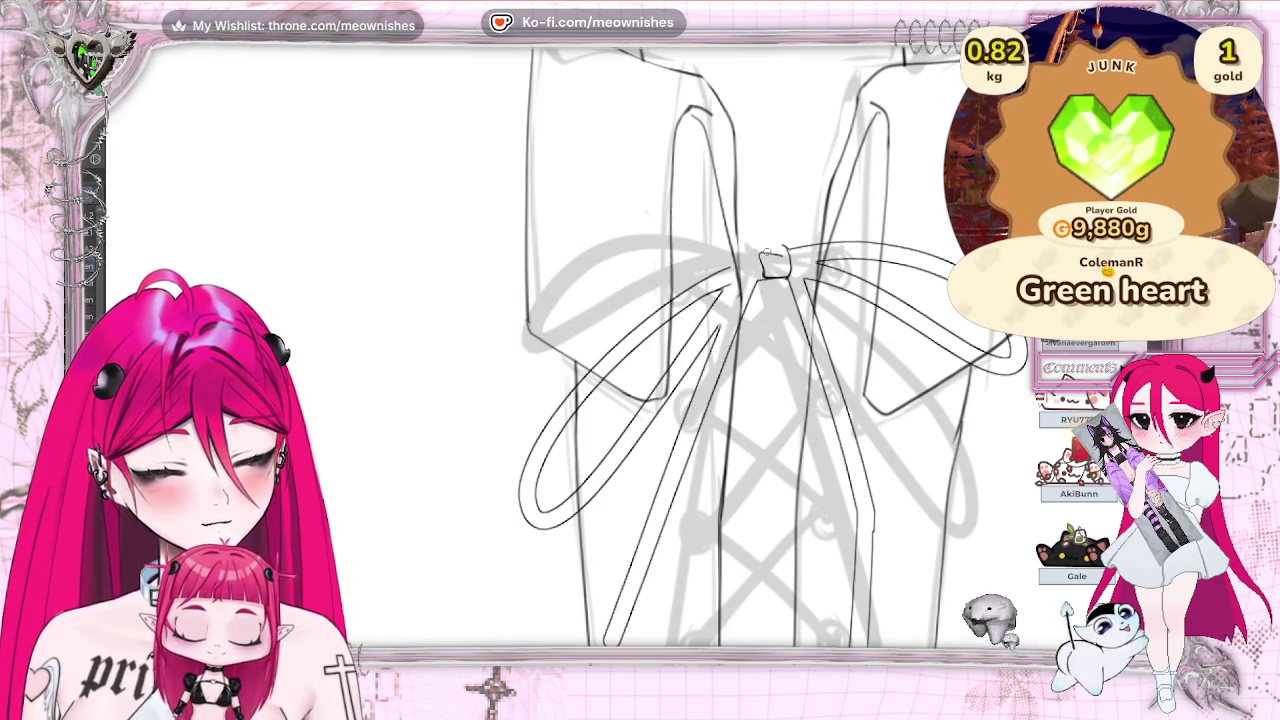
key(h)
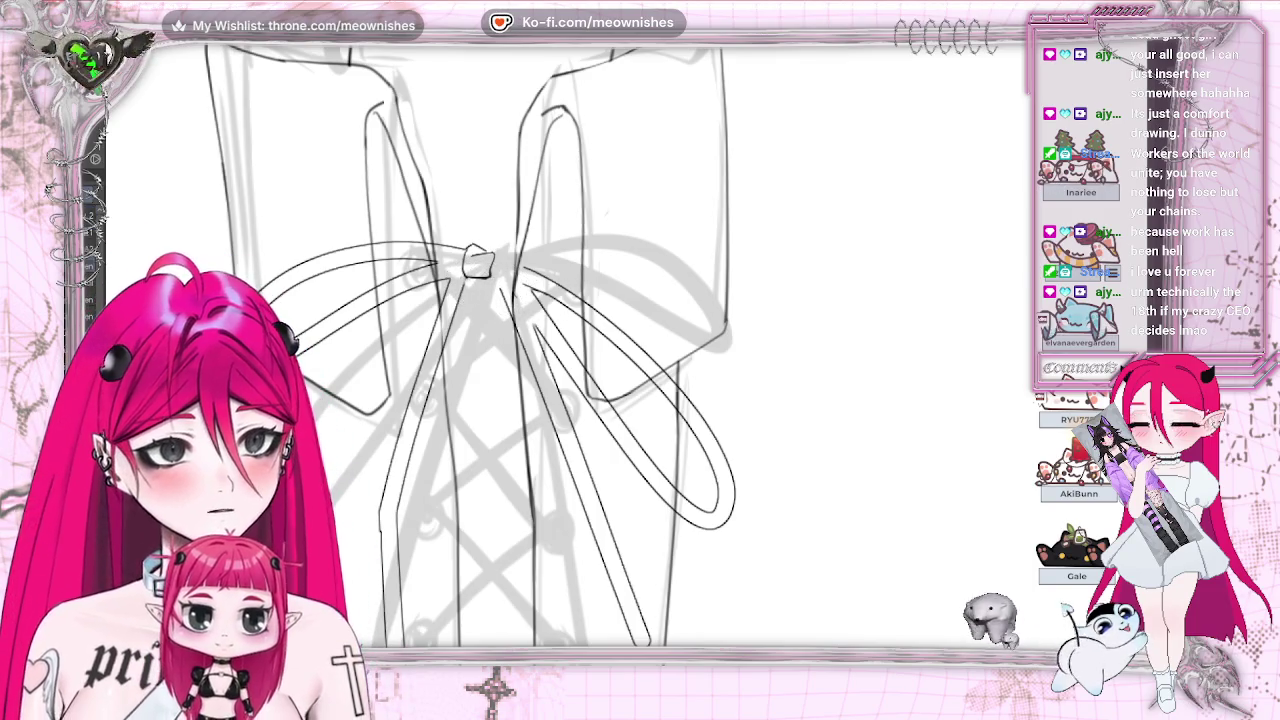
key(m)
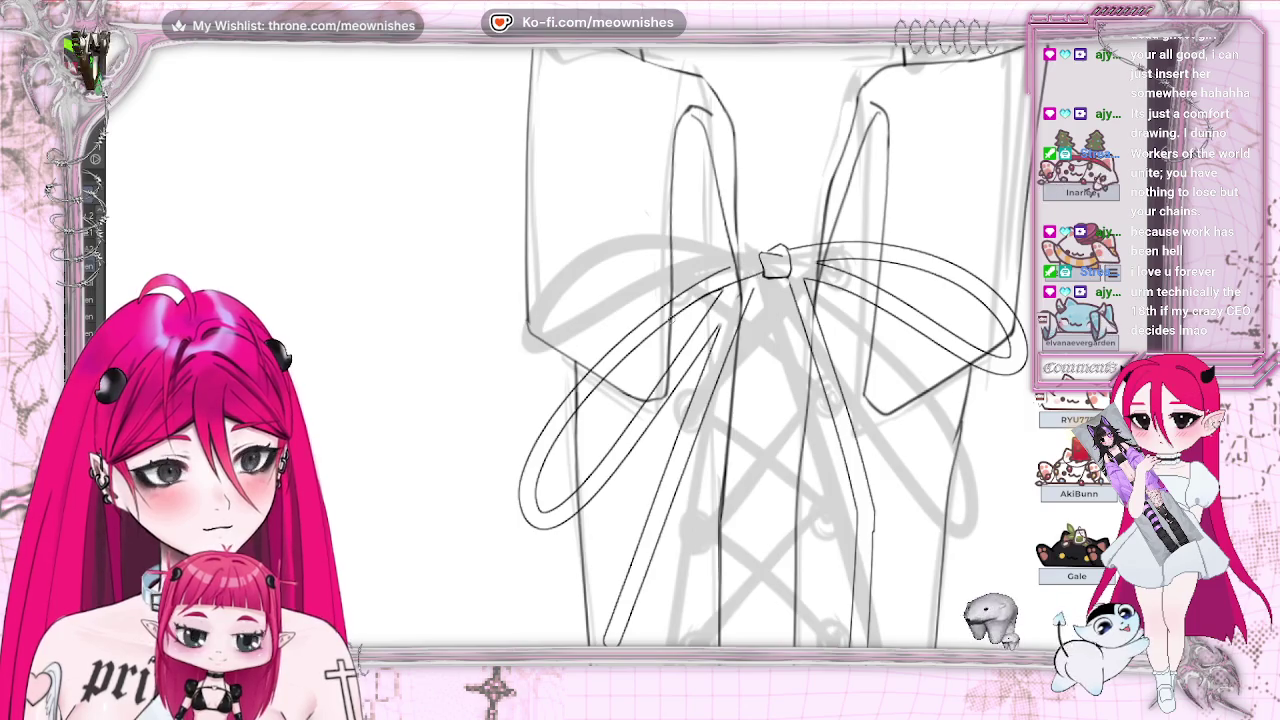
Step: Redraw the loop line down from the knot, add a short knot stroke, and review both legs zoomed out
drag(755, 258, 680, 296)
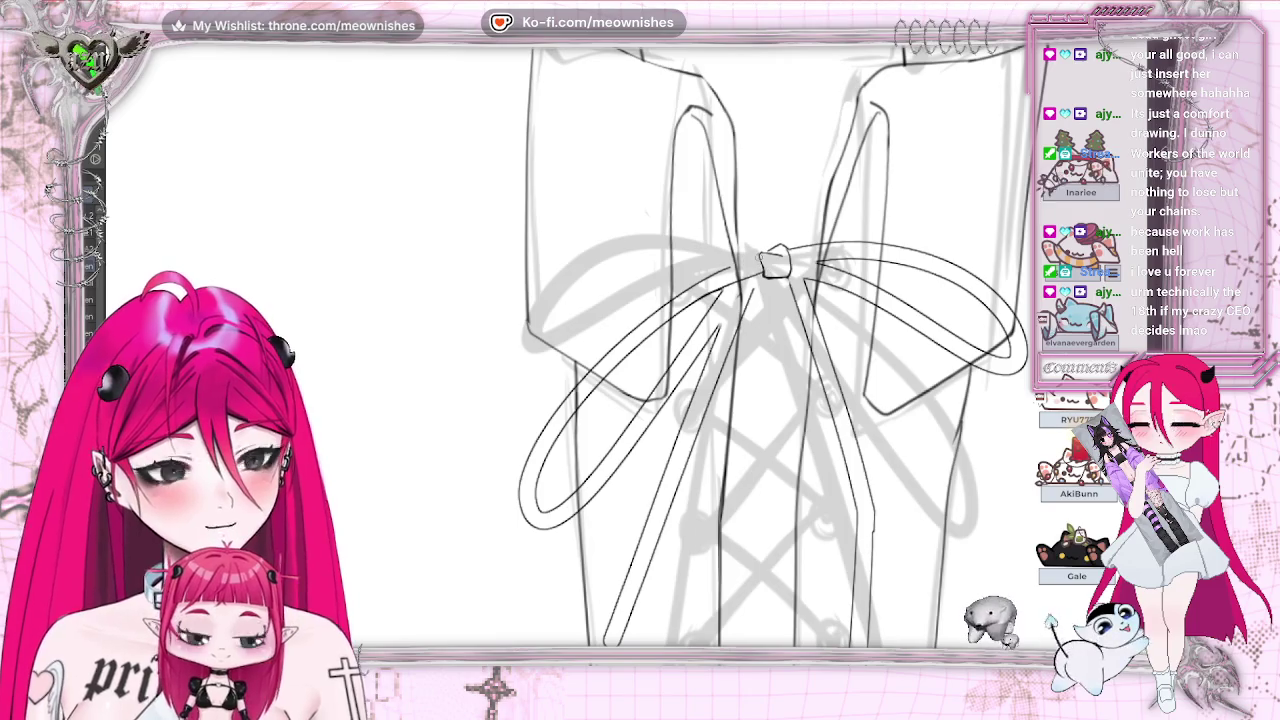
drag(752, 288, 683, 367)
drag(764, 273, 746, 294)
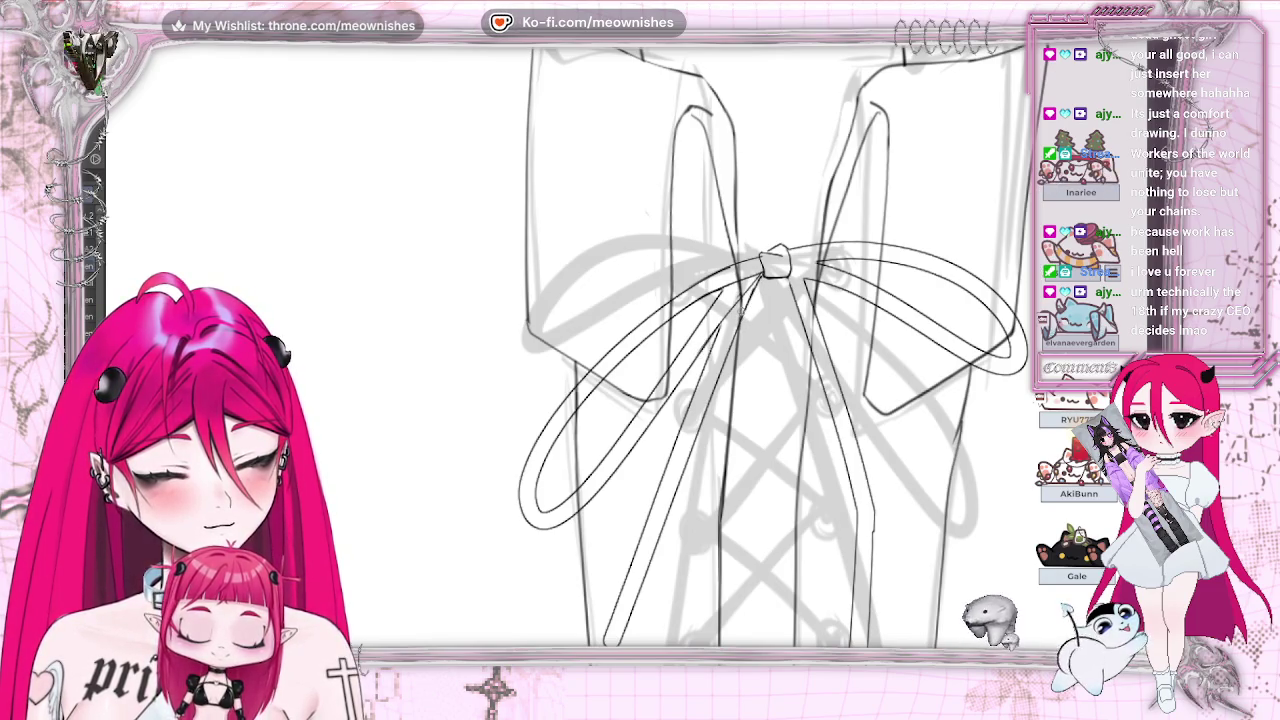
scroll(604, 346, right, 5)
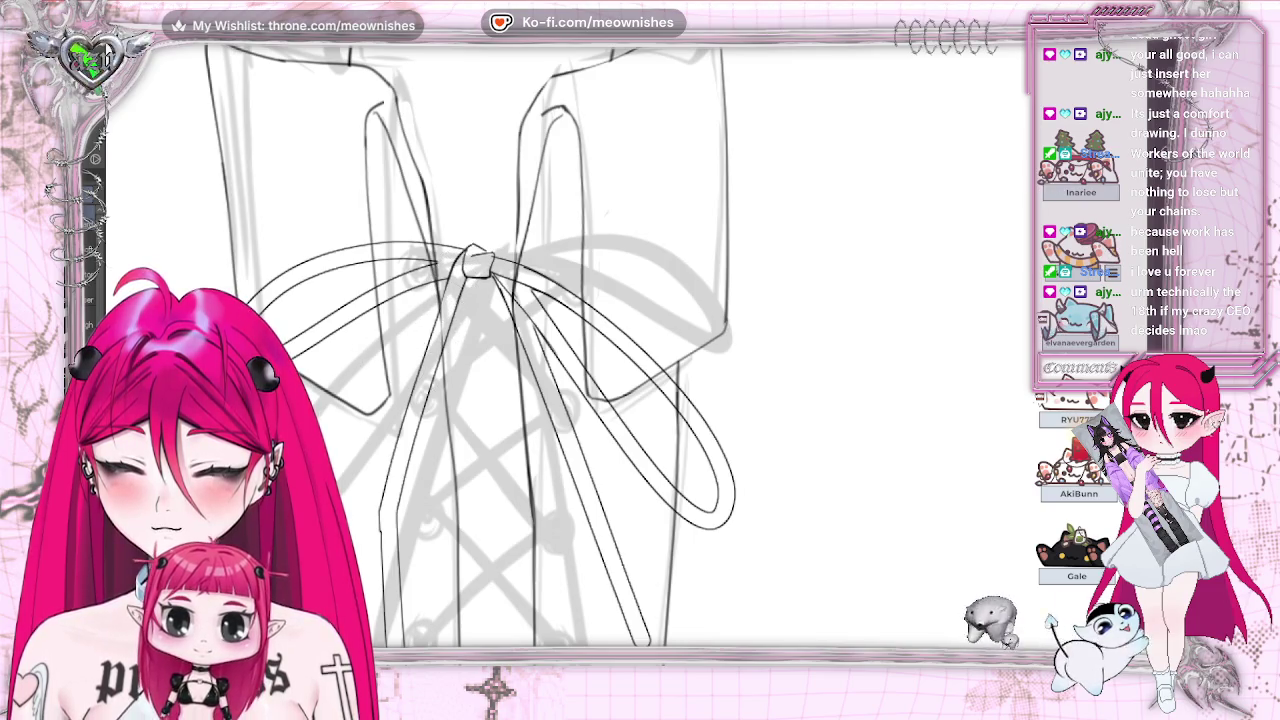
key(h)
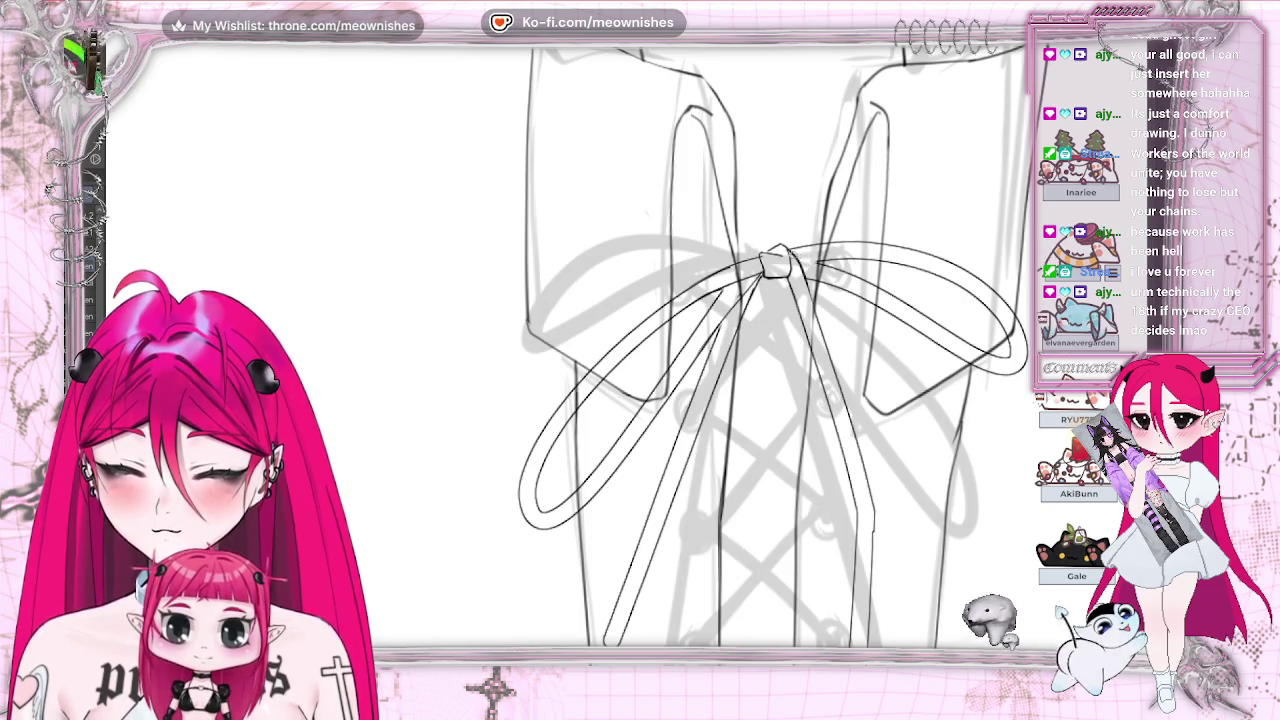
key(h)
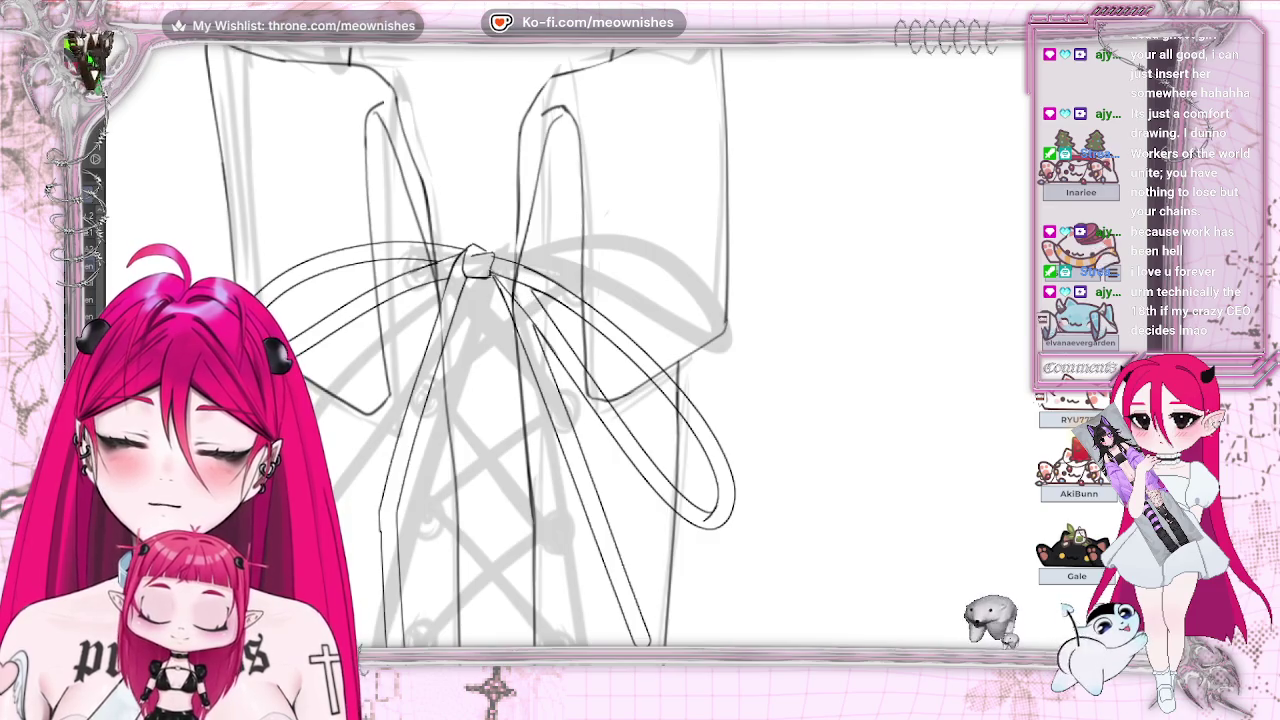
key(ctrl+minus)
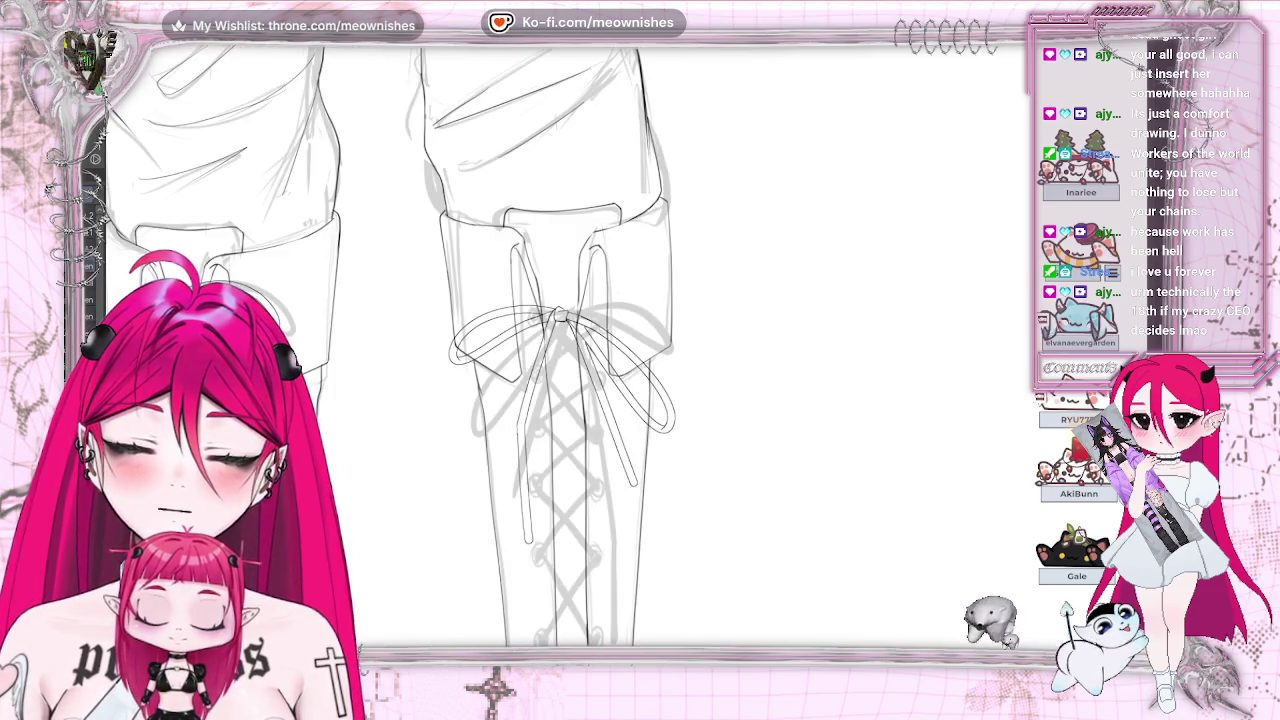
key(ctrl+plus)
key(ctrl+plus)
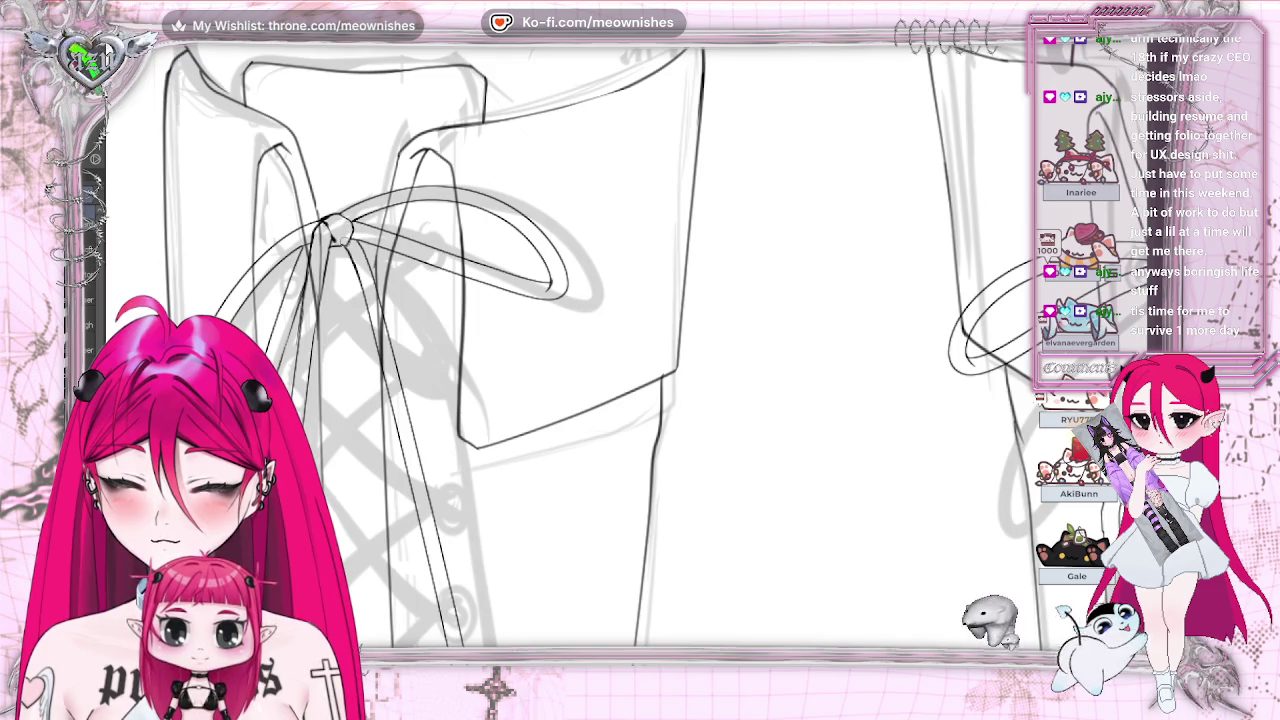
key(ctrl+minus)
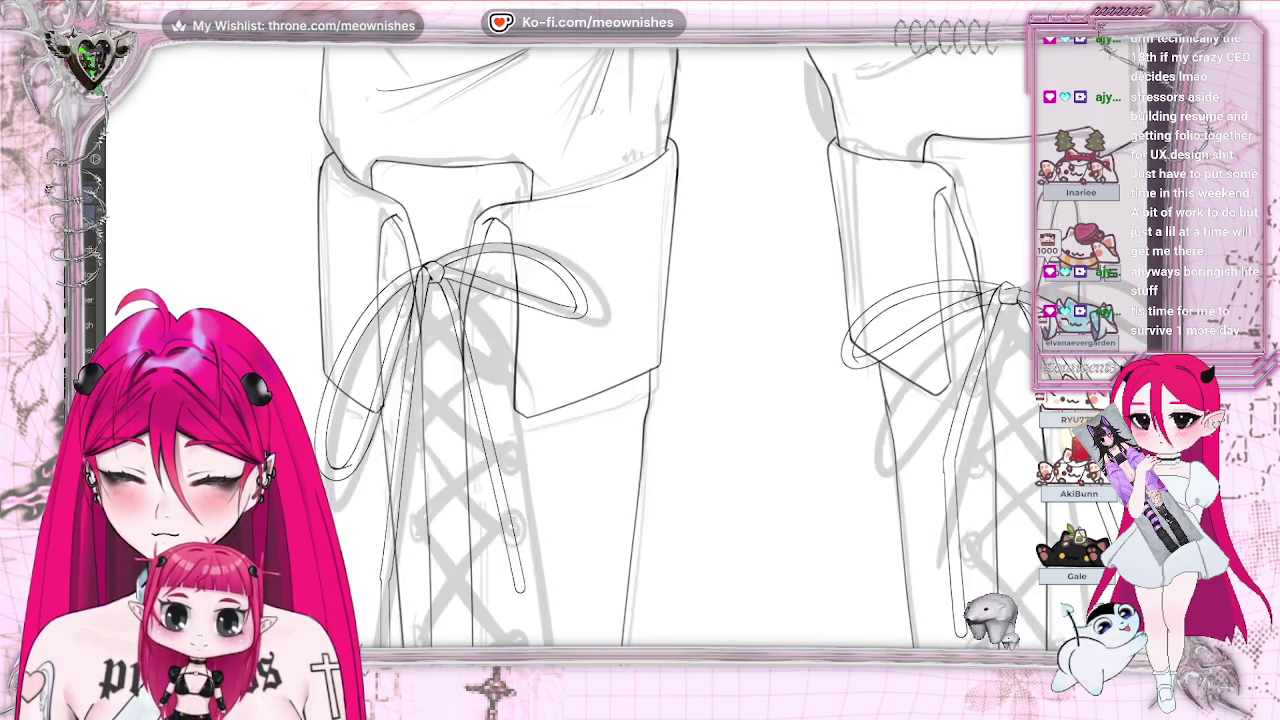
Step: Lasso the left boot's lacing and bow, shift them slightly left, touch up, and deselect
key(ctrl+minus)
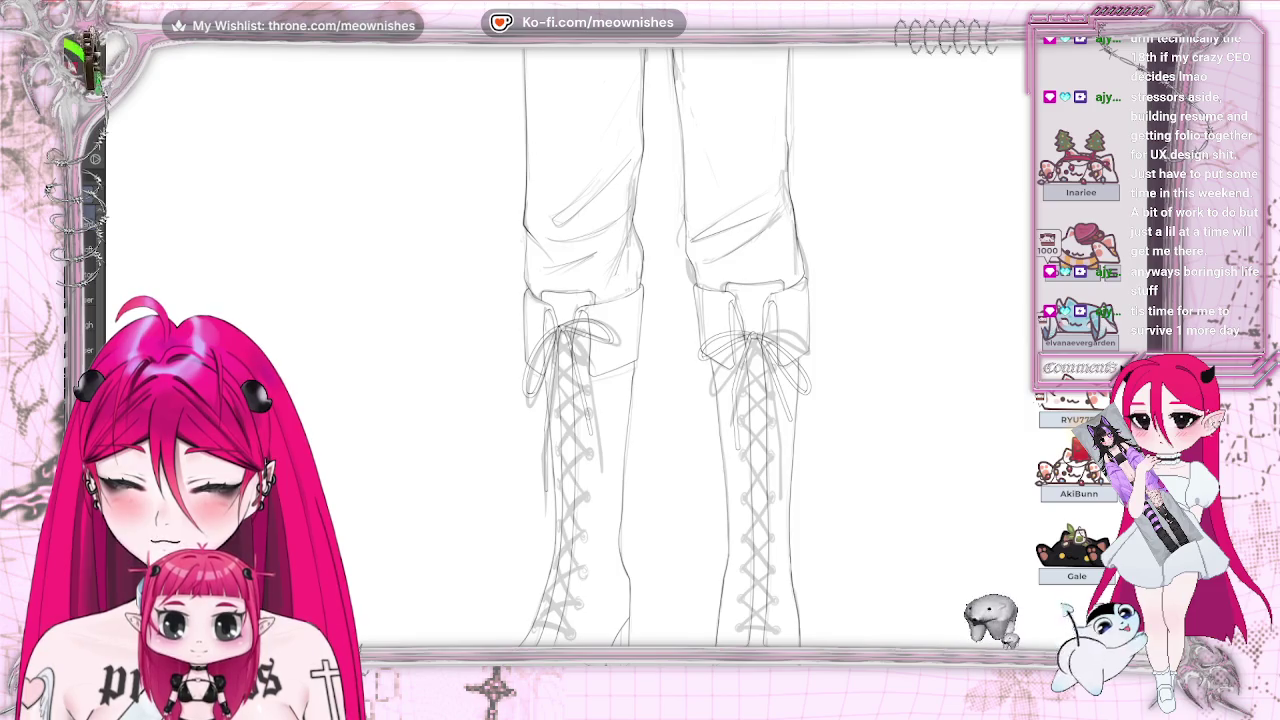
key(ctrl+plus)
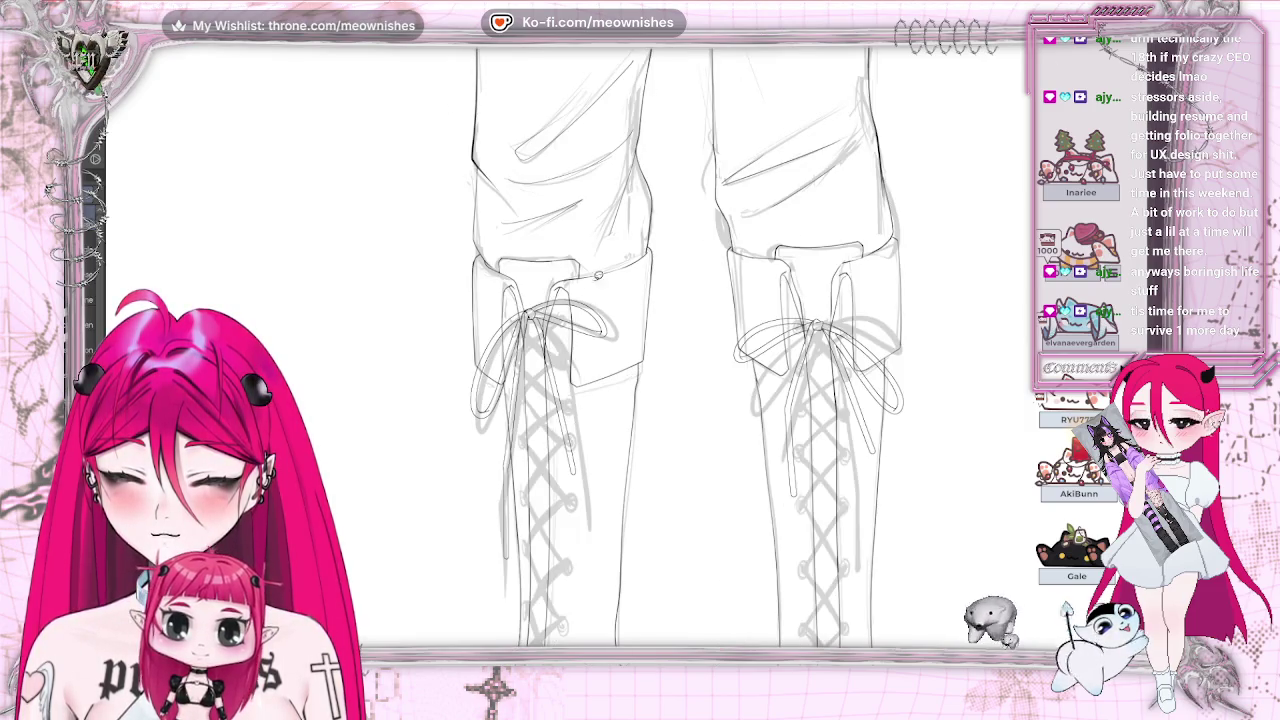
drag(578, 203, 533, 187)
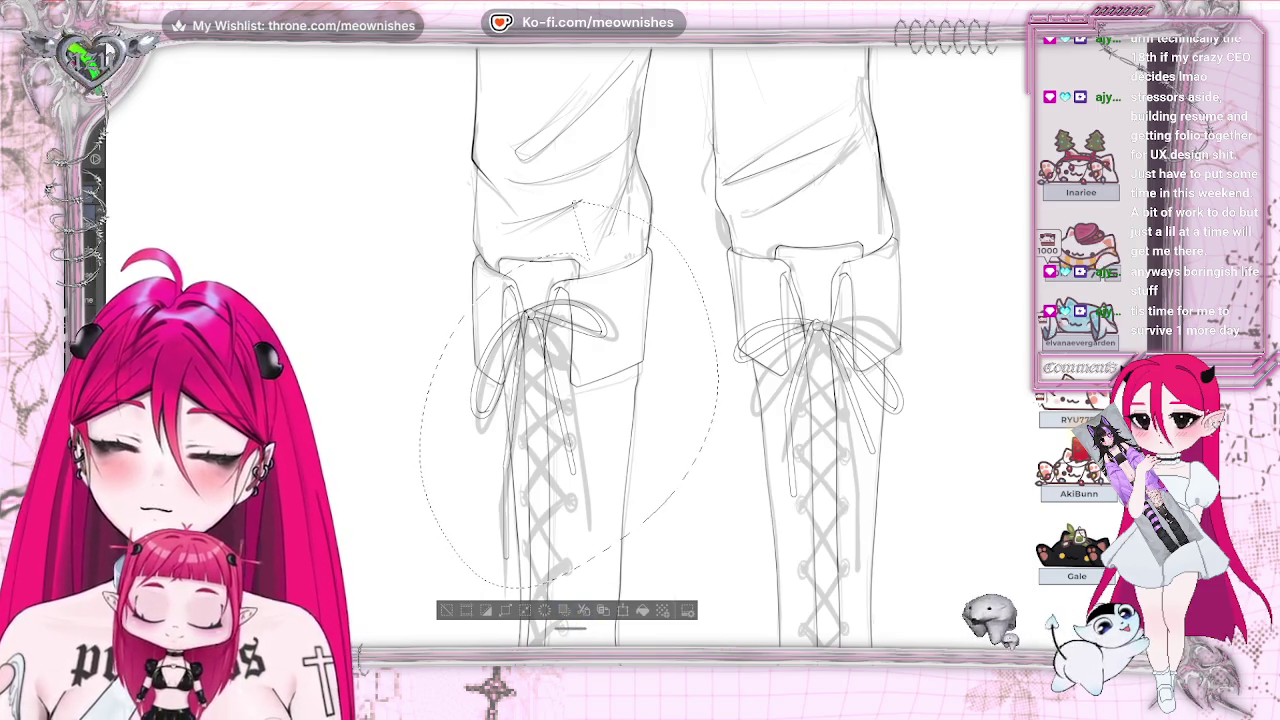
click(585, 611)
drag(643, 334, 570, 338)
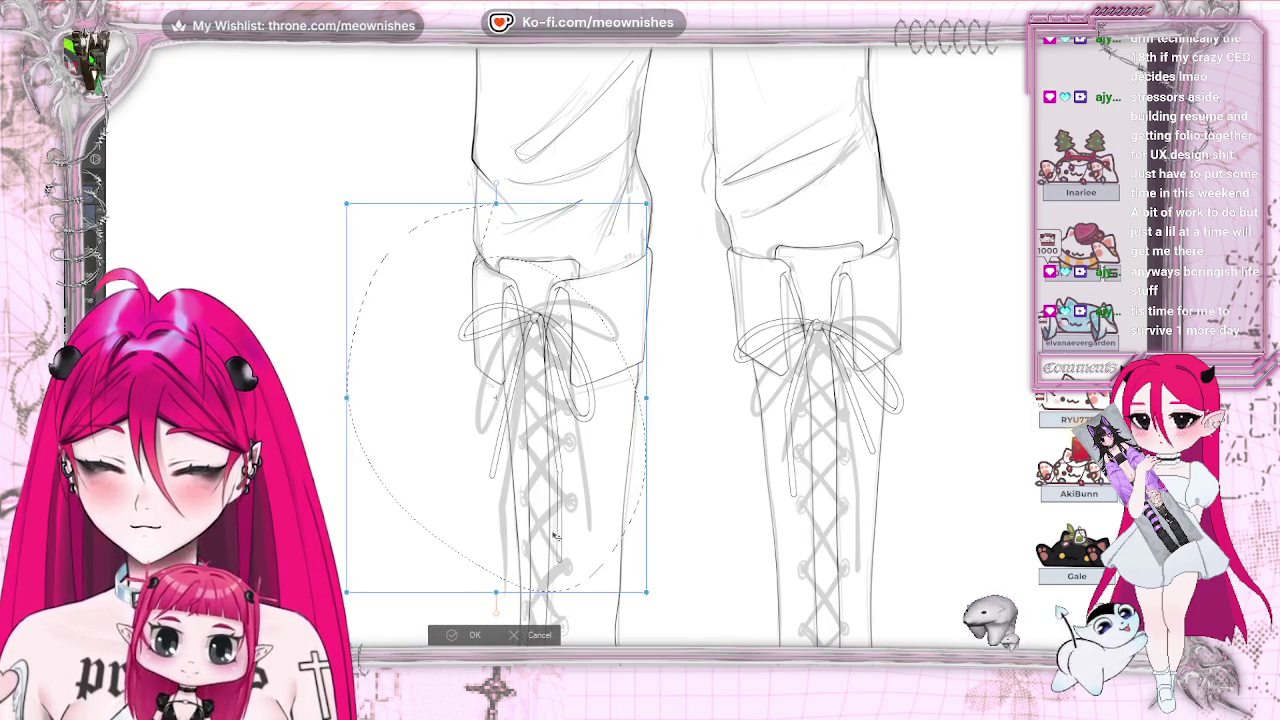
drag(571, 461, 567, 464)
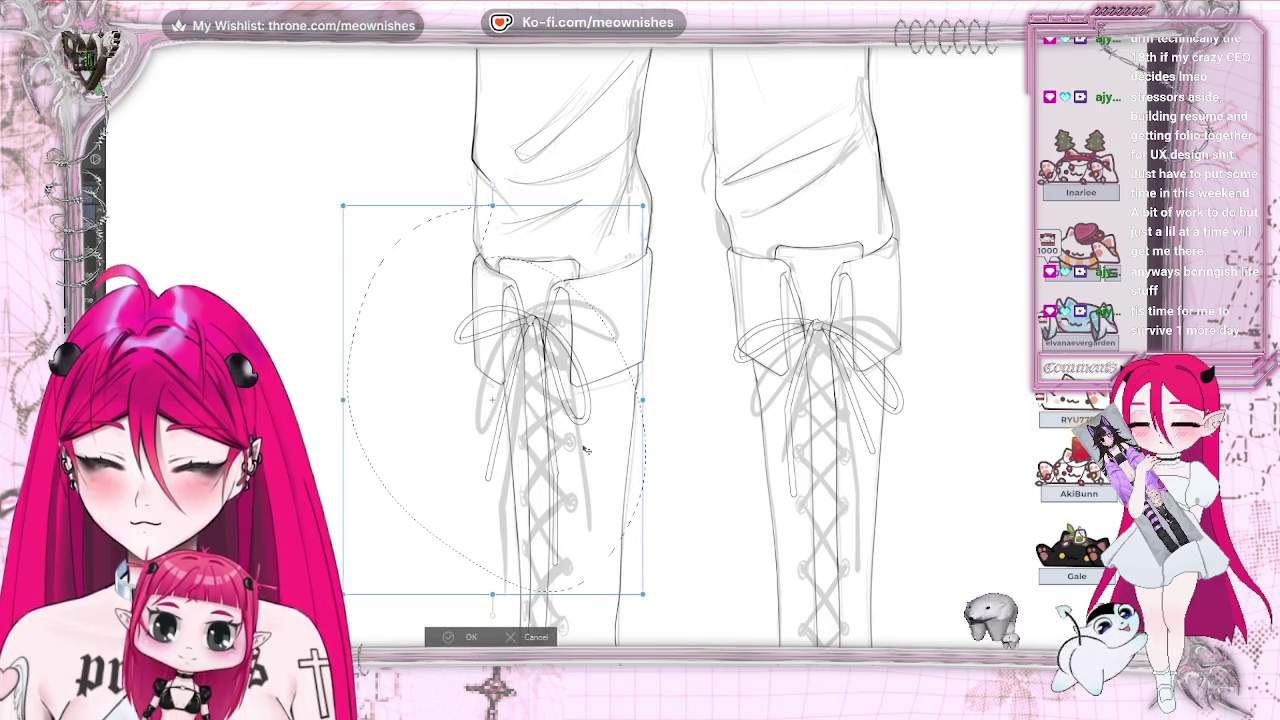
click(446, 640)
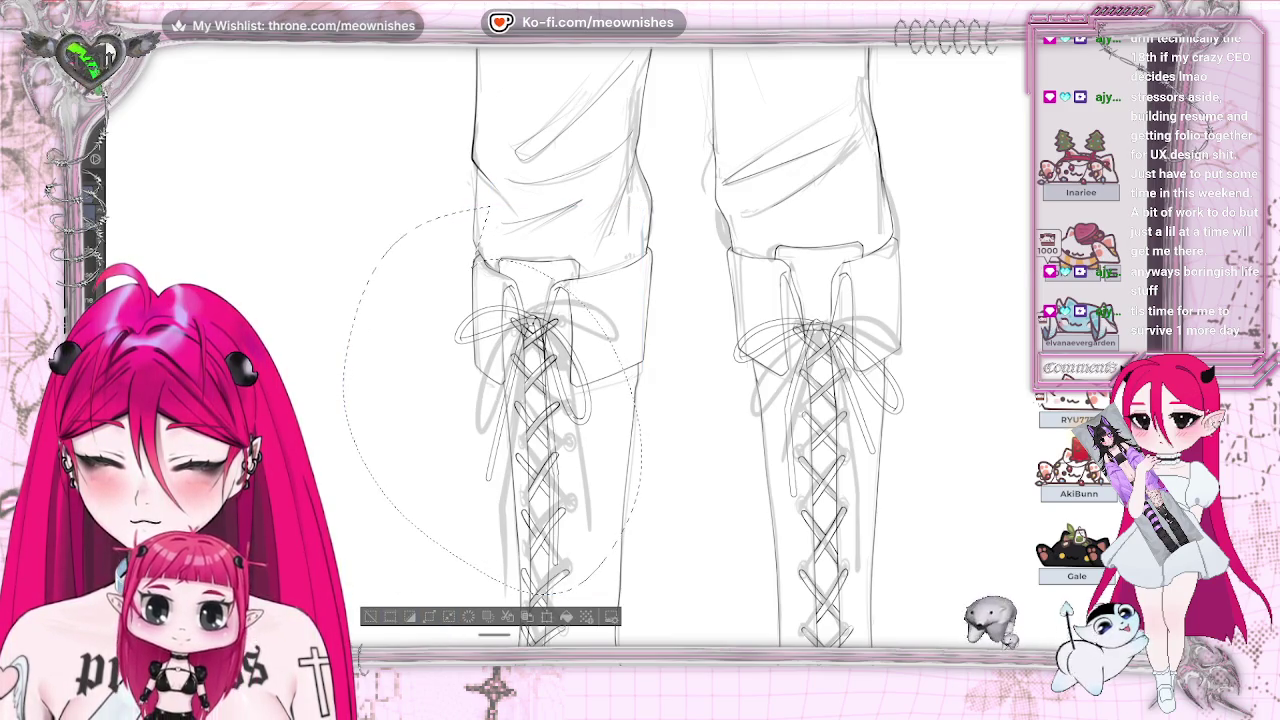
drag(575, 330, 538, 404)
click(383, 613)
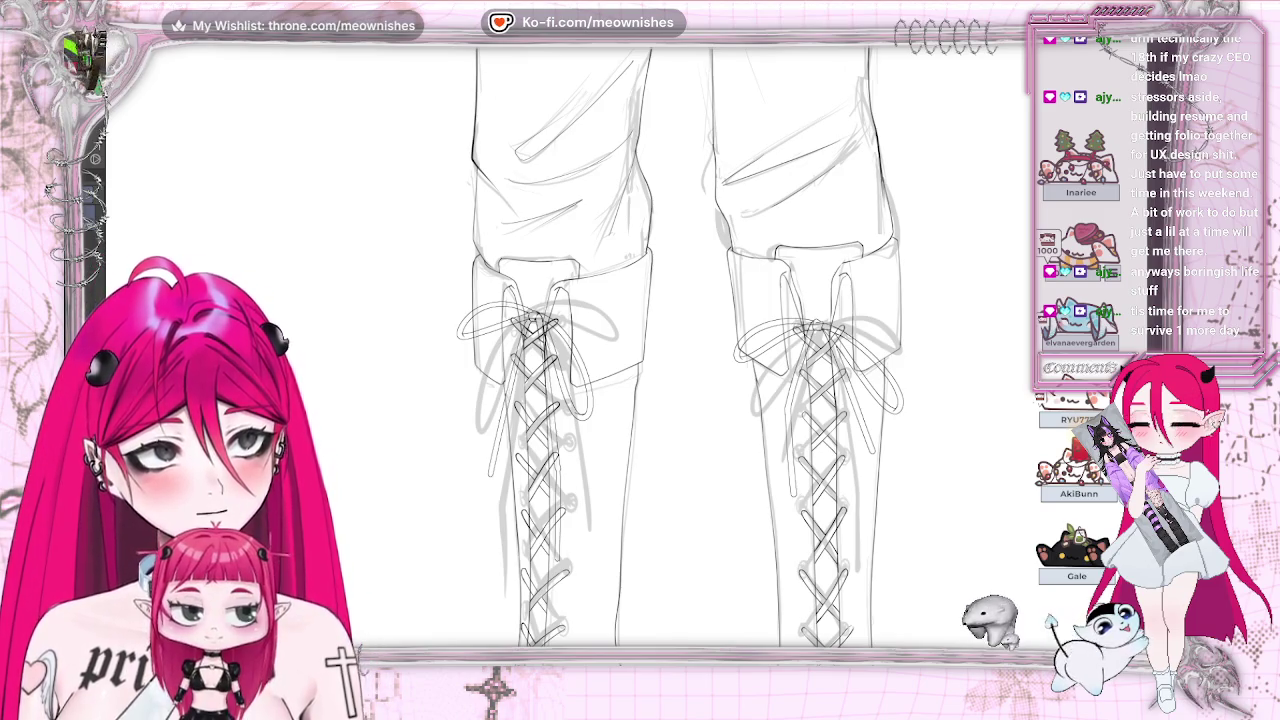
key(ctrl+z)
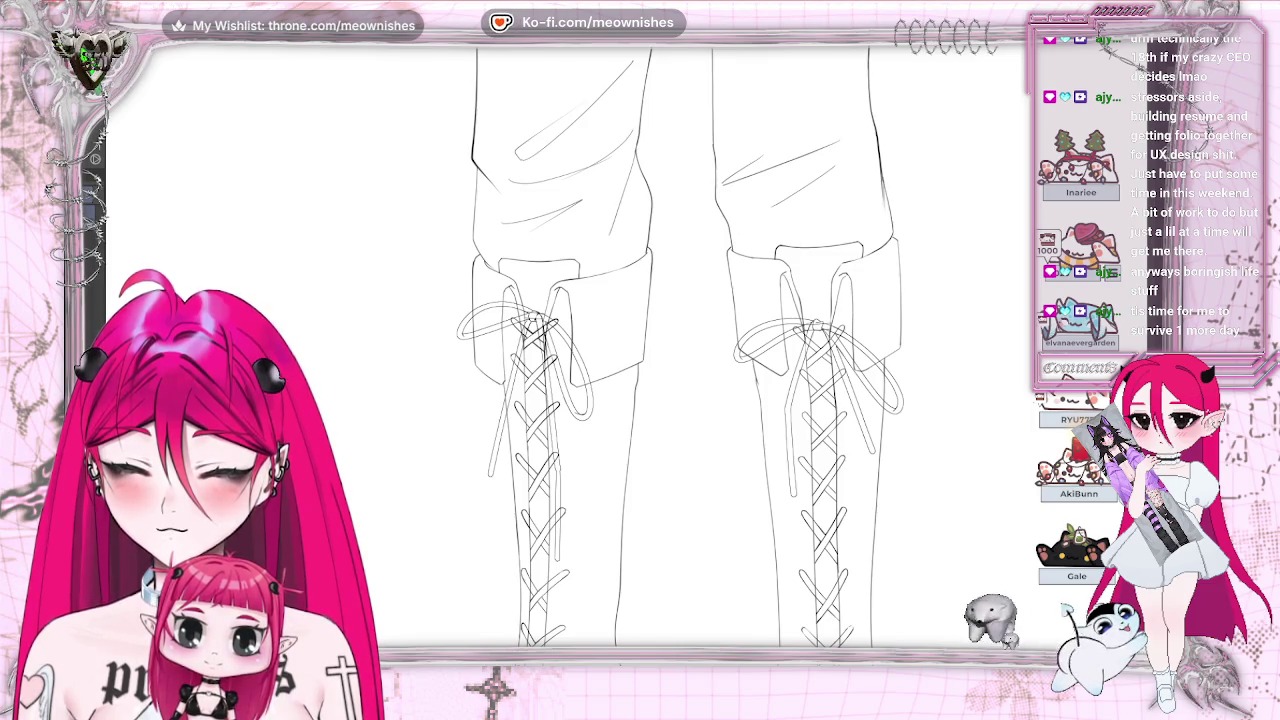
key(ctrl+z)
key(ctrl+y)
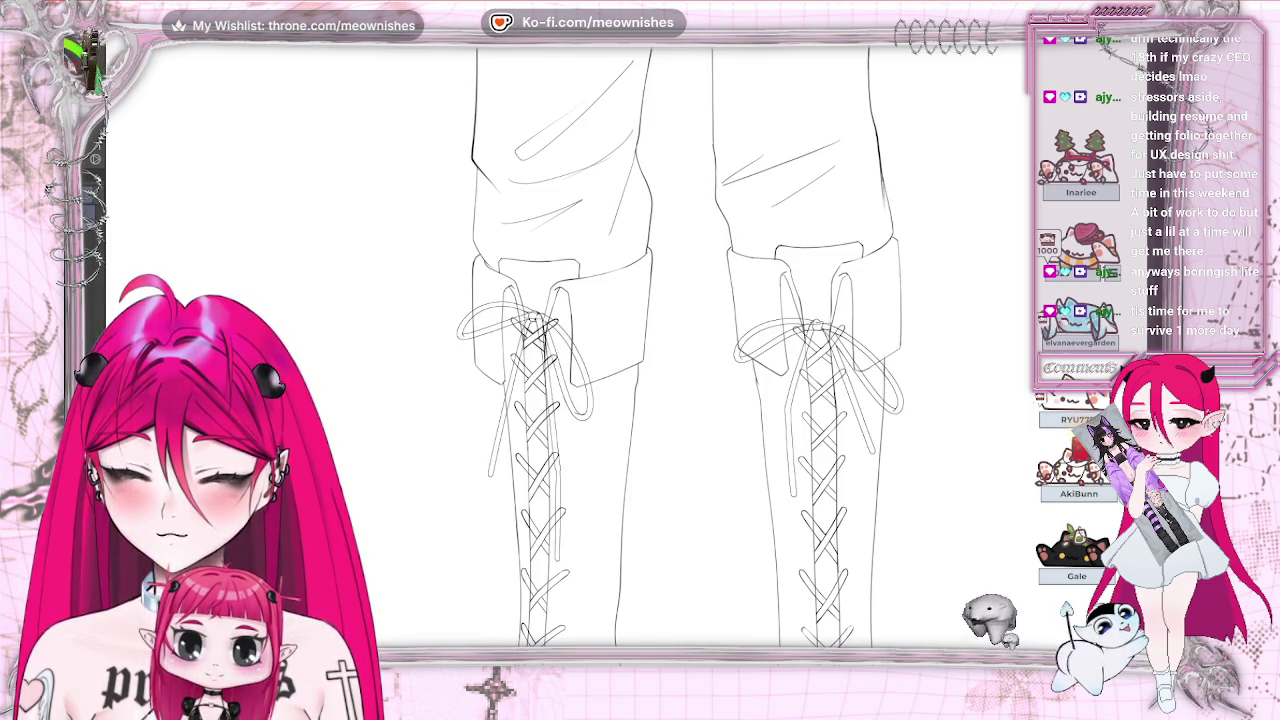
key(ctrl+z)
key(ctrl+y)
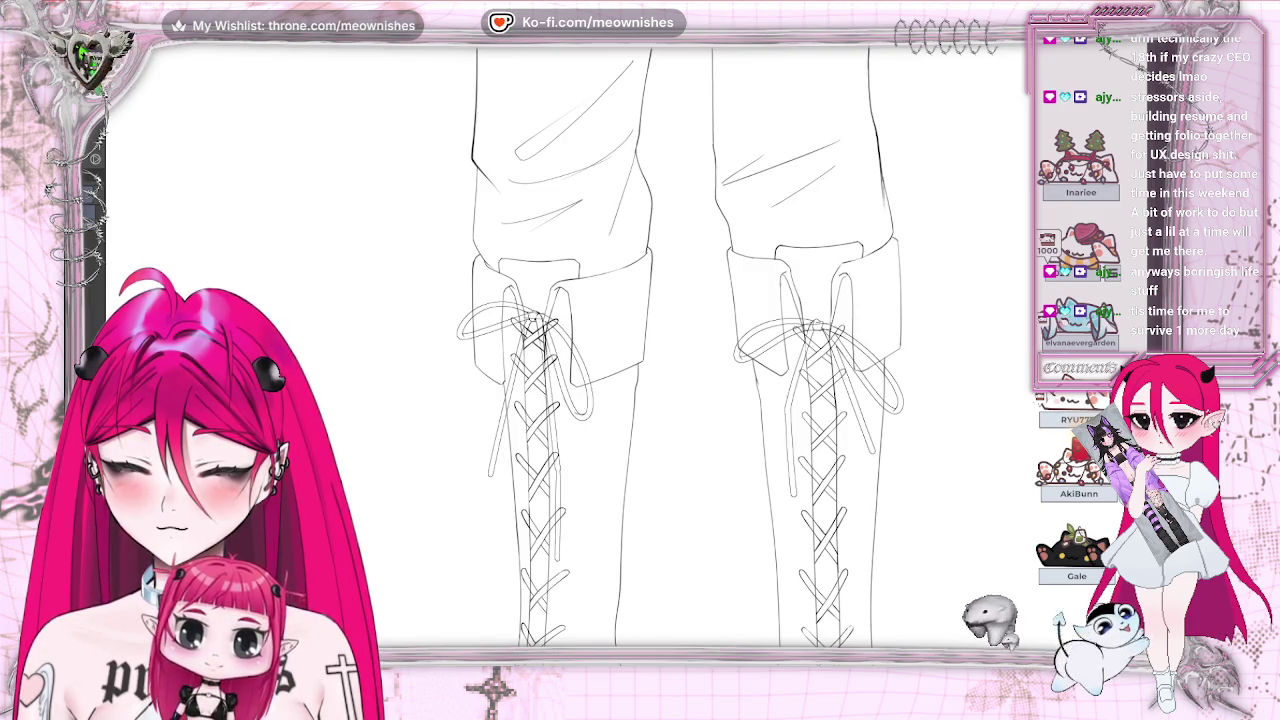
key(ctrl+z)
key(ctrl+y)
key(ctrl+z)
key(ctrl+y)
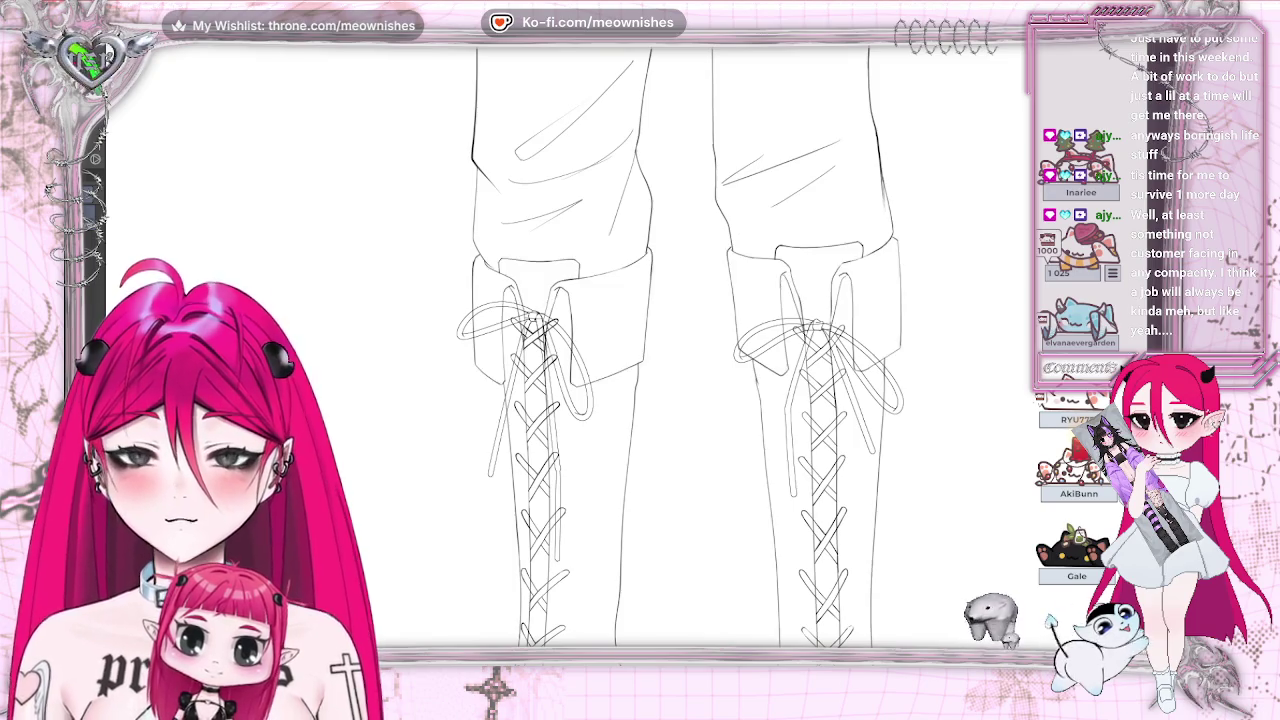
key(ctrl+z)
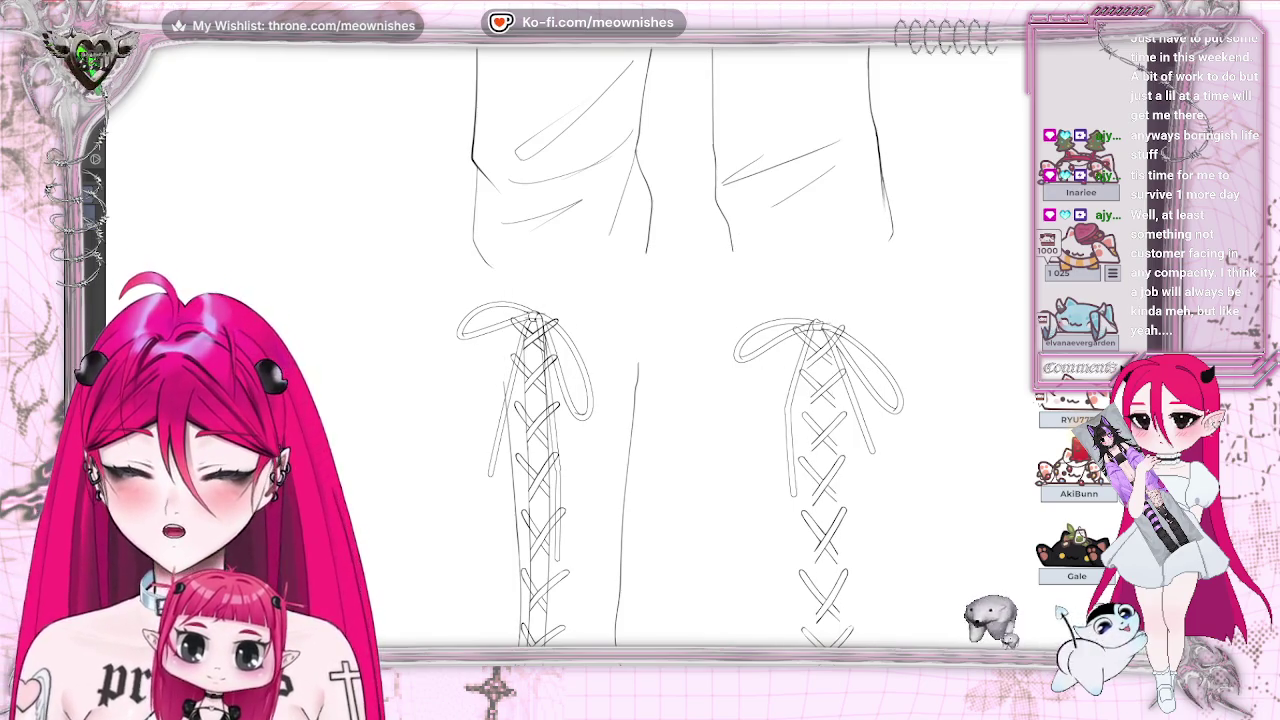
key(ctrl+z)
key(ctrl+z)
key(ctrl+z)
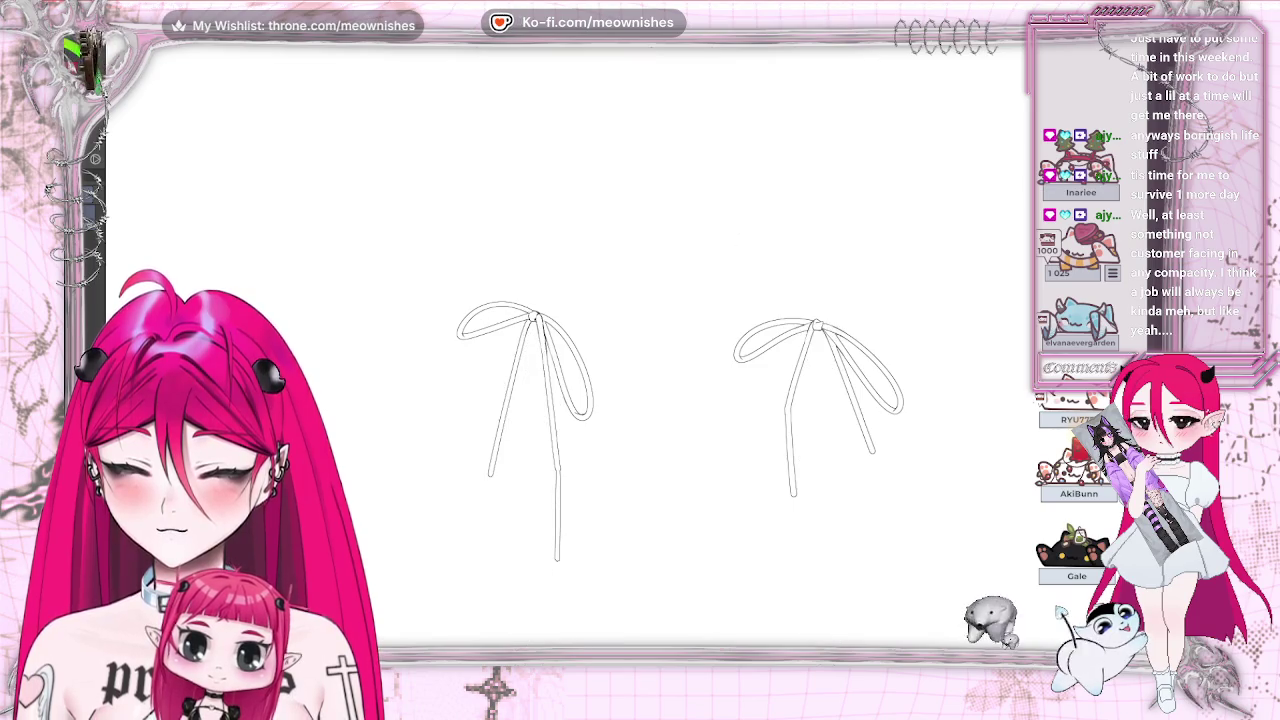
key(ctrl+y)
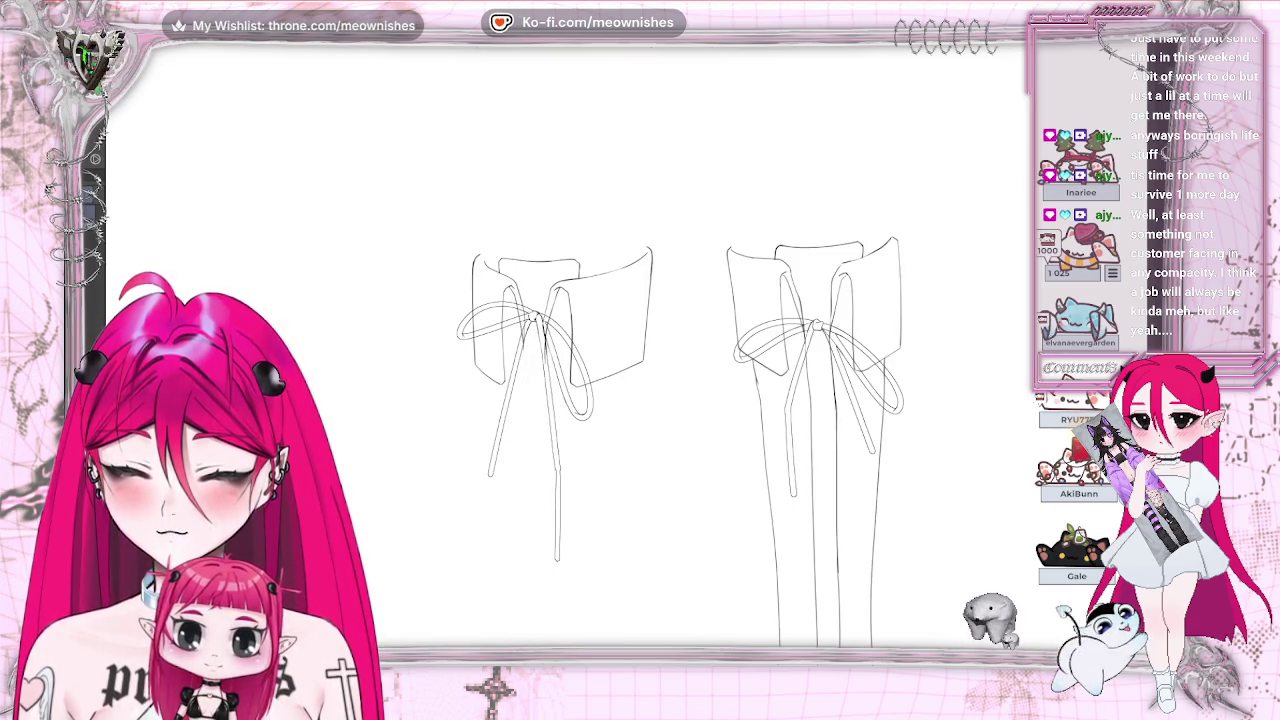
key(ctrl+y)
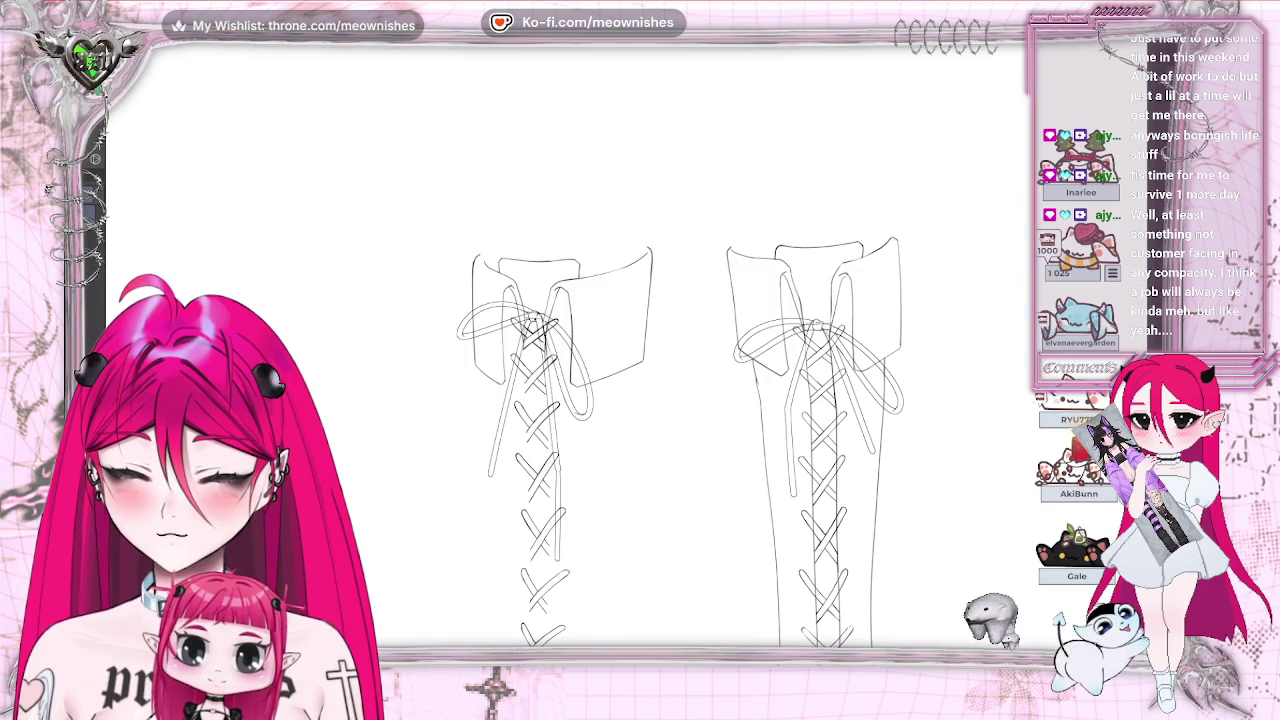
key(ctrl+z)
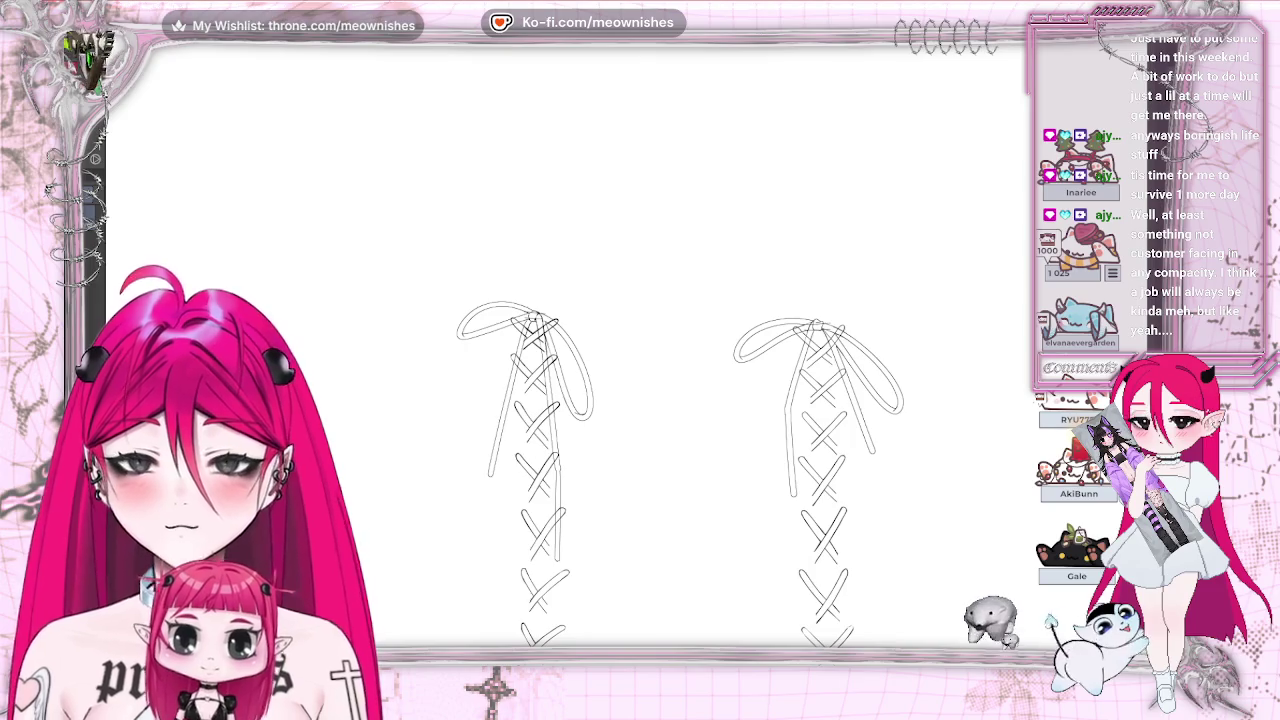
key(ctrl+plus)
key(ctrl+plus)
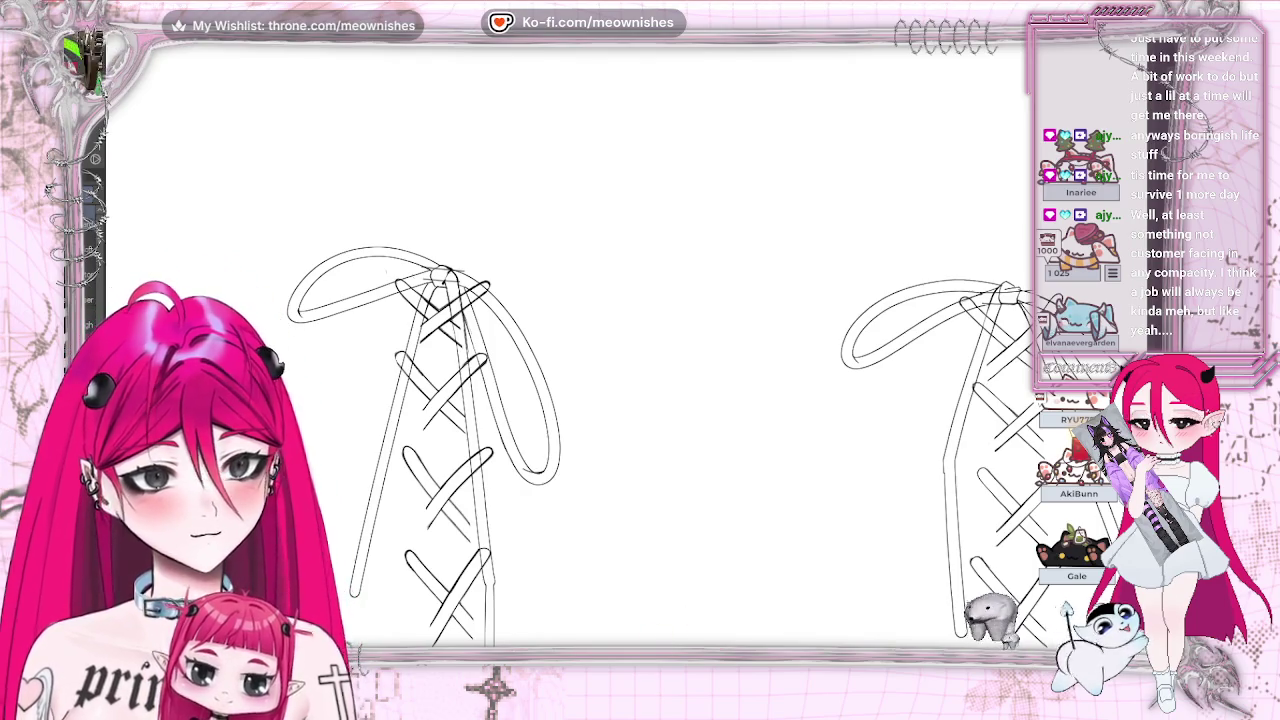
key(ctrl+z)
Step: Redo the crisscross lace strokes so both bow-tied lacings show them again
key(ctrl+shift+z)
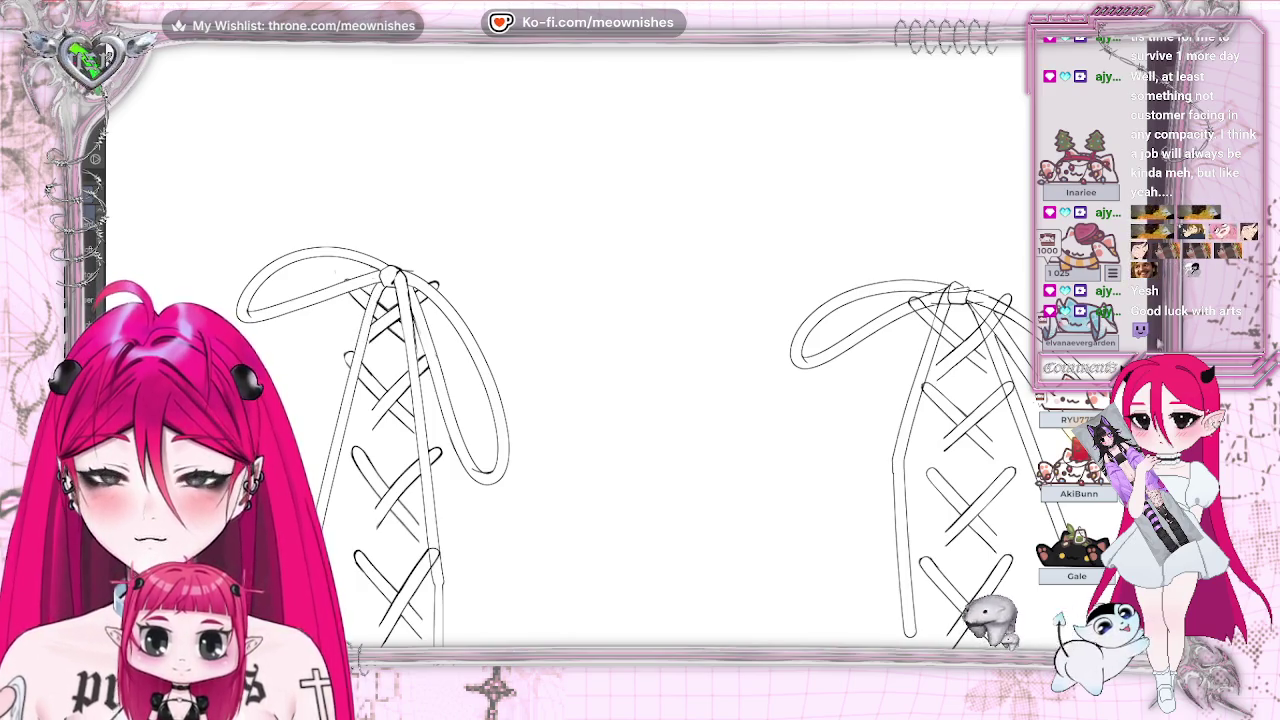
scroll(640, 360, down, 3)
scroll(437, 228, down, 3)
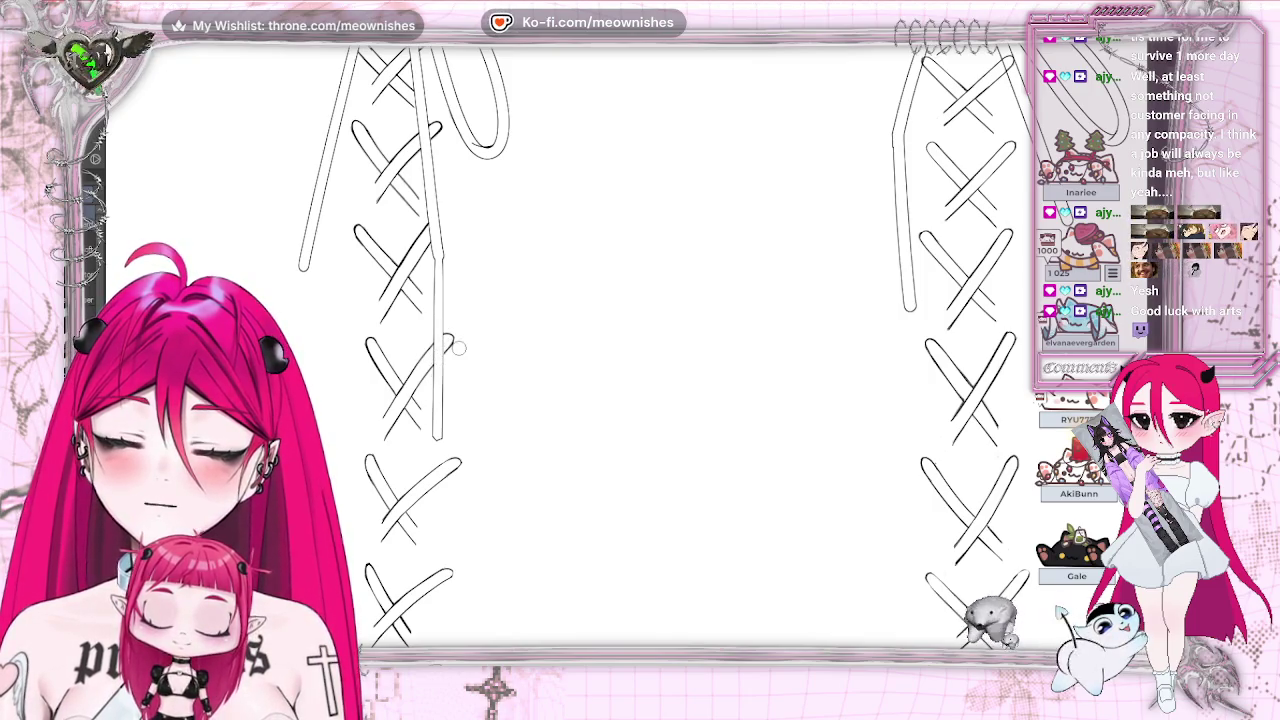
scroll(640, 340, up, 5)
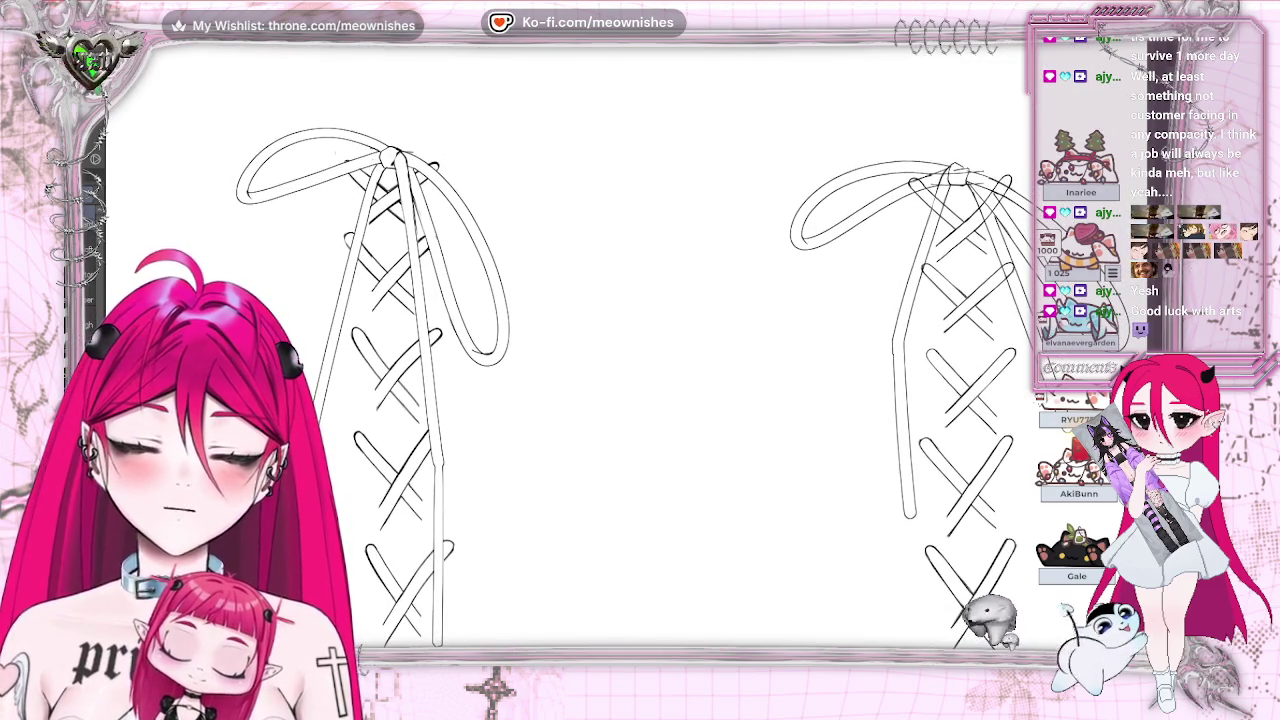
scroll(660, 493, right, 5)
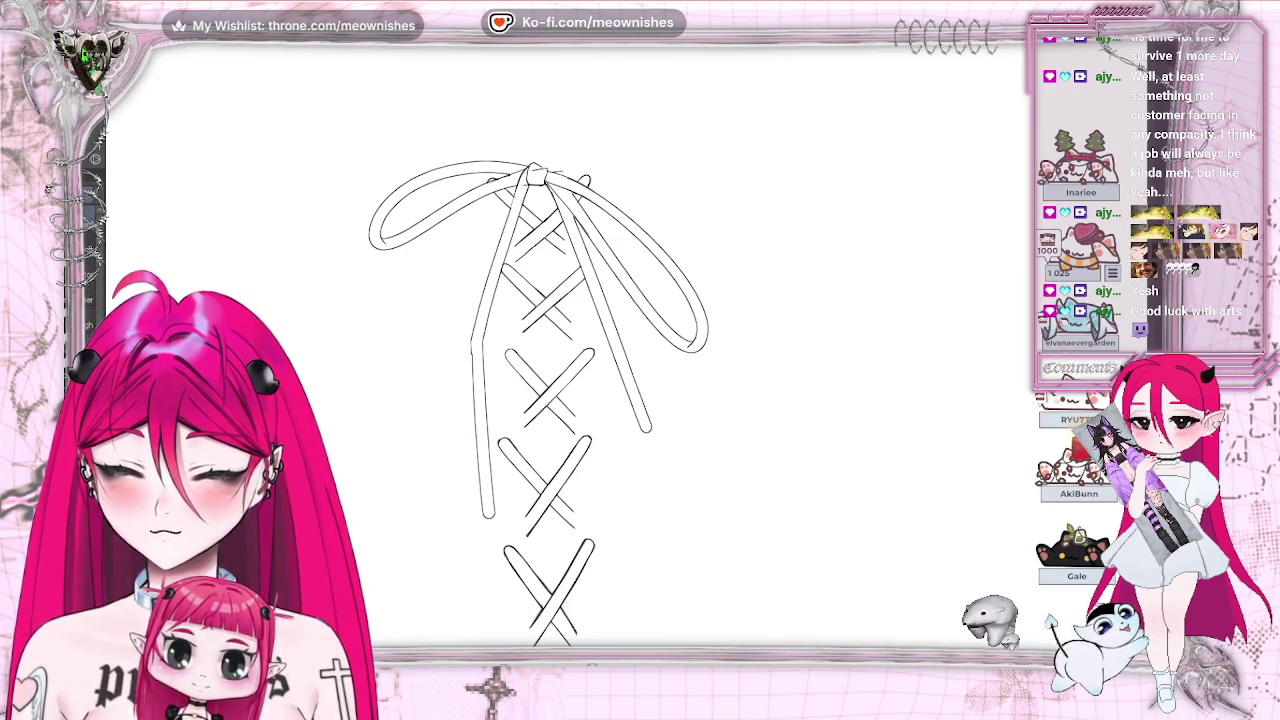
Step: Show the boot sketch and leg sketch layers beneath the lacing
scroll(570, 390, down, 2)
scroll(570, 390, down, 3)
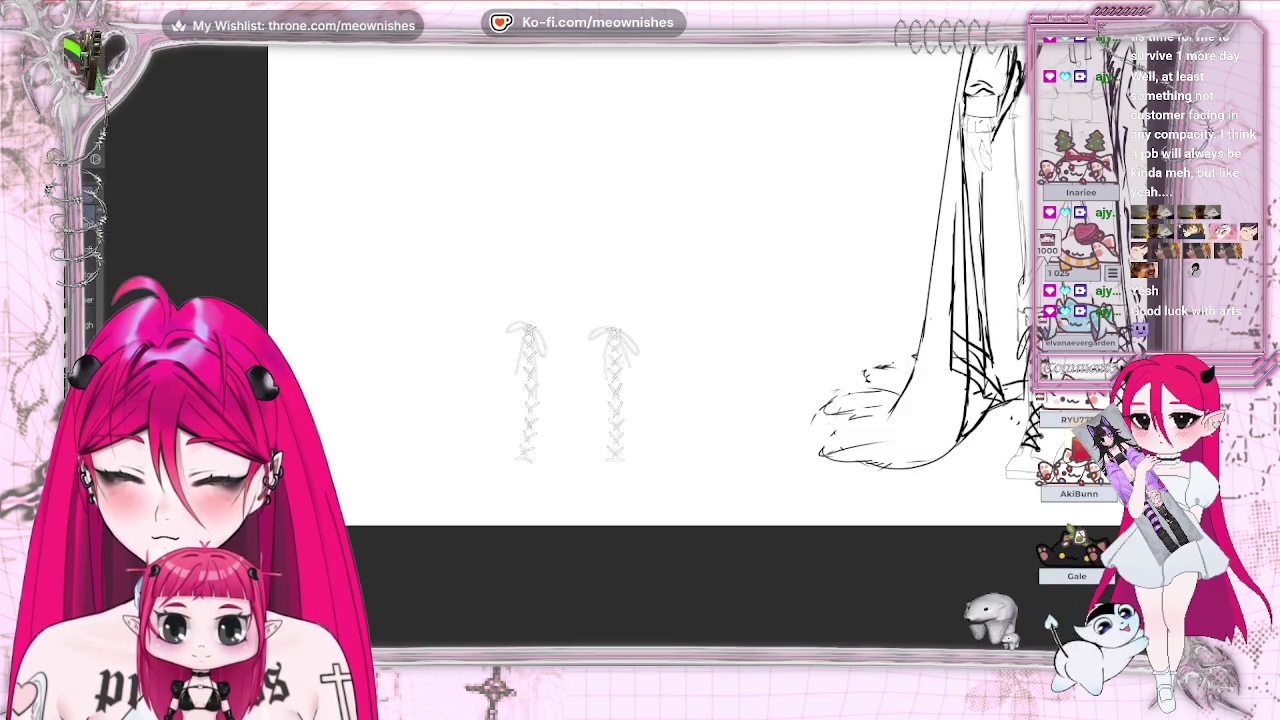
scroll(624, 360, up, 3)
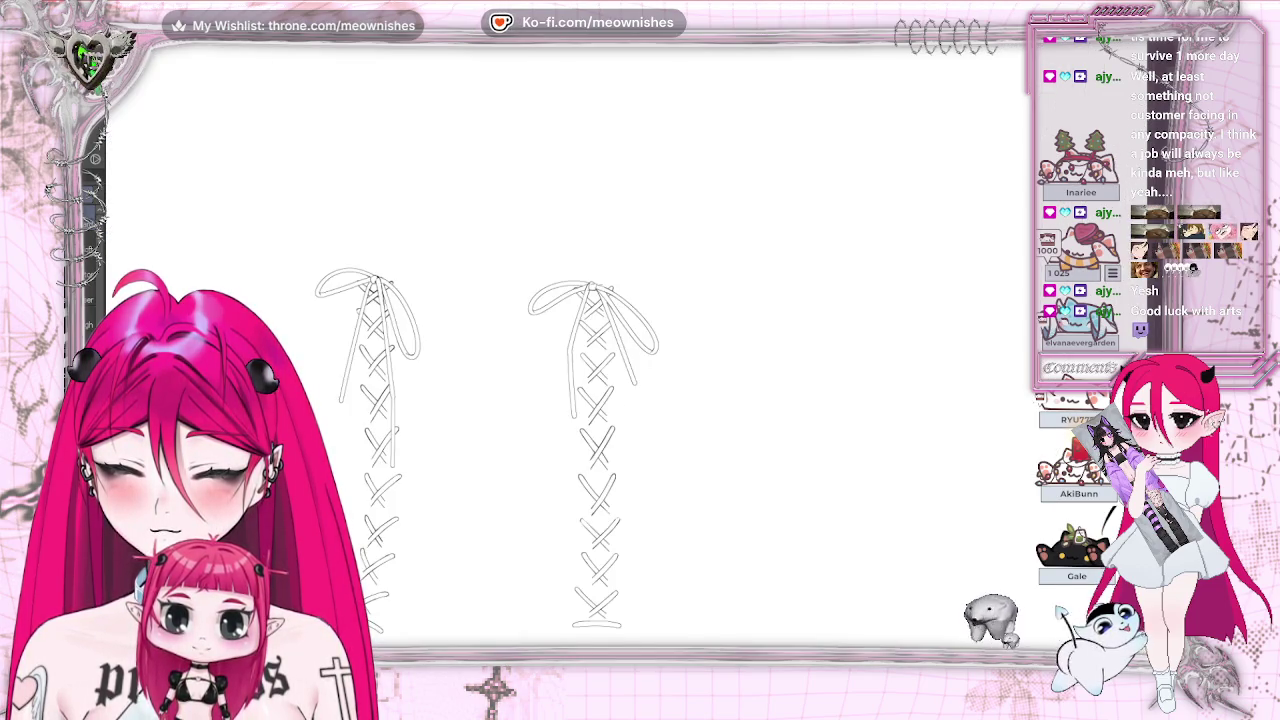
scroll(624, 400, down, 3)
scroll(624, 400, up, 3)
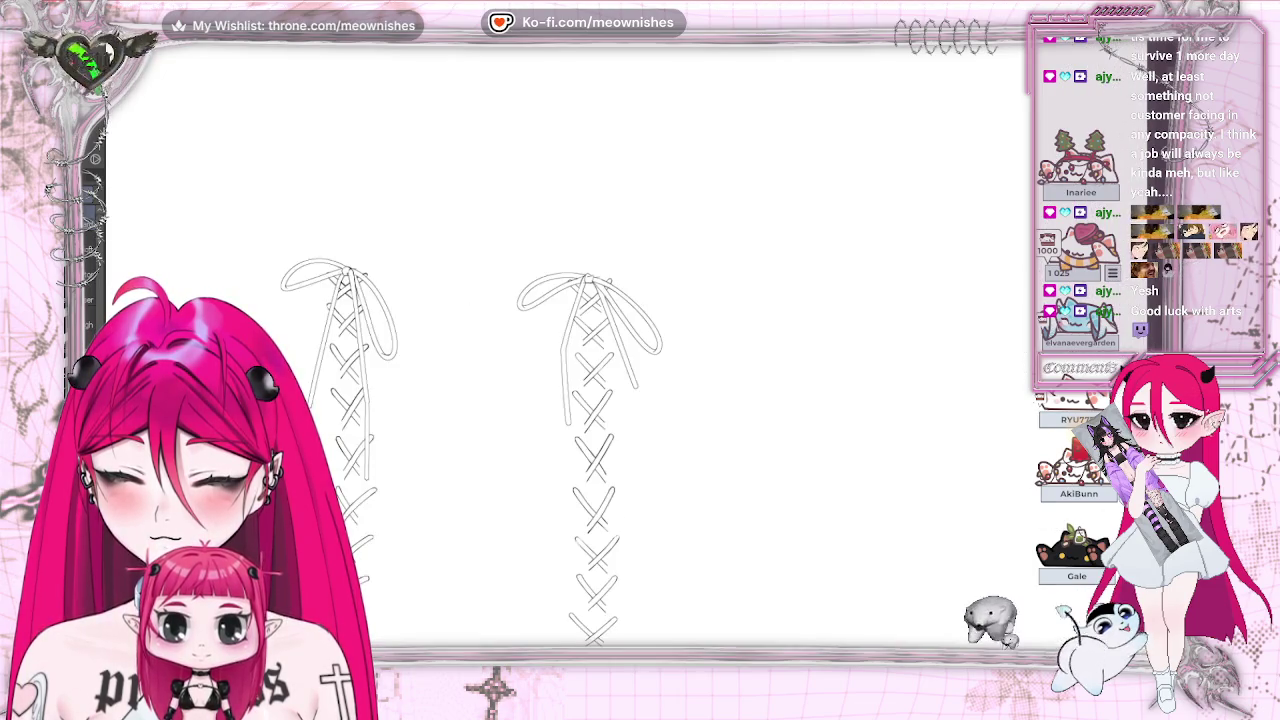
key(ctrl+v)
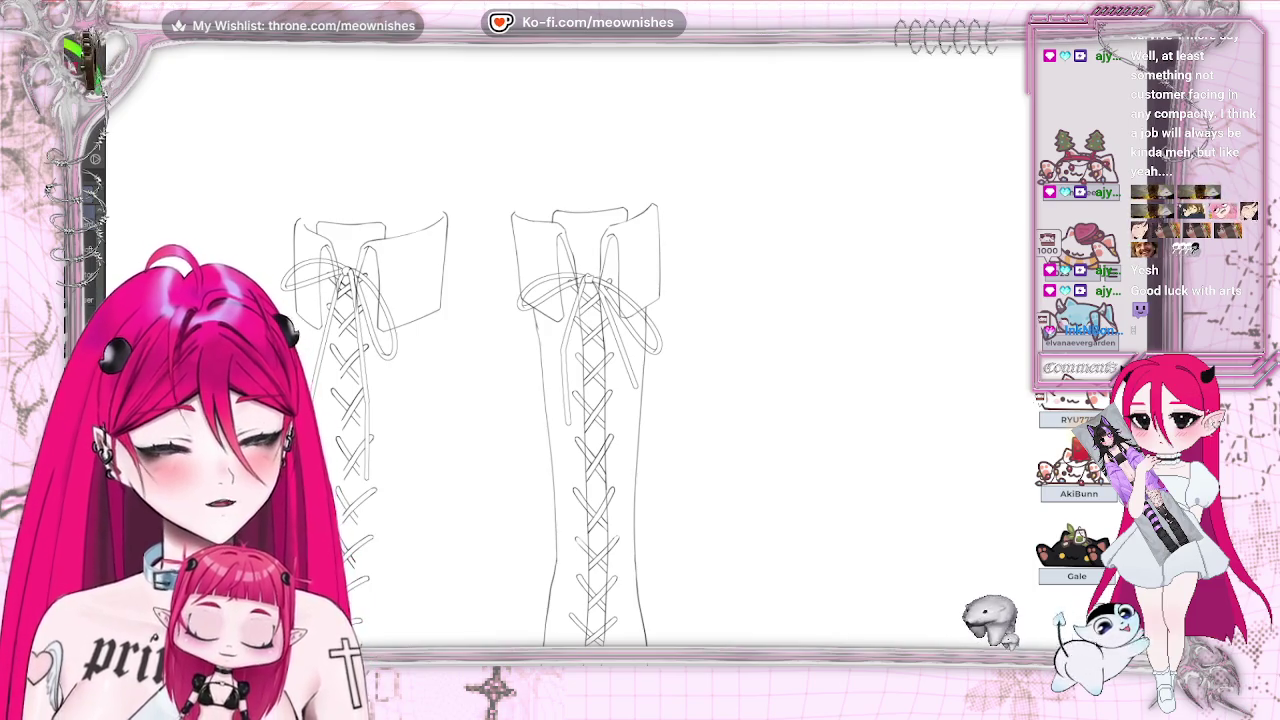
key(ctrl+v)
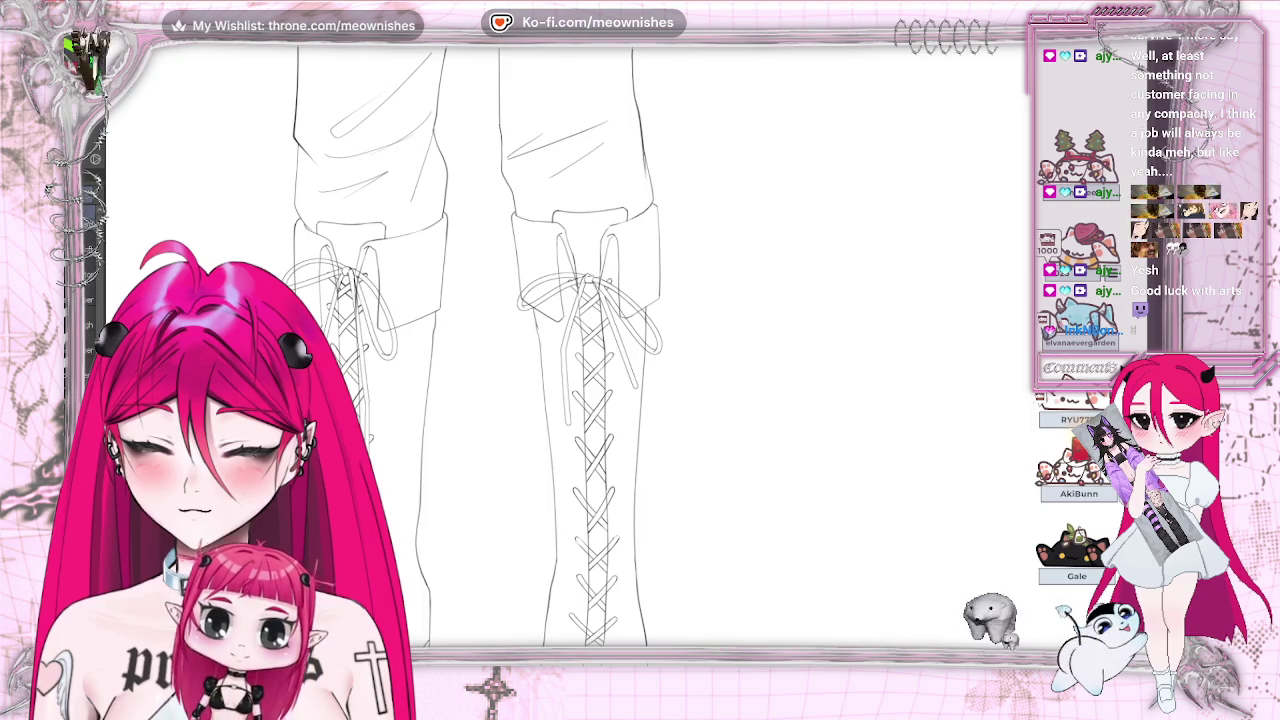
Step: Zoom out to the full figures and undo/redo to compare the boot lacing
key(ctrl+minus)
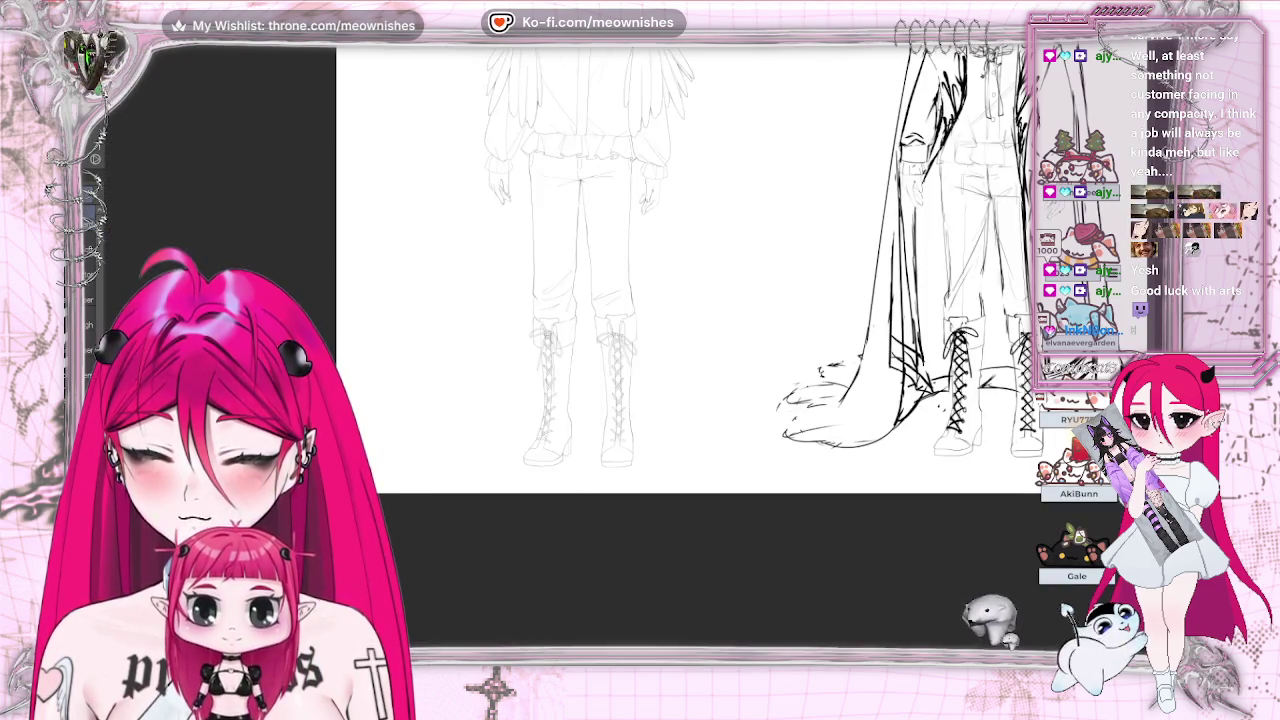
scroll(622, 364, up, 2)
scroll(622, 364, up, 2)
scroll(622, 364, up, 2)
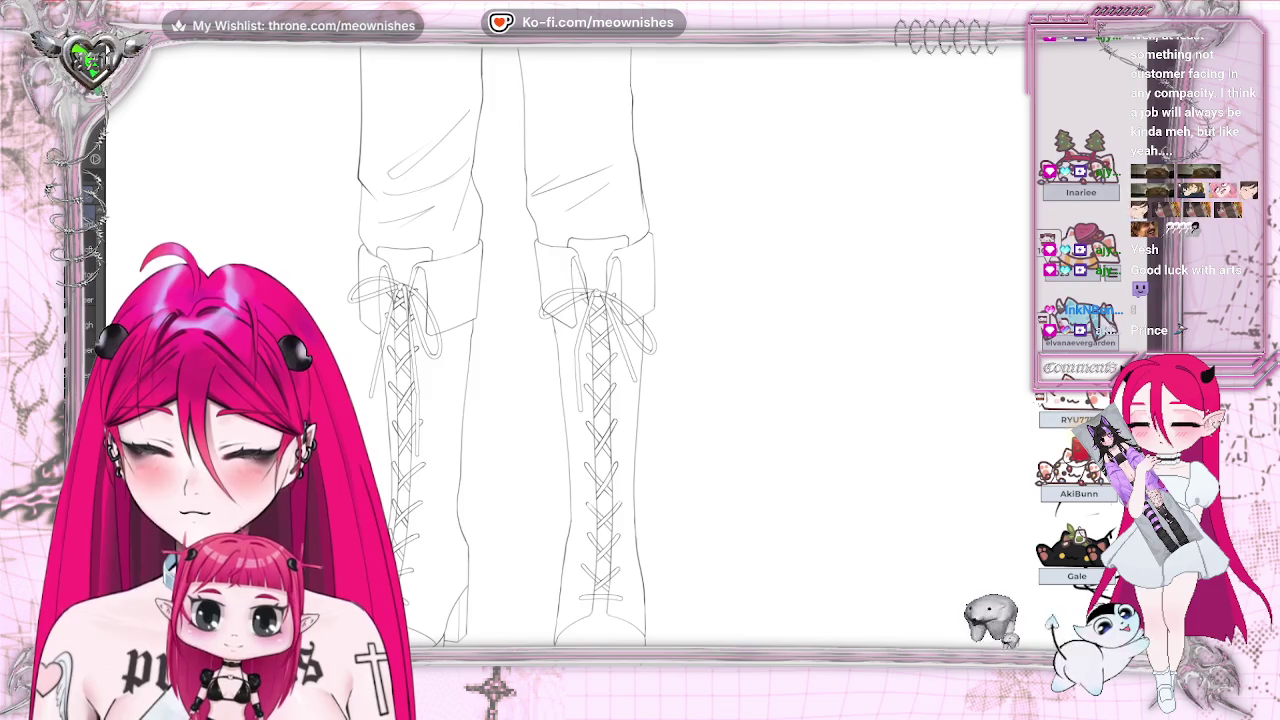
key(ctrl+z)
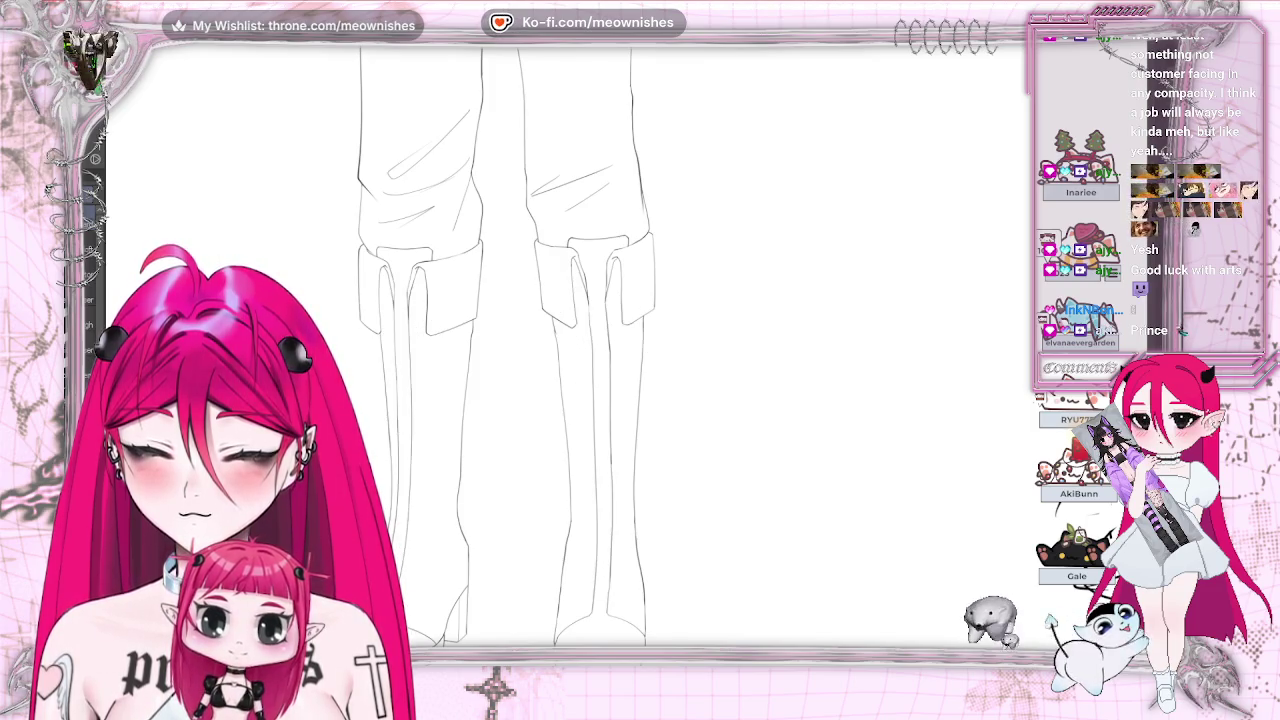
key(ctrl+y)
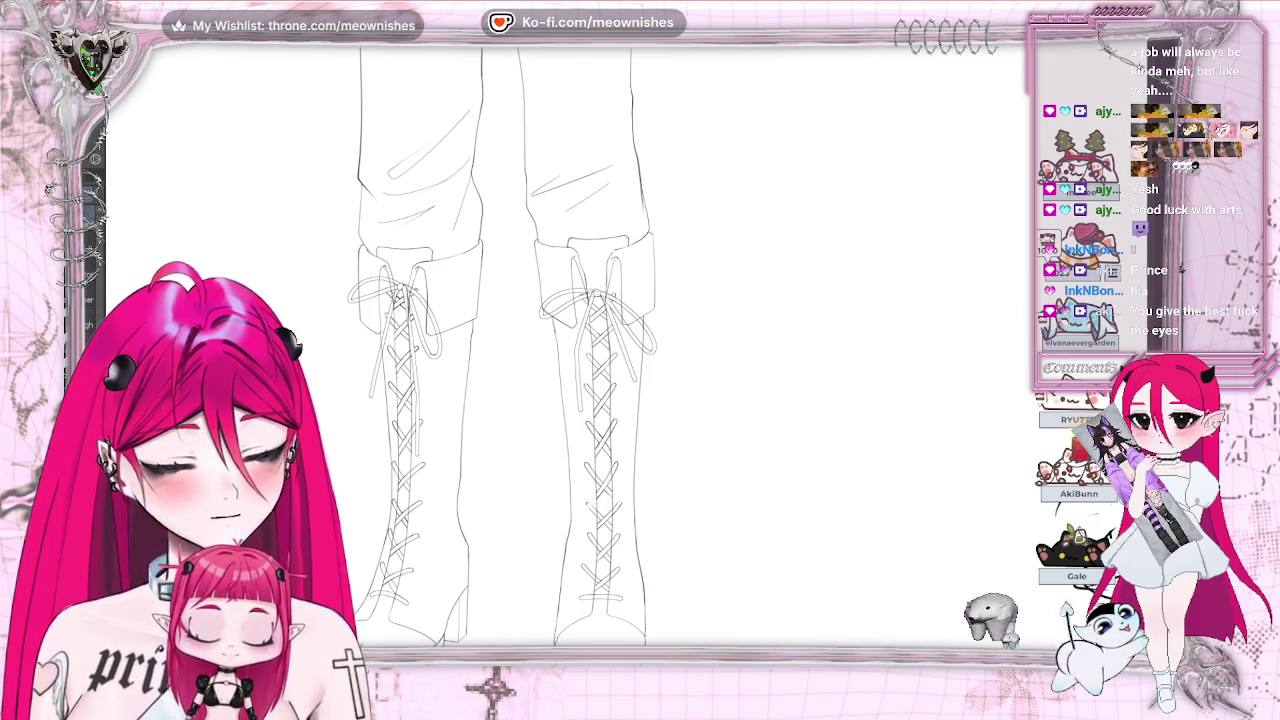
scroll(520, 345, up, 3)
scroll(520, 345, up, 5)
scroll(520, 345, up, 3)
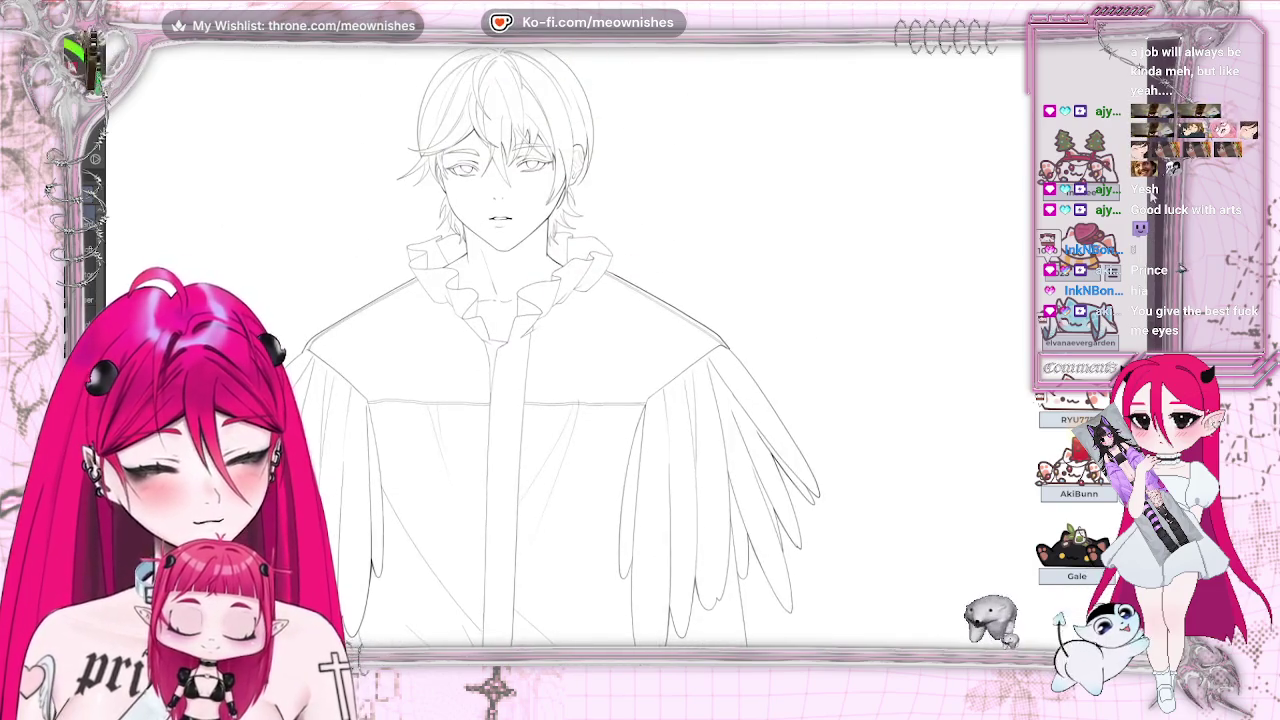
scroll(600, 200, up, 3)
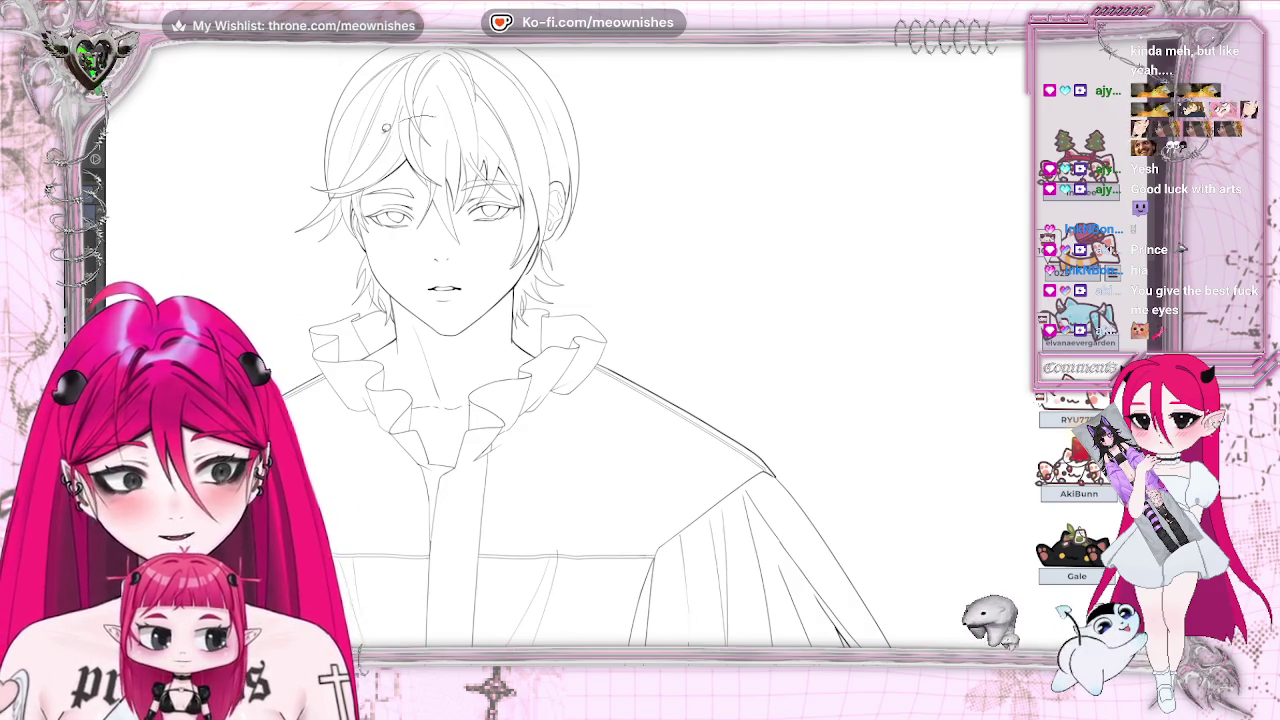
drag(430, 130, 415, 86)
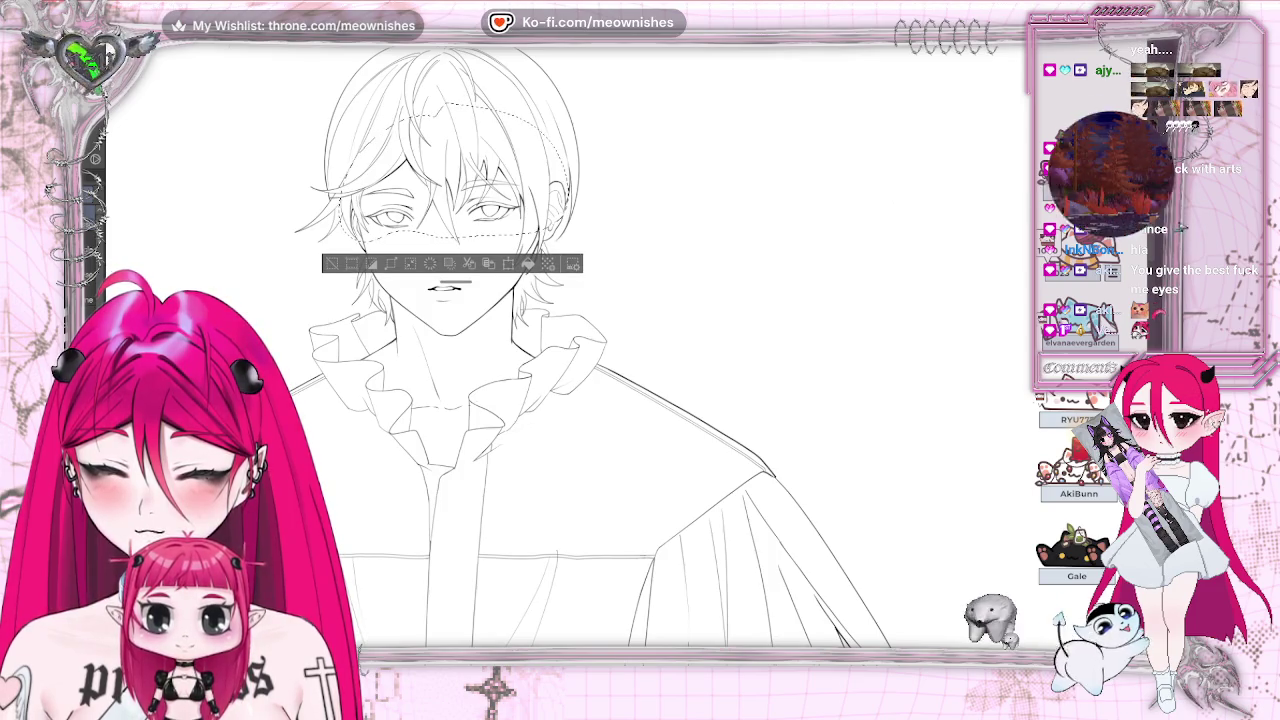
key(ctrl+d)
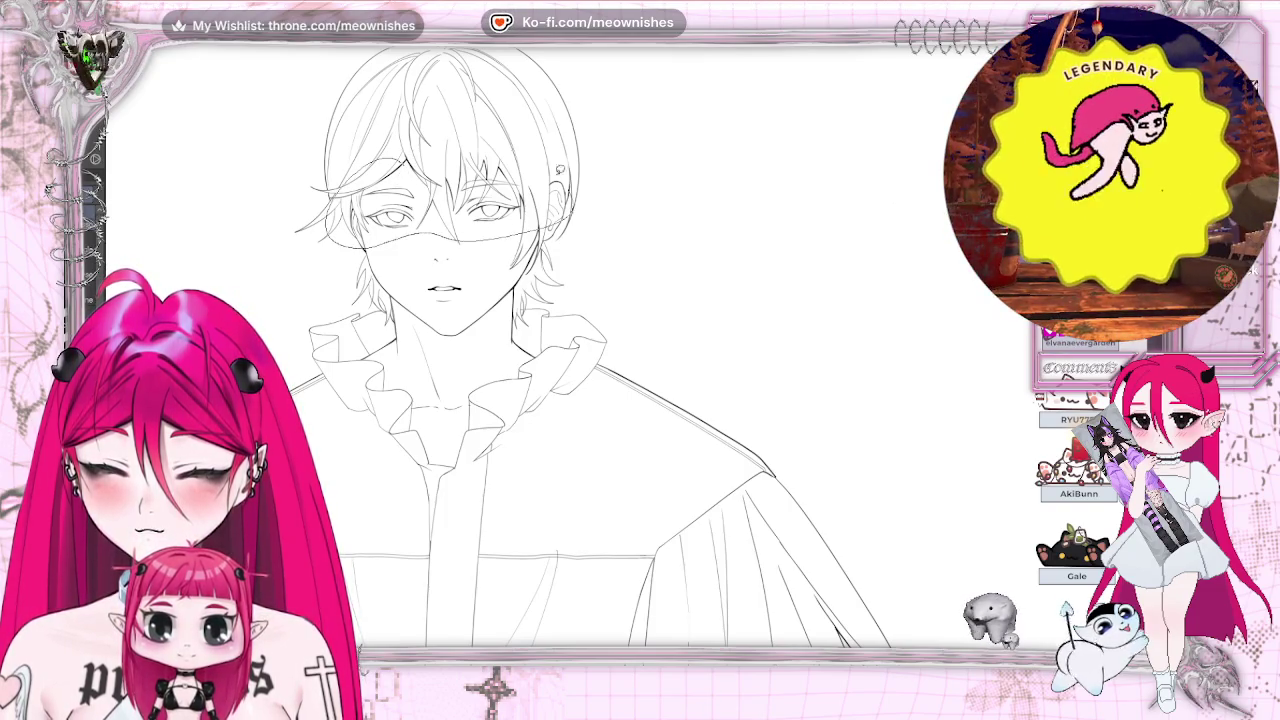
drag(380, 150, 369, 132)
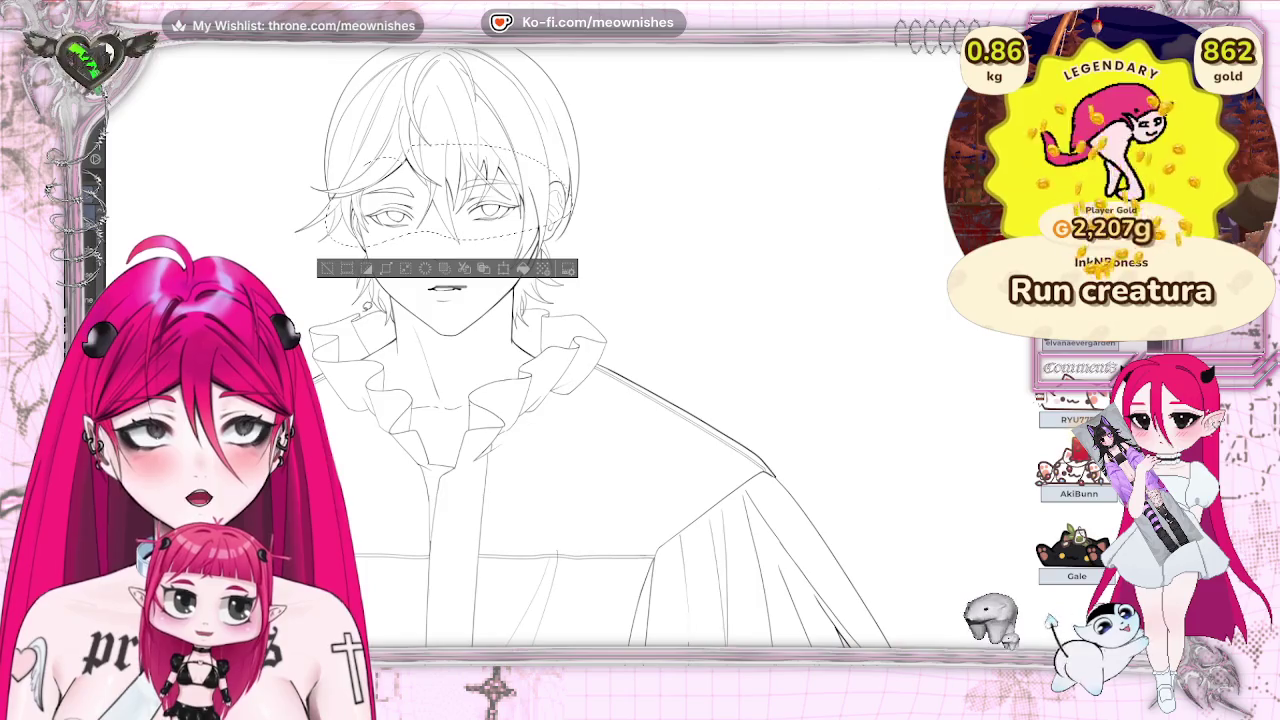
key(ctrl+d)
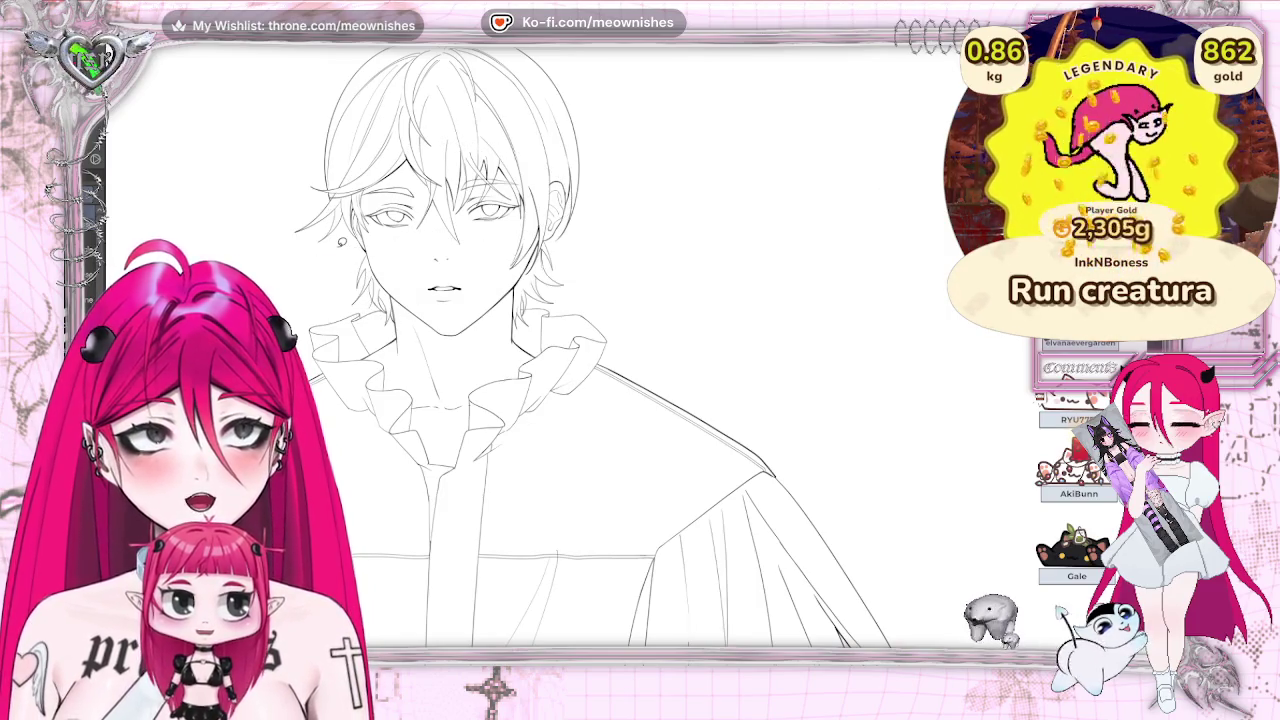
scroll(500, 350, down, 2)
scroll(500, 350, down, 5)
scroll(500, 350, down, 5)
scroll(500, 350, down, 3)
scroll(500, 350, down, 5)
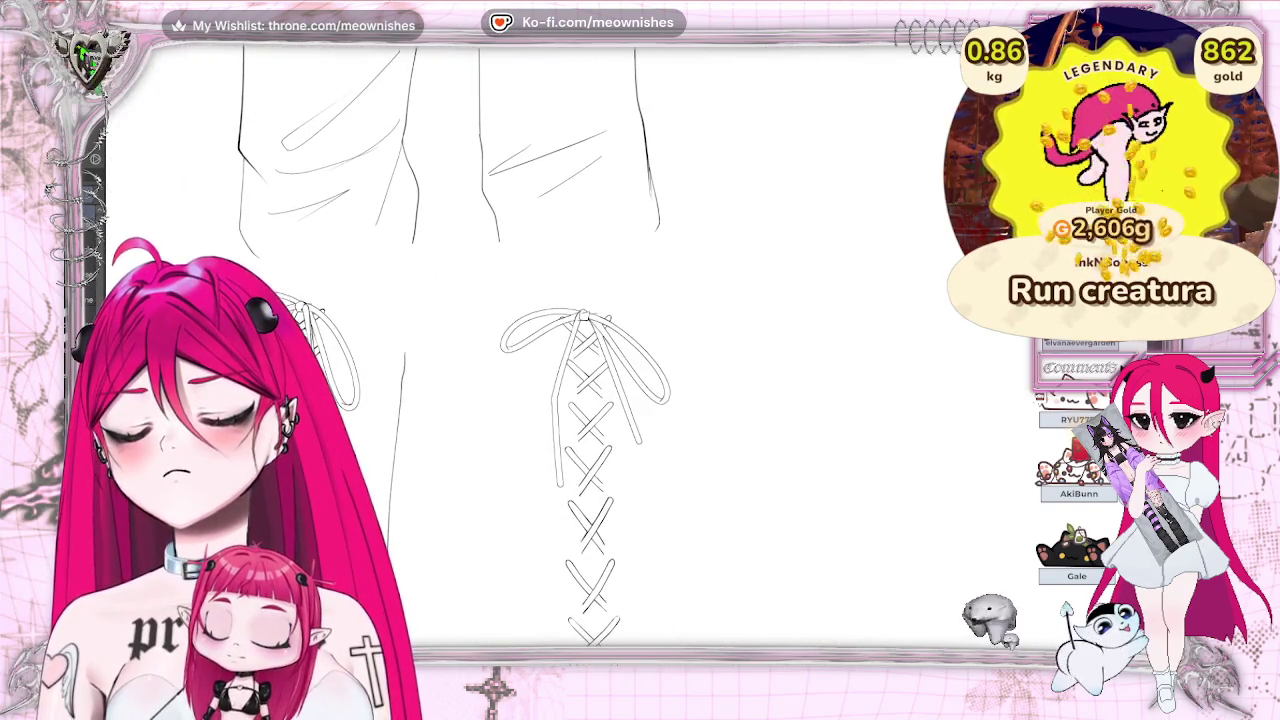
Step: Lasso the legs and laced boots and copy-paste them as a new copy
scroll(560, 350, down, 3)
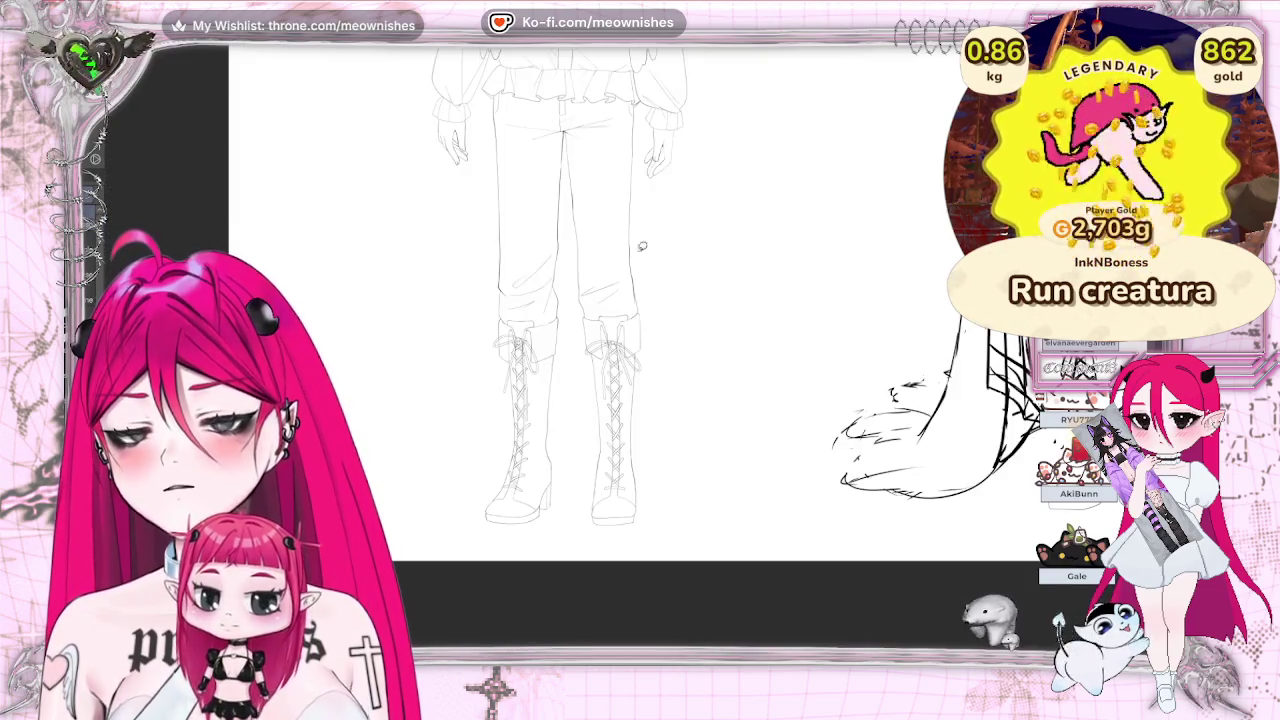
mouse_move(578, 257)
mouse_down()
mouse_move(629, 214)
mouse_move(601, 212)
mouse_up()
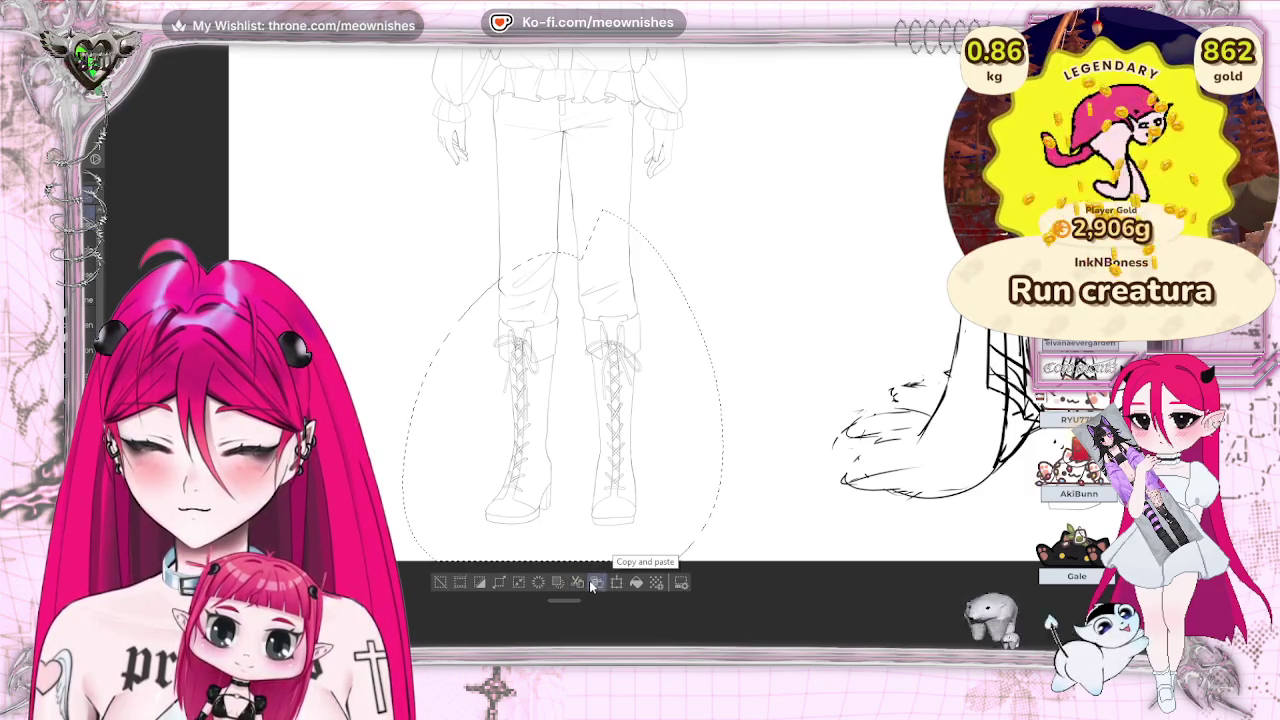
click(455, 587)
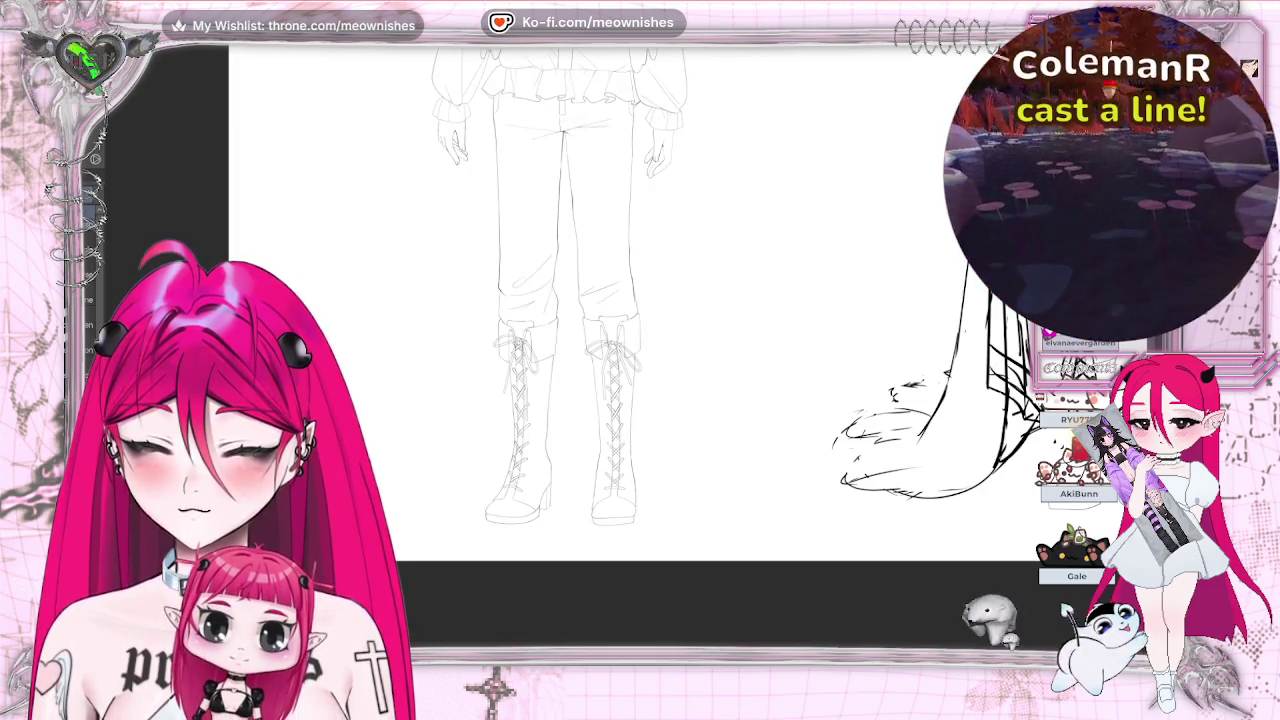
scroll(620, 340, up, 5)
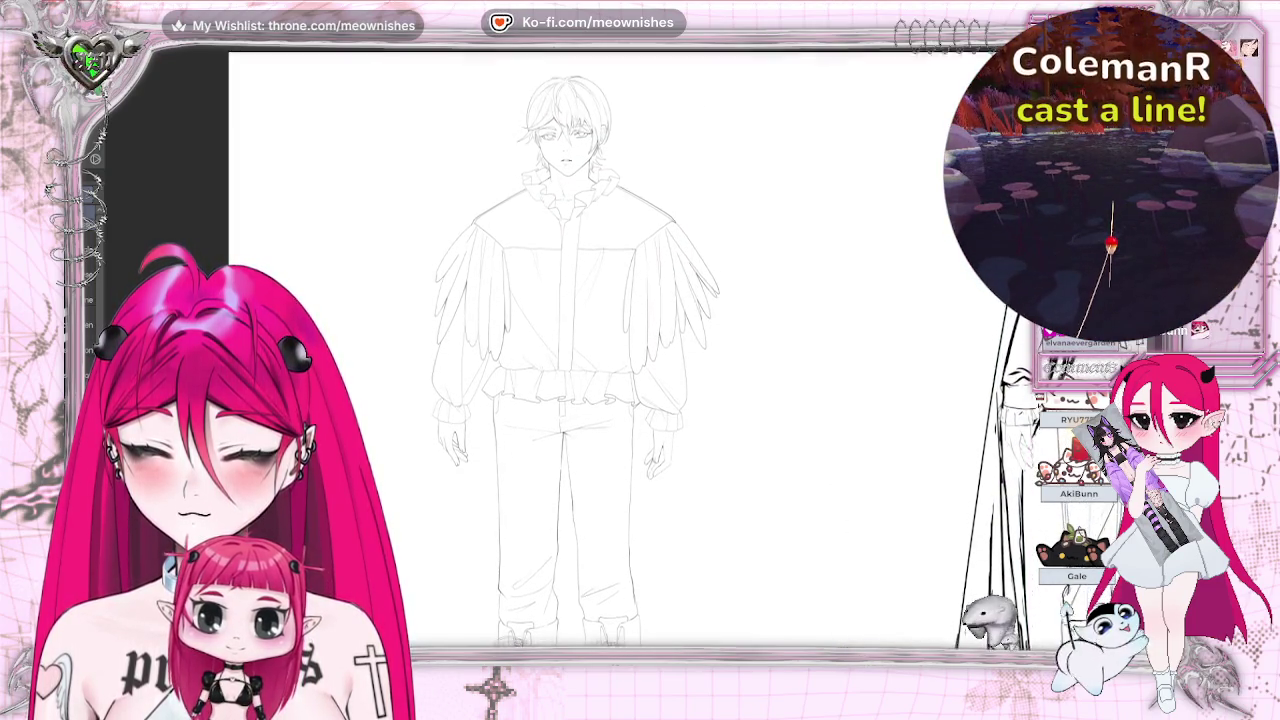
Step: Zoom out and pan until both figures, including the whole coat figure, are visible
scroll(620, 340, up, 1)
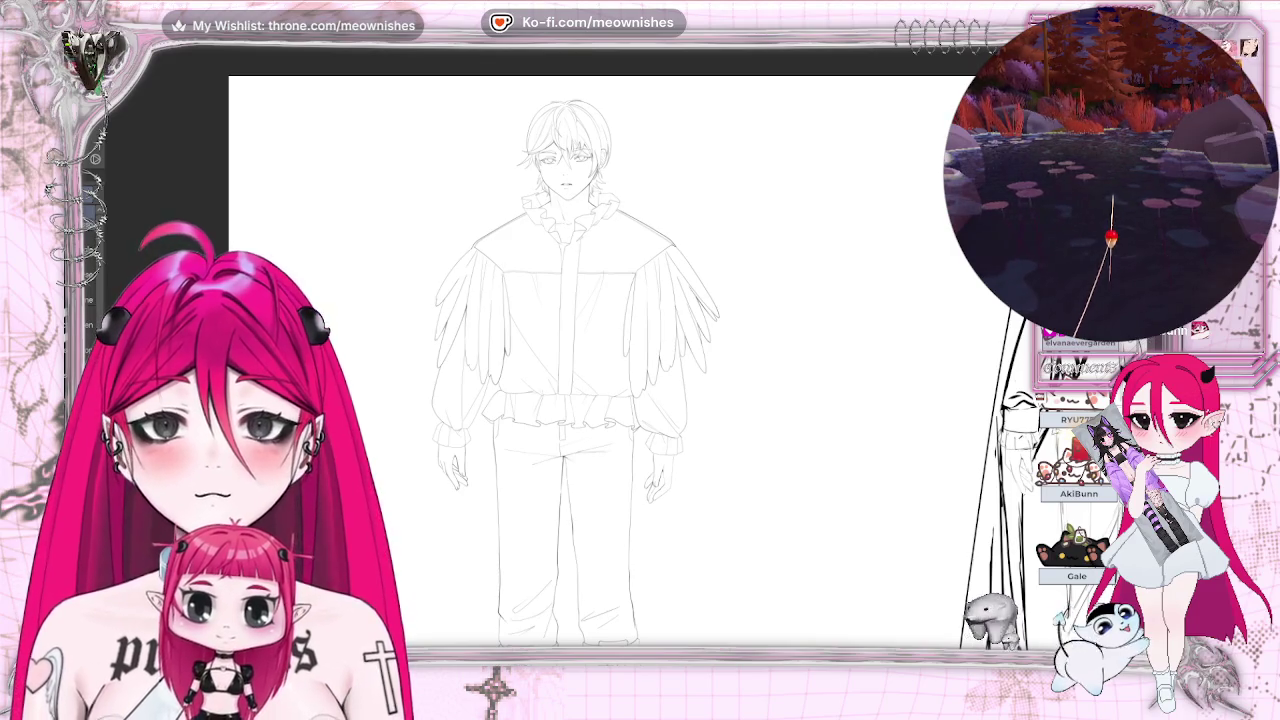
scroll(600, 360, up, 2)
scroll(600, 360, up, 1)
scroll(560, 360, up, 1)
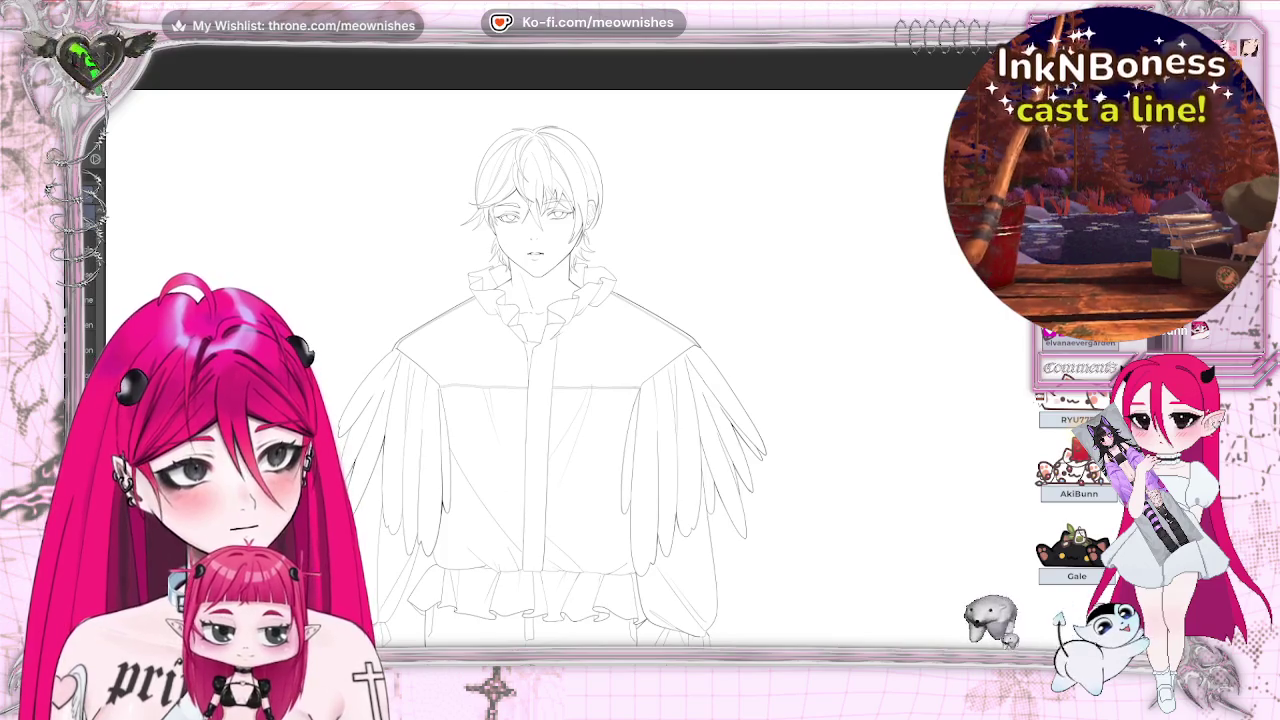
key(ctrl+minus)
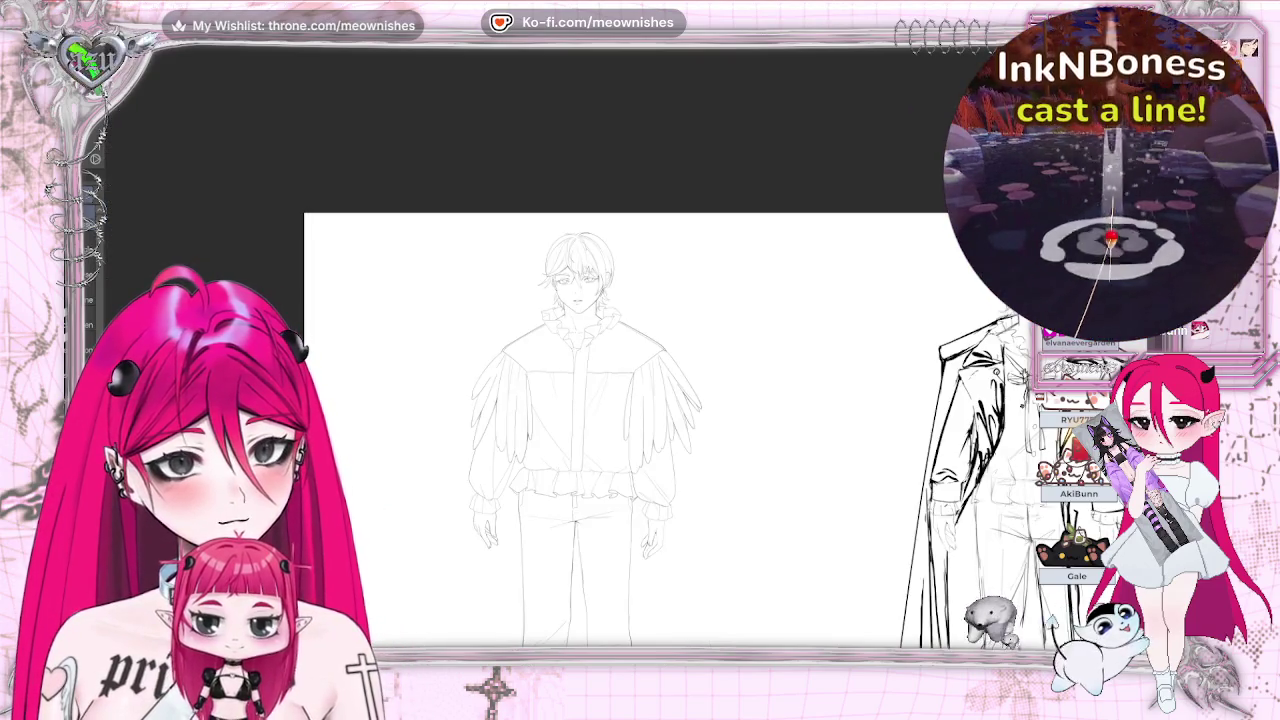
key(ctrl+minus)
key(ctrl+plus)
key(ctrl+plus)
key(ctrl+plus)
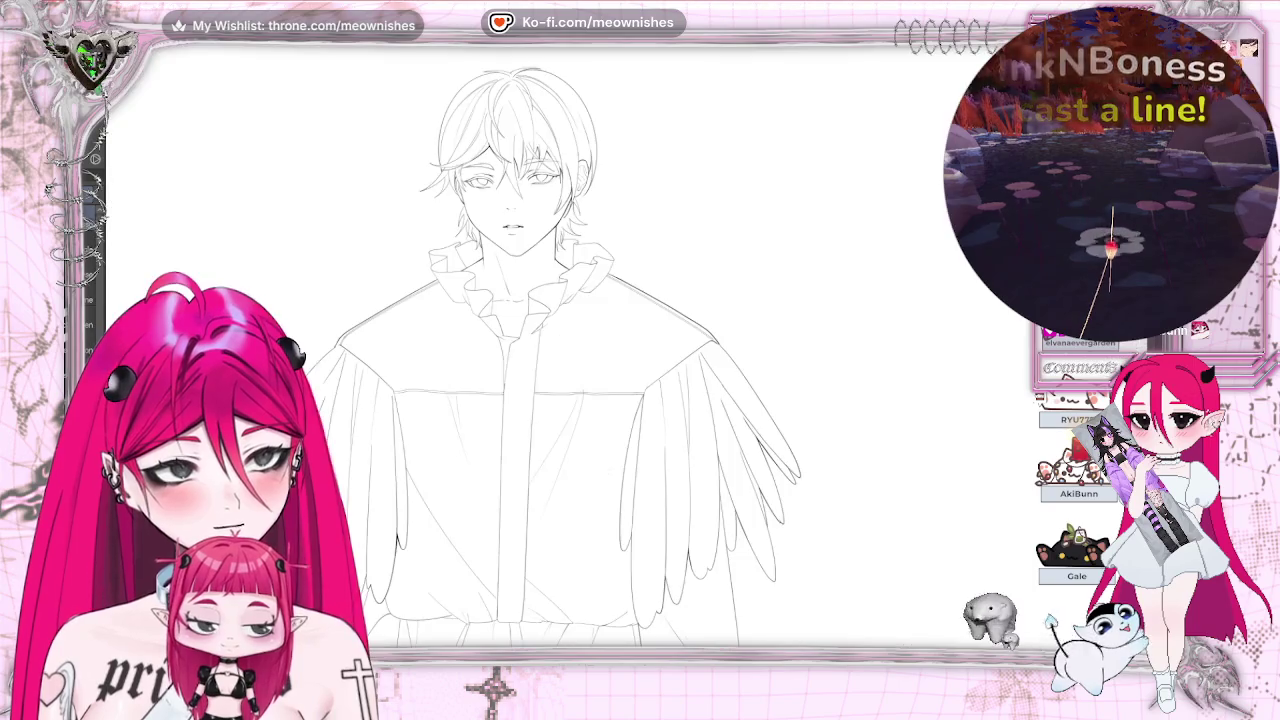
scroll(640, 350, left, 3)
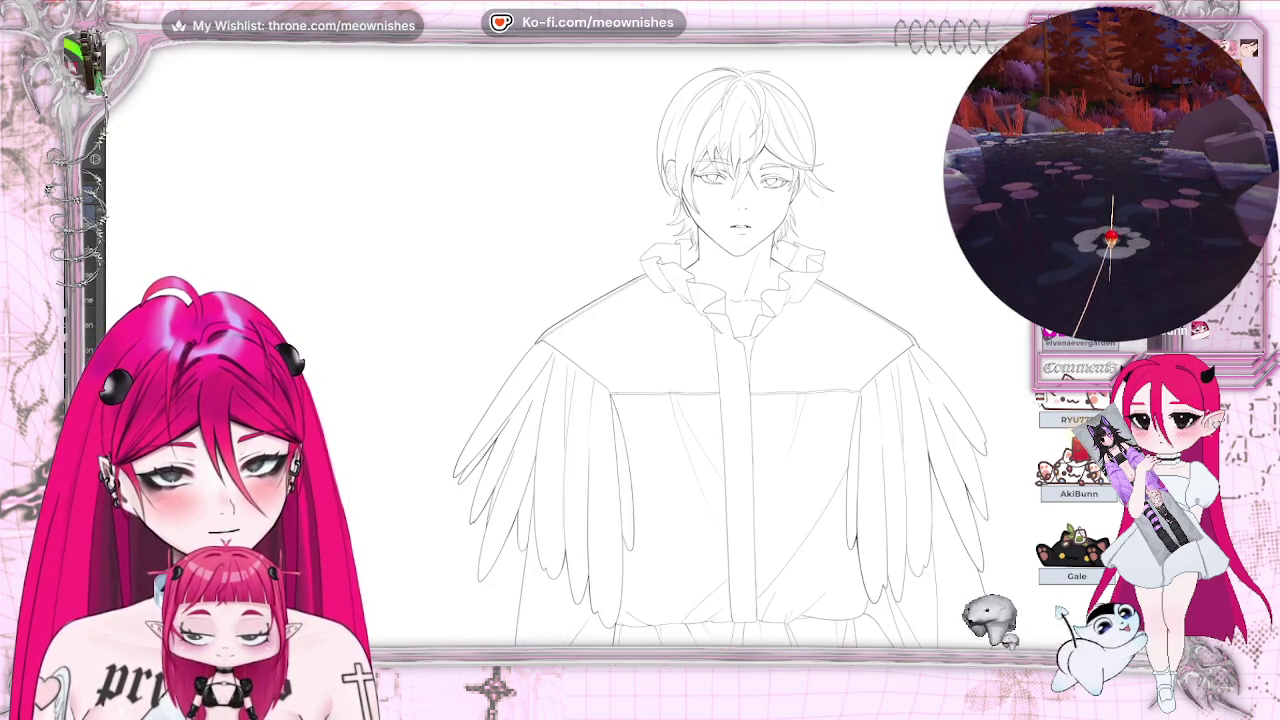
key(ctrl+minus)
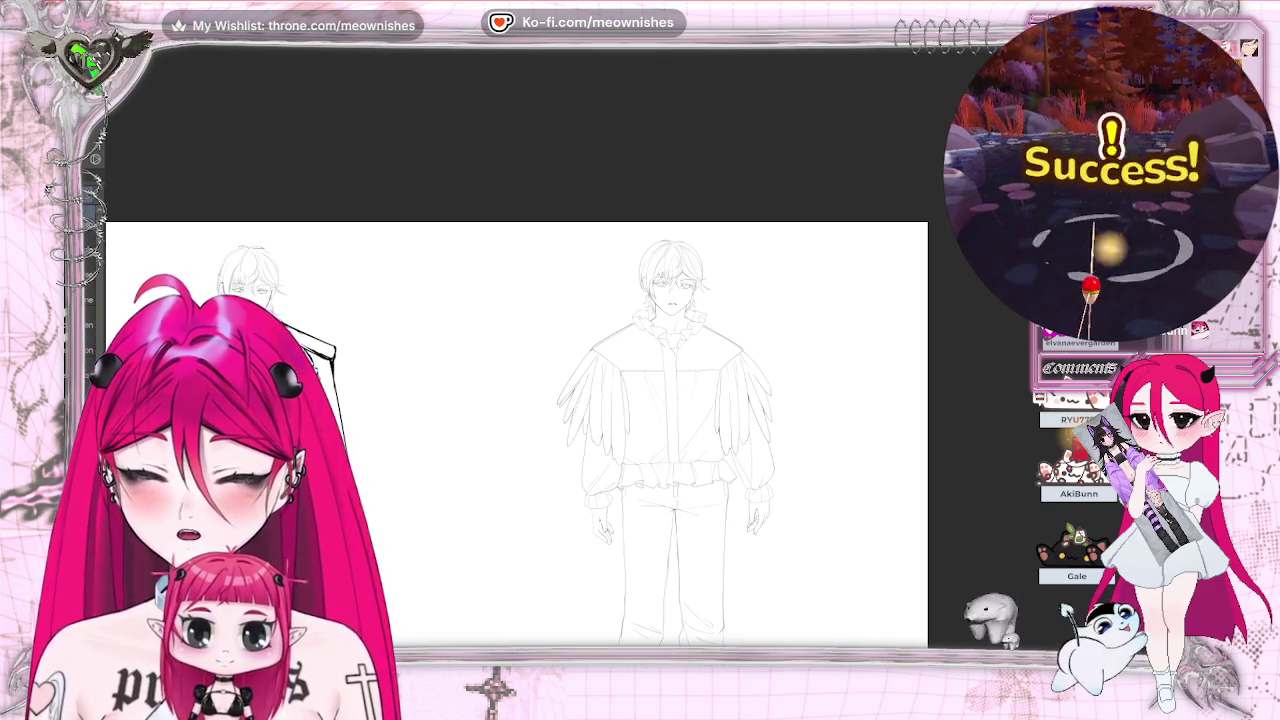
Step: Mirror the canvas view, check the boots, flip back, then leave it mirrored
key(m)
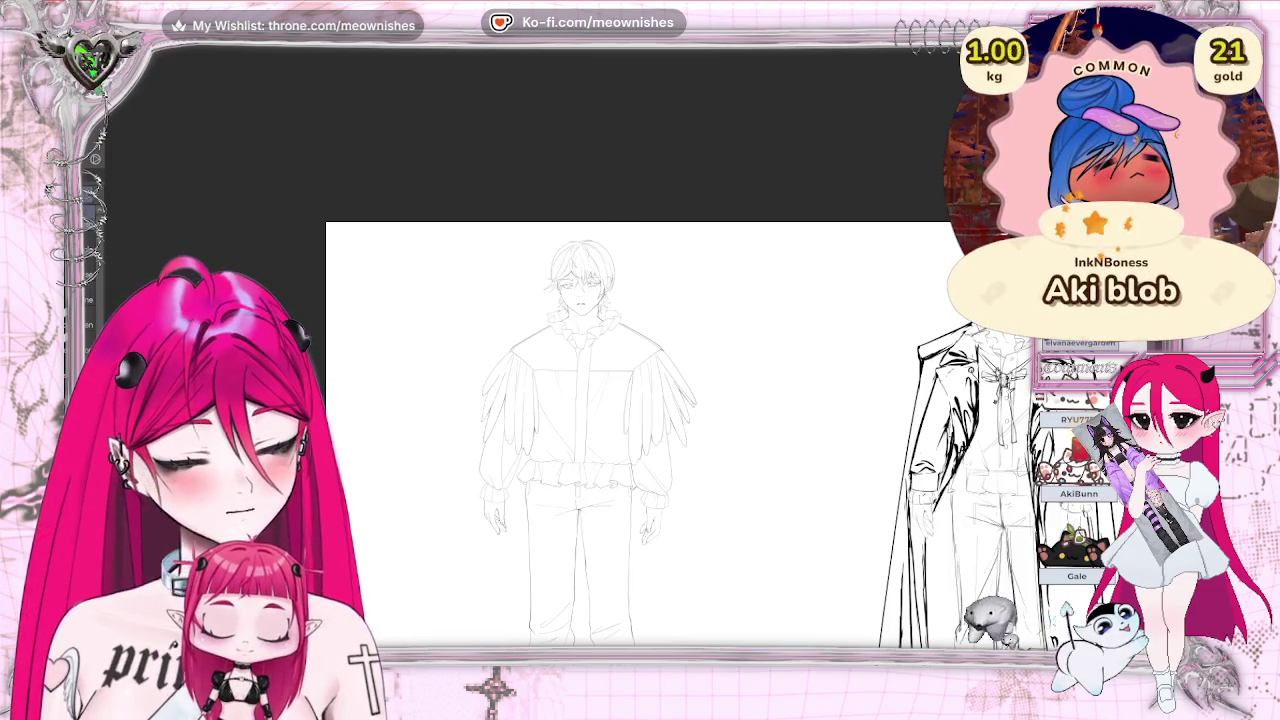
scroll(640, 430, down, 3)
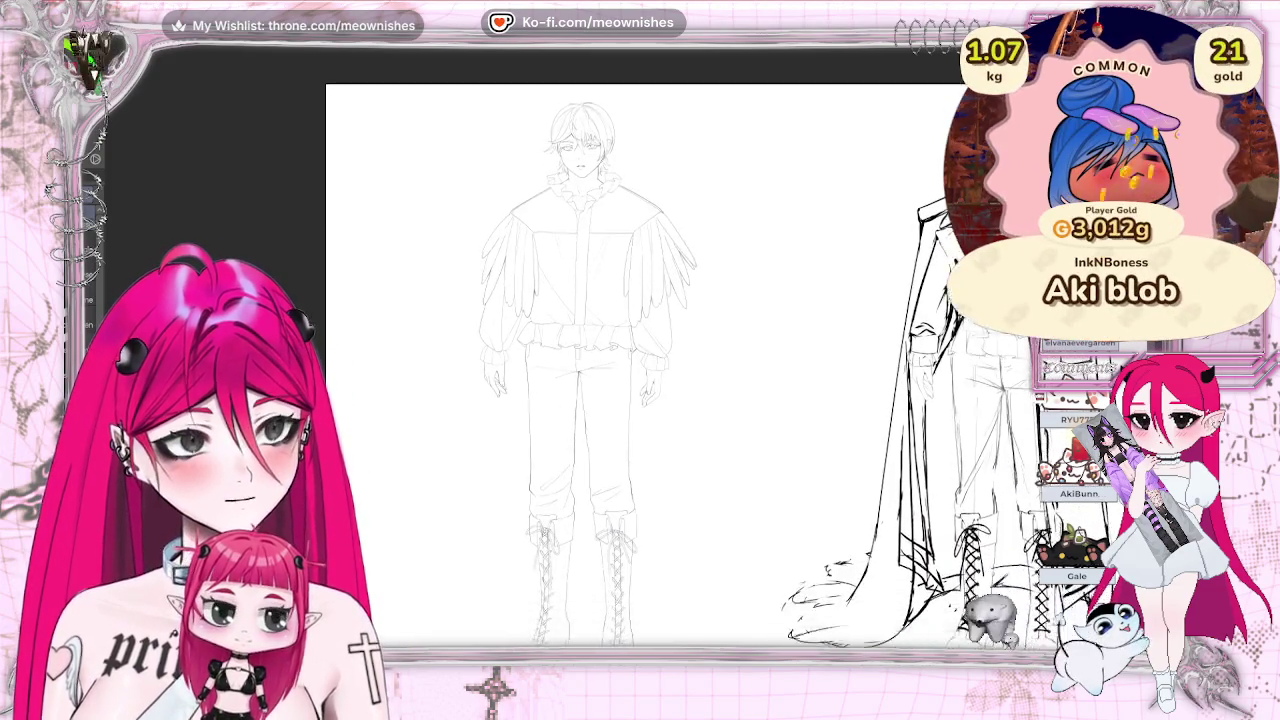
scroll(640, 430, down, 1)
scroll(640, 430, up, 1)
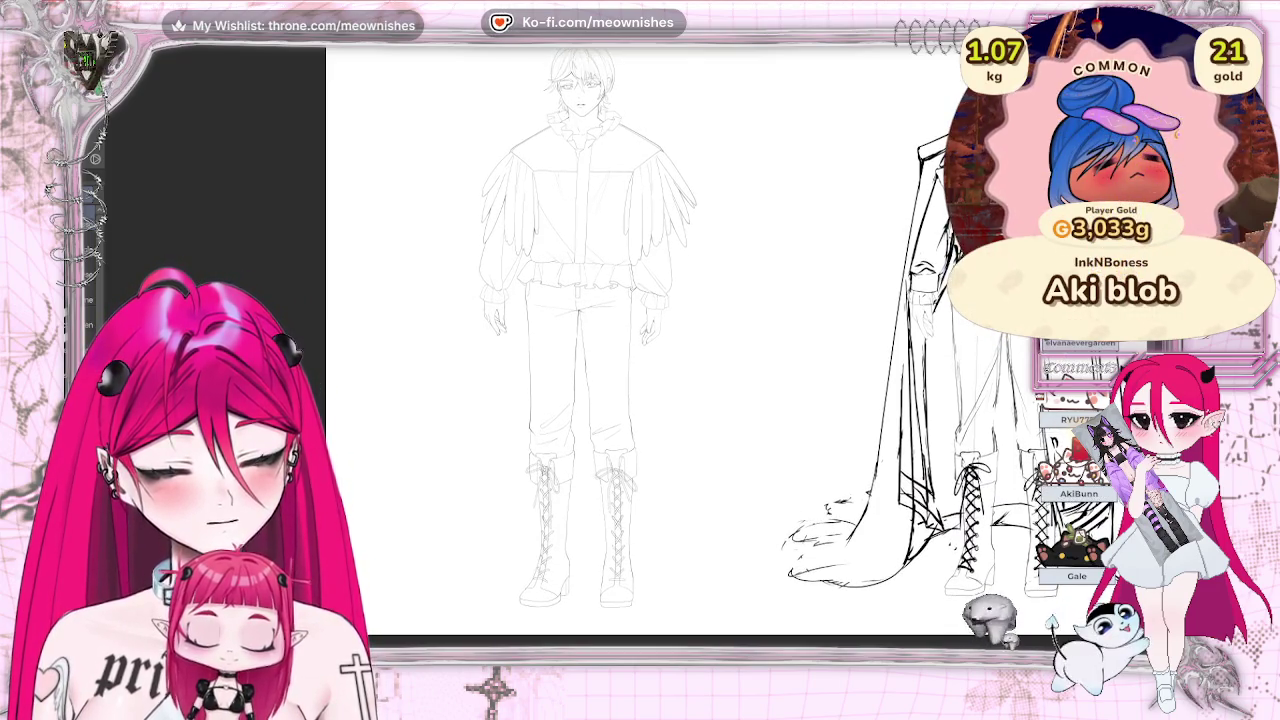
key(m)
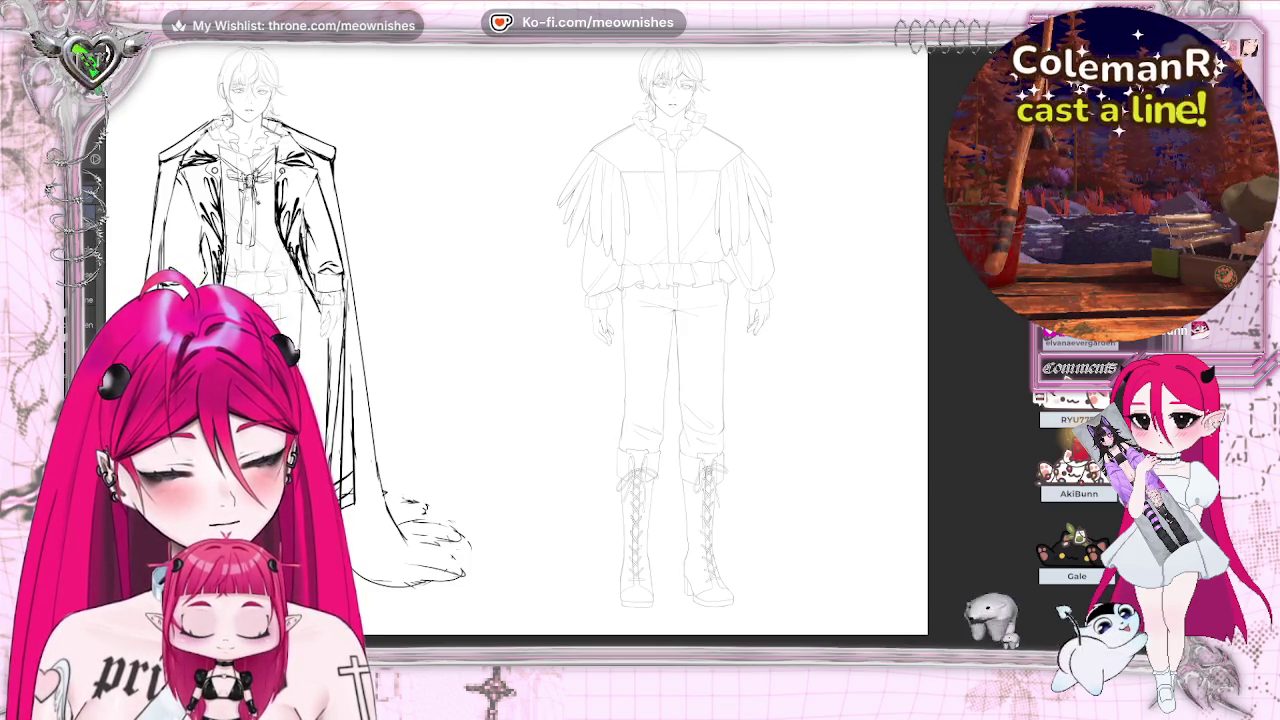
key(m)
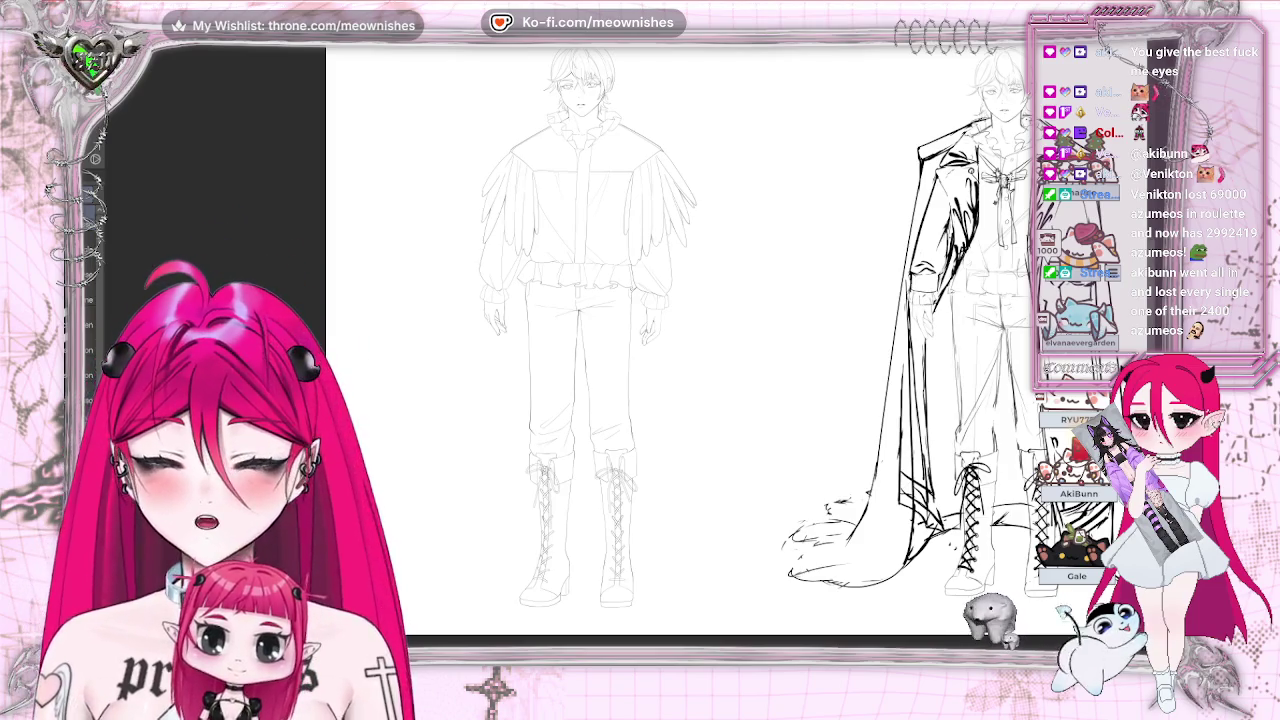
Step: Pan over and zoom in close on the left boot's lacing
scroll(680, 340, down, 3)
scroll(680, 270, left, 2)
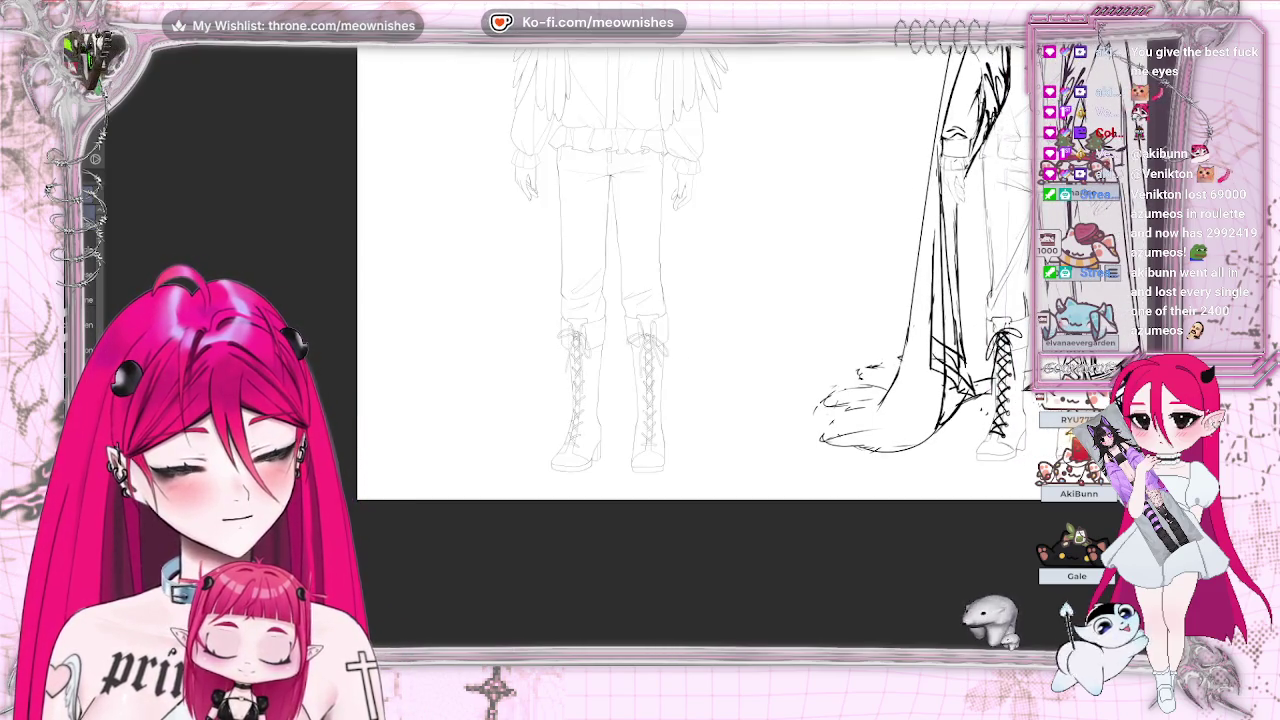
scroll(700, 270, left, 5)
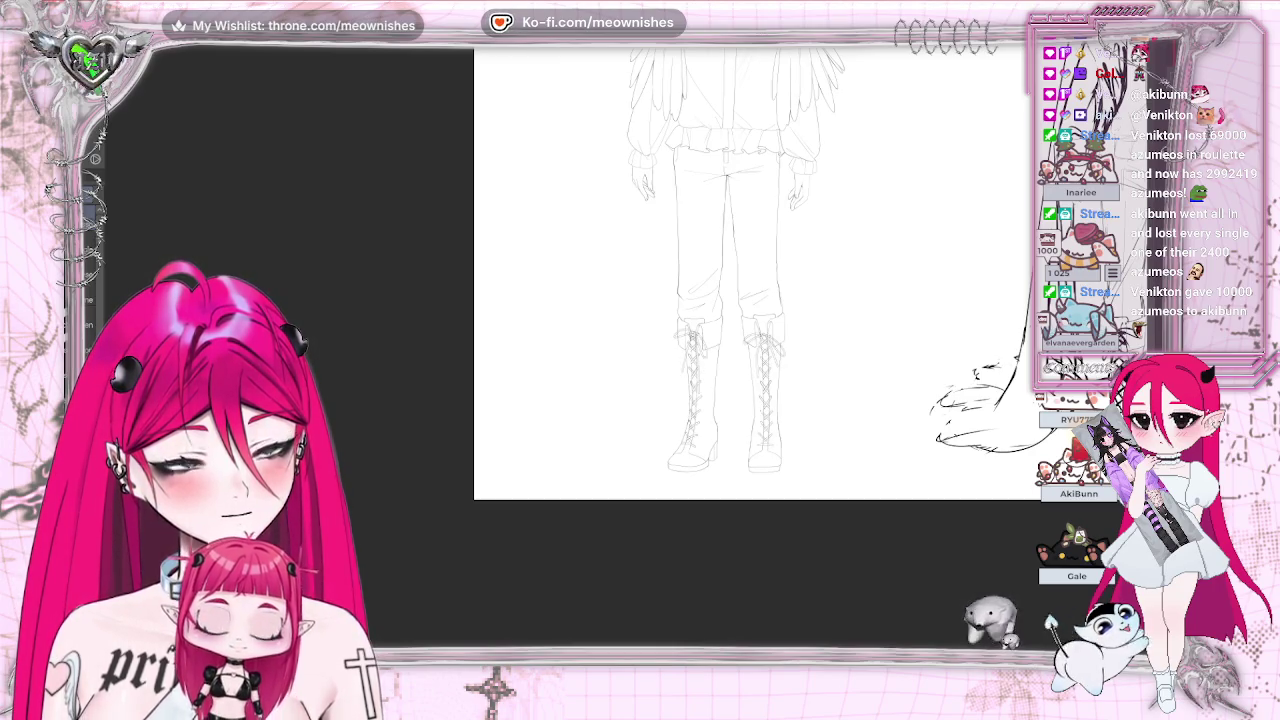
scroll(681, 370, up, 3)
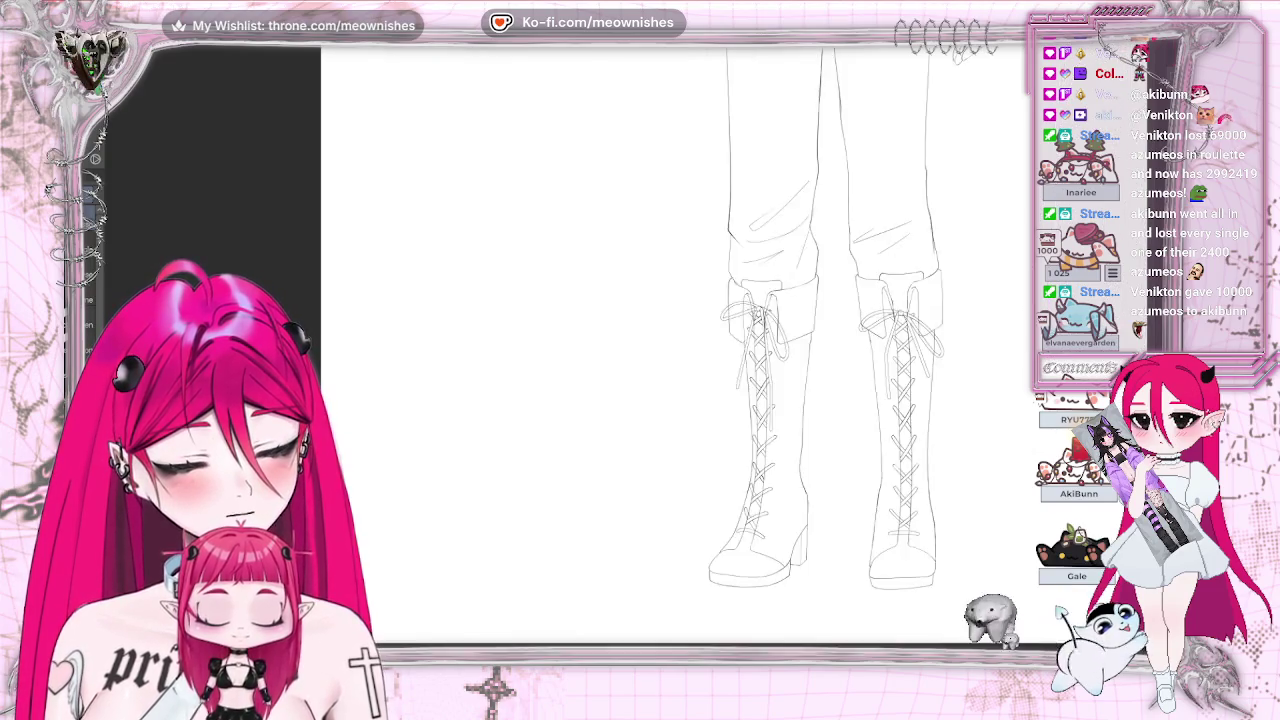
scroll(681, 370, up, 3)
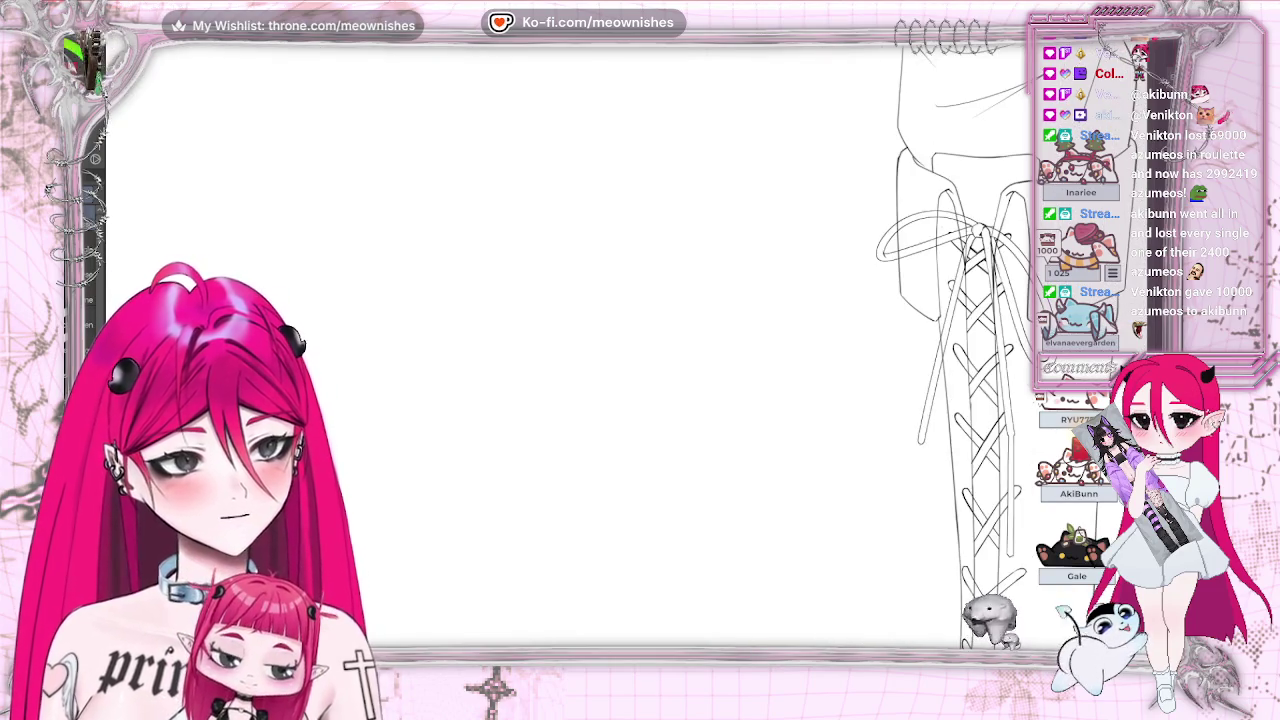
scroll(560, 350, right, 5)
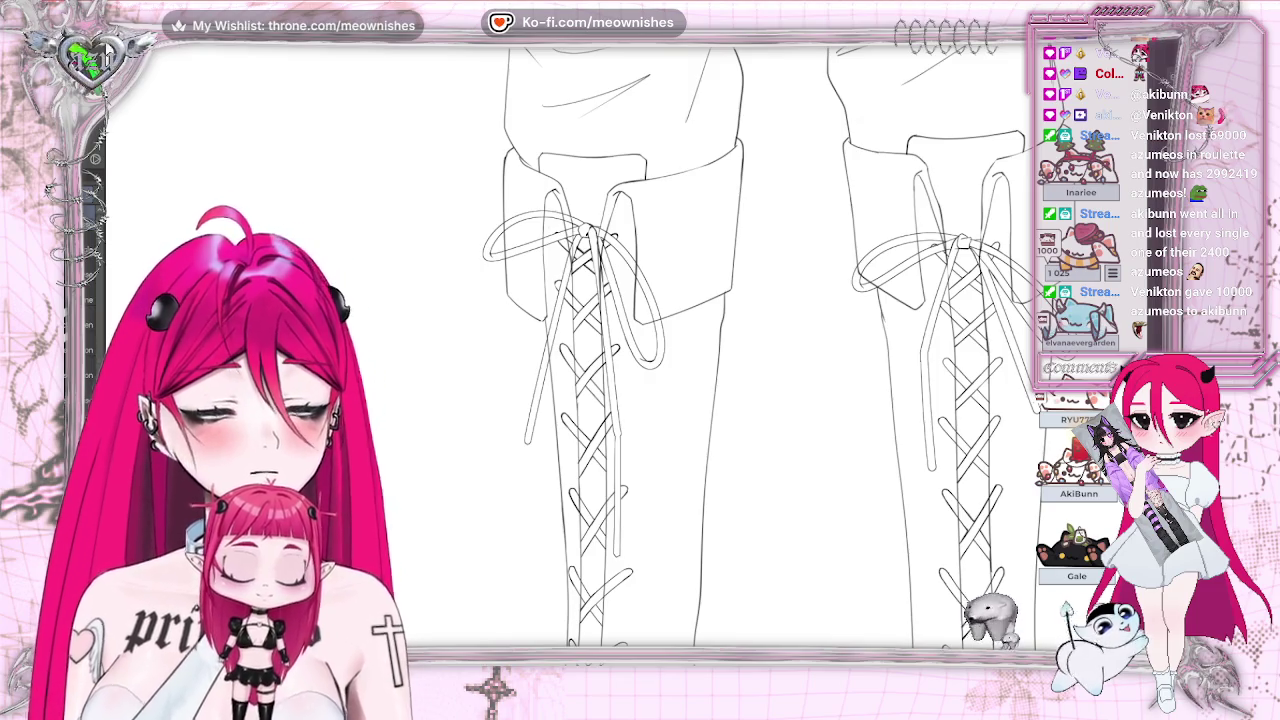
key(ctrl+plus)
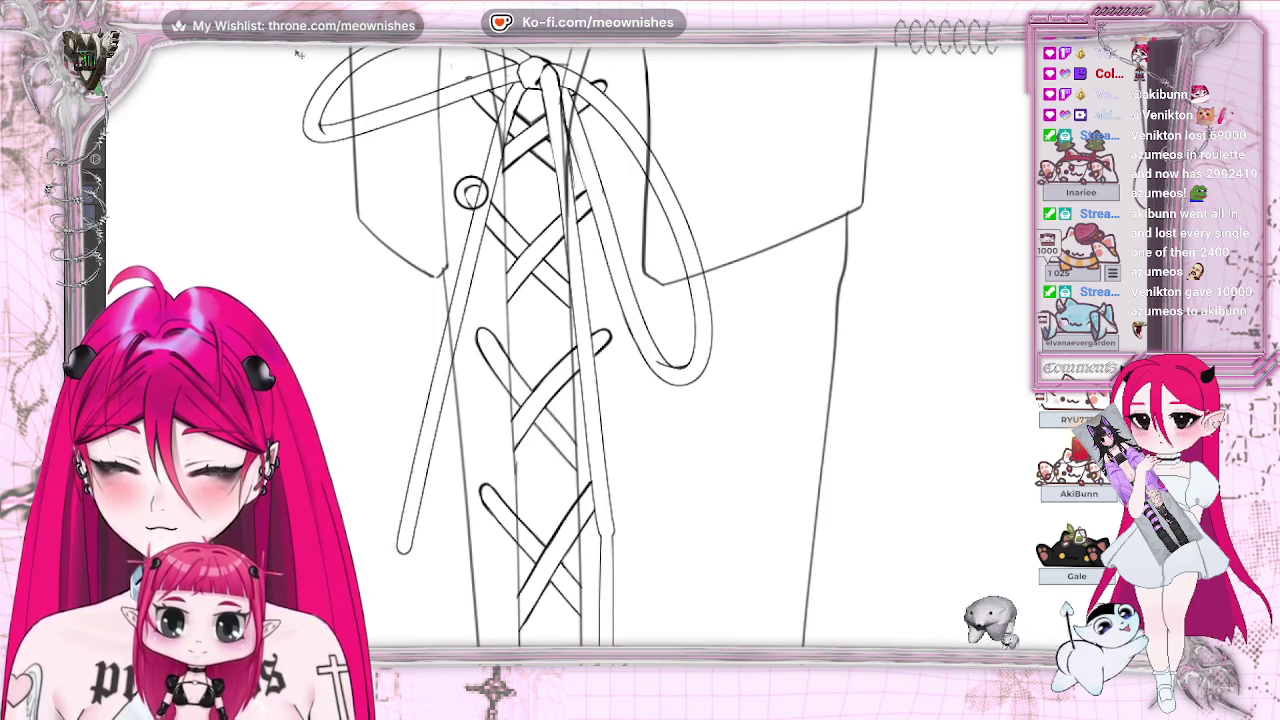
click(95, 40)
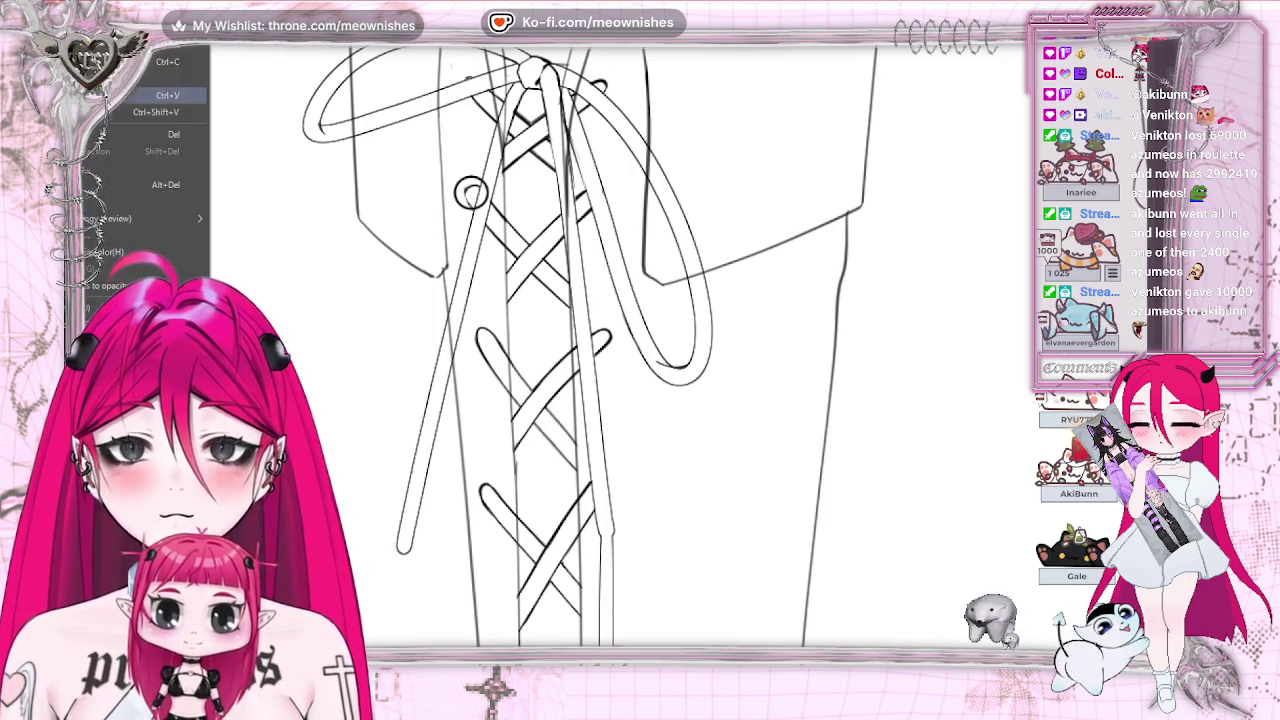
Step: Transform the eyelet ring, nudging it a few pixels left, and commit
key(Escape)
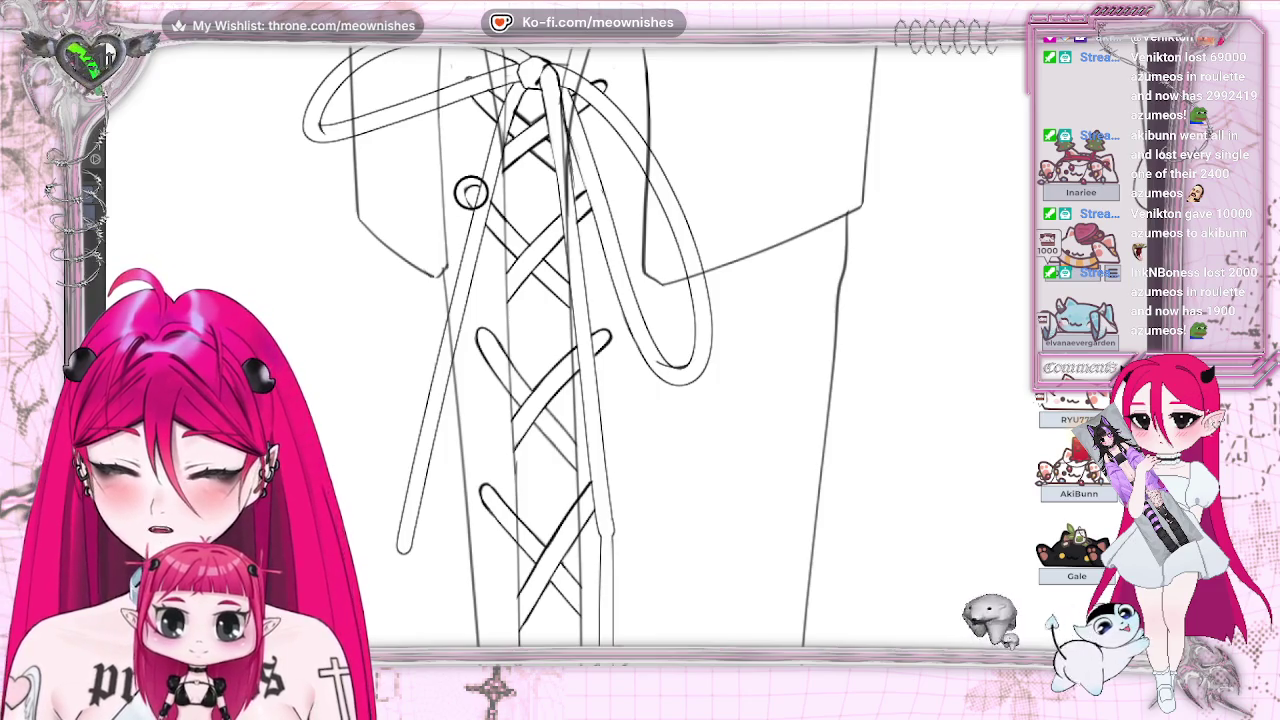
key(ctrl+t)
drag(471, 193, 466, 194)
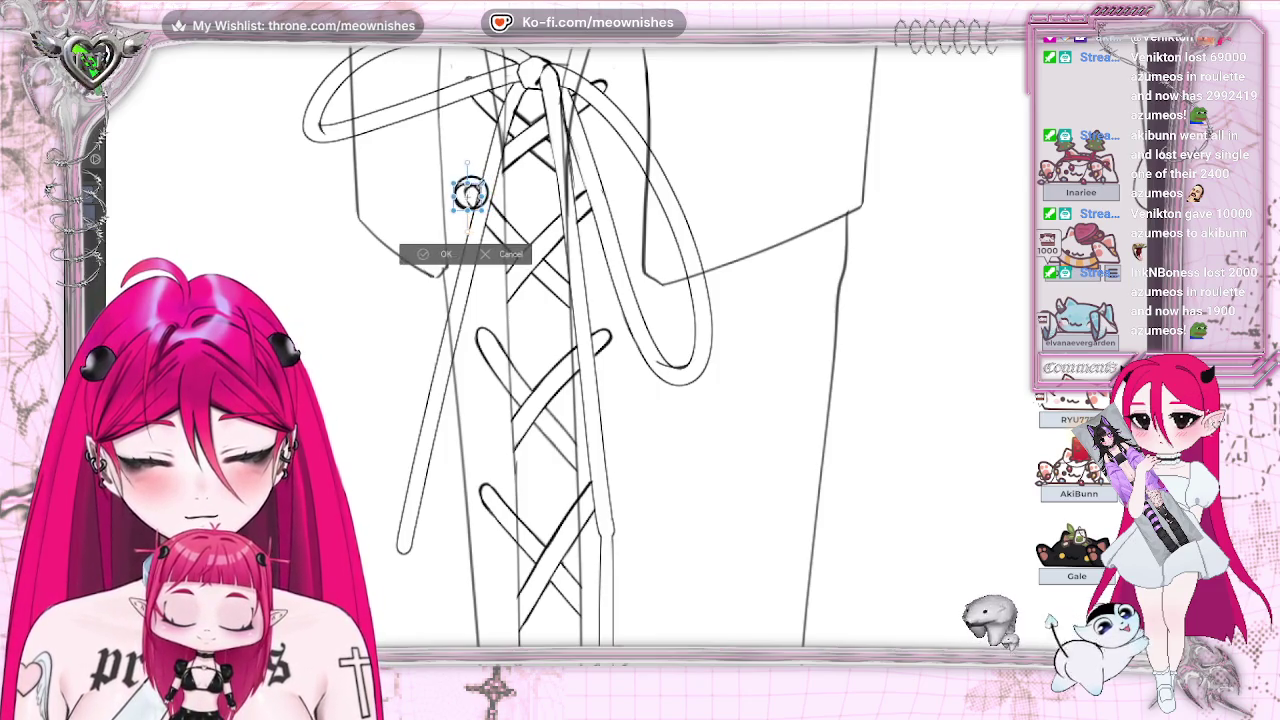
click(419, 257)
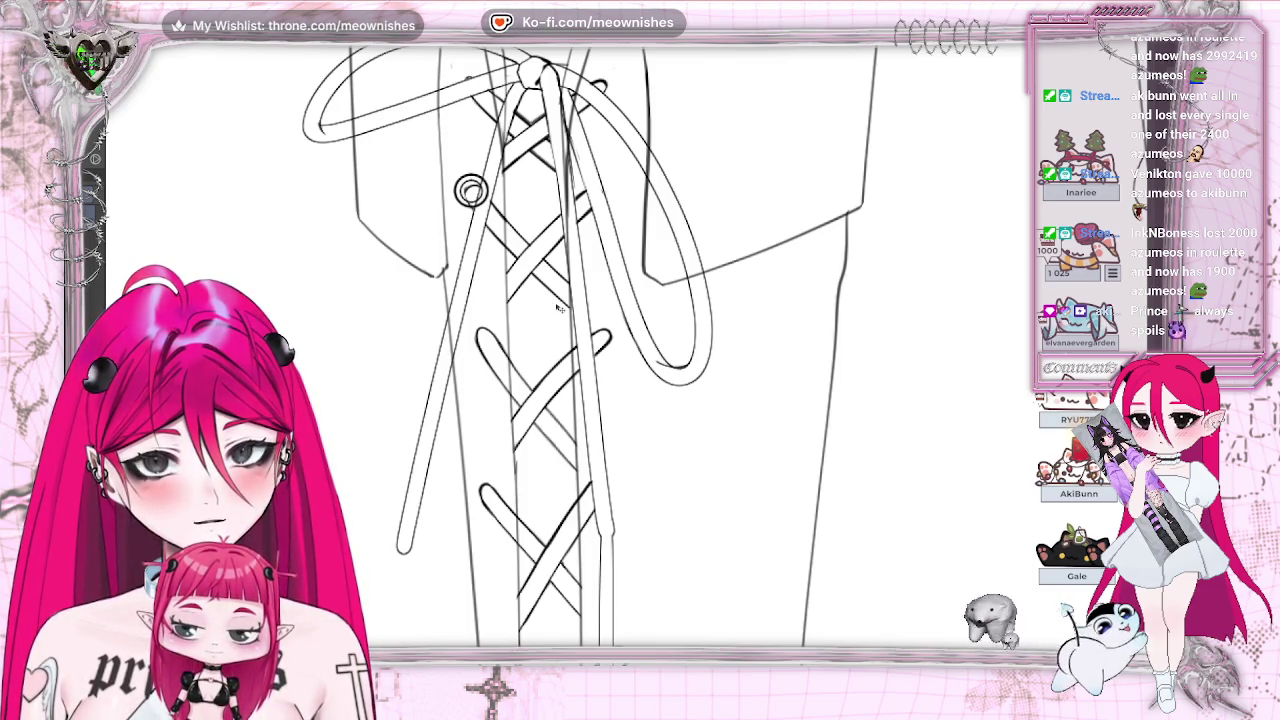
scroll(470, 190, down, 5)
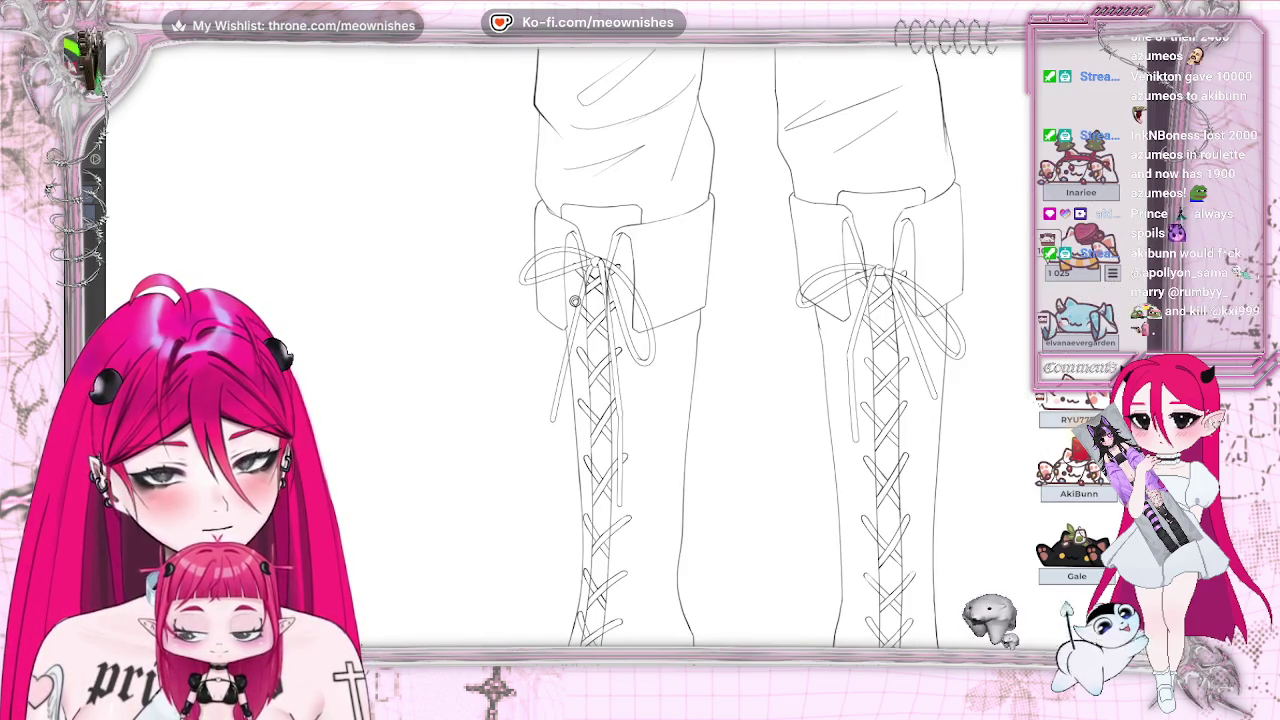
scroll(600, 300, up, 2)
scroll(600, 300, up, 2)
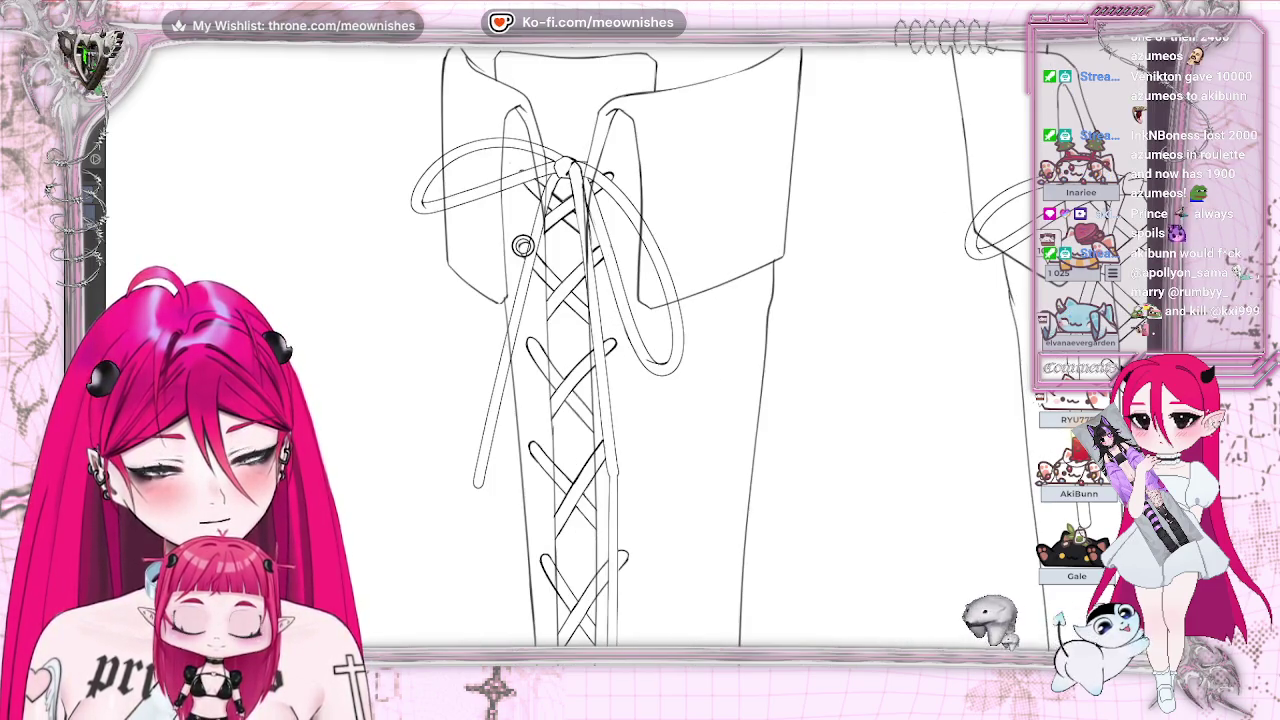
key(h)
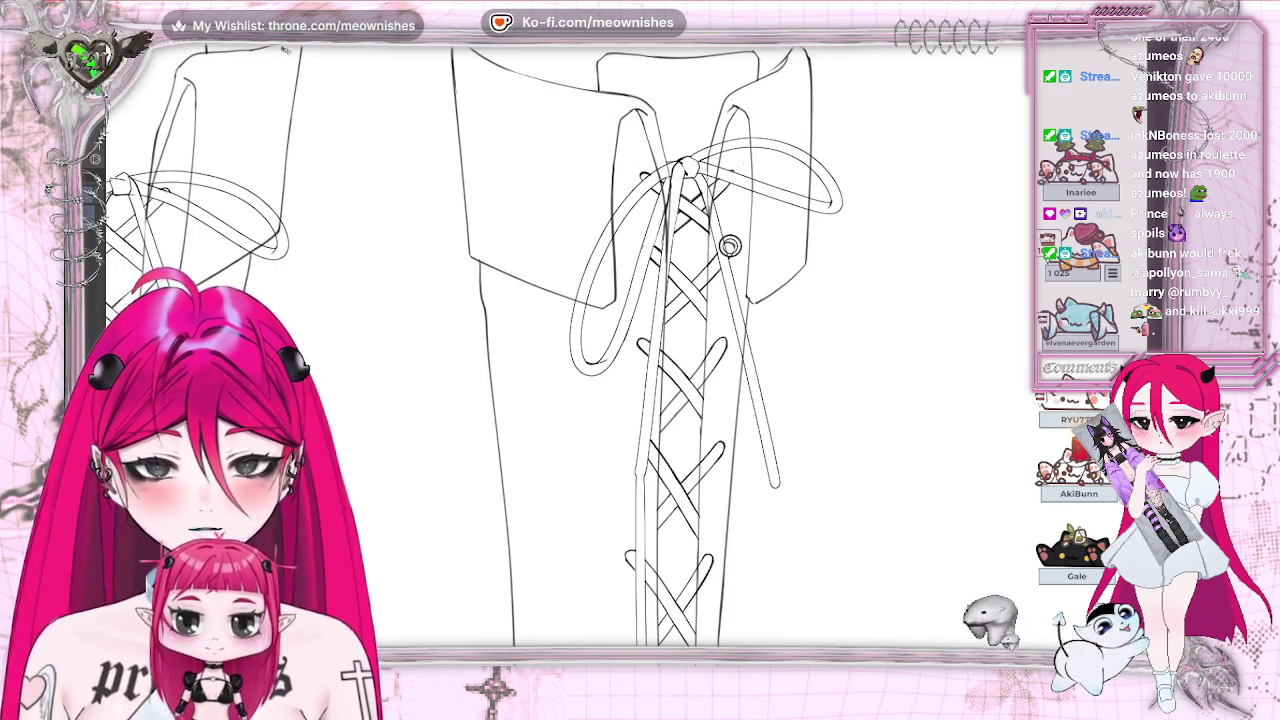
key(h)
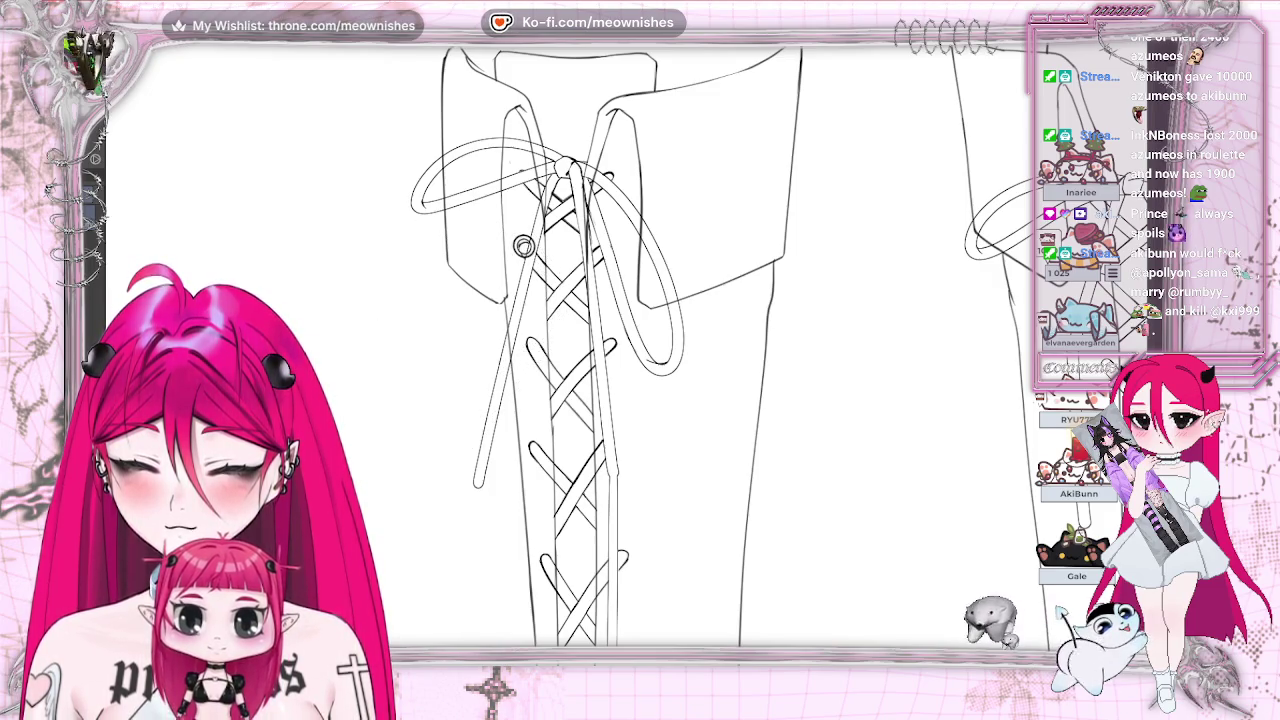
key(ctrl+minus)
key(ctrl+minus)
key(ctrl+plus)
key(ctrl+plus)
key(ctrl+plus)
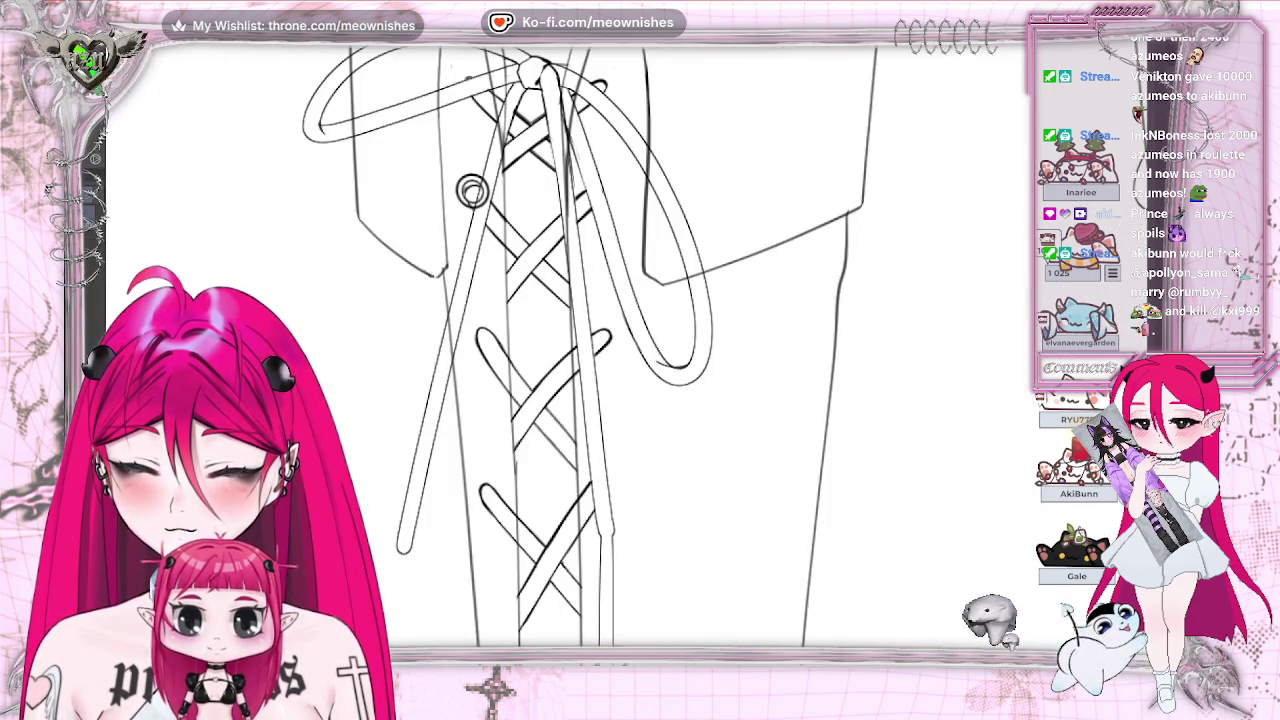
Step: Stamp two more eyelets below the first, forming a column of three down the lacing
click(472, 190)
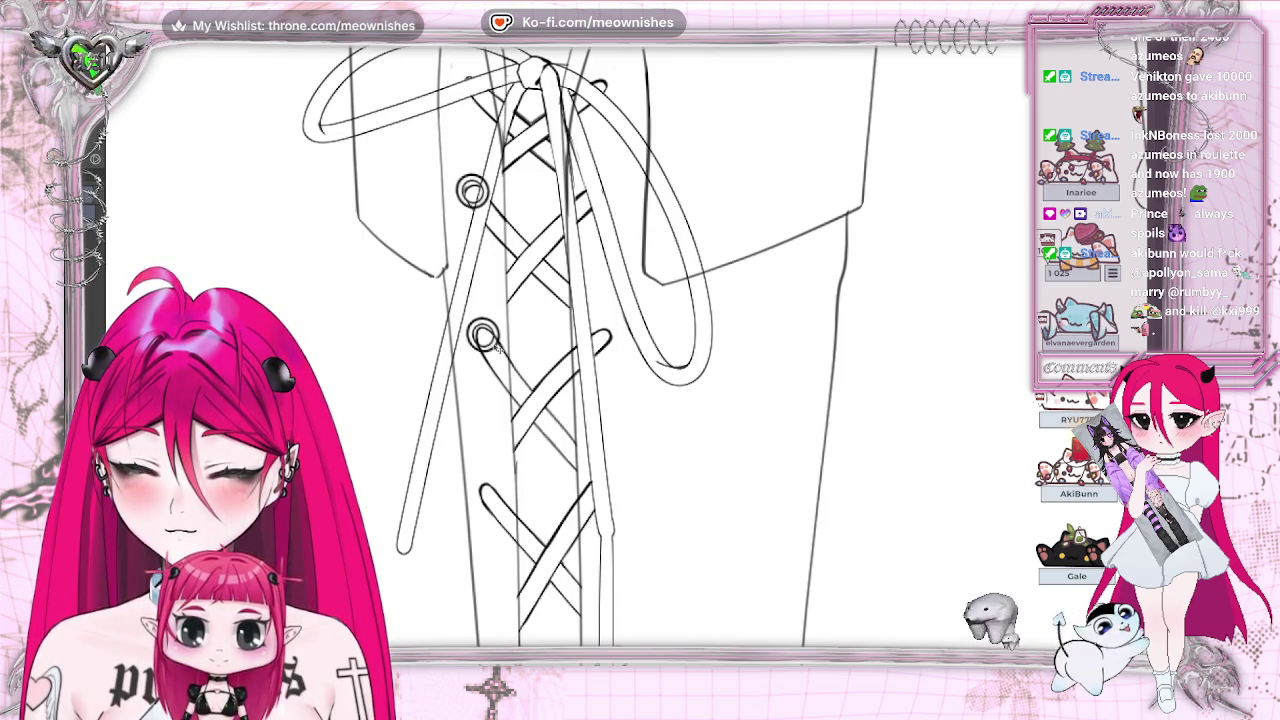
key(alt+e)
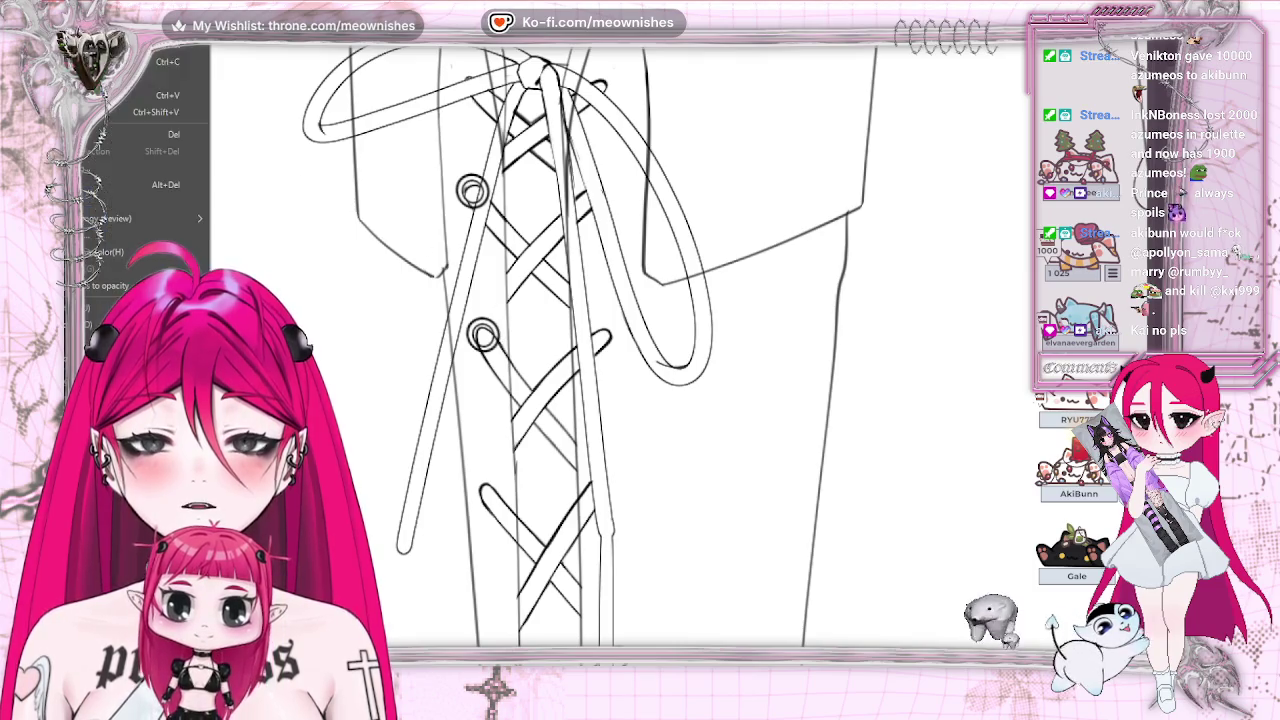
key(Escape)
click(484, 490)
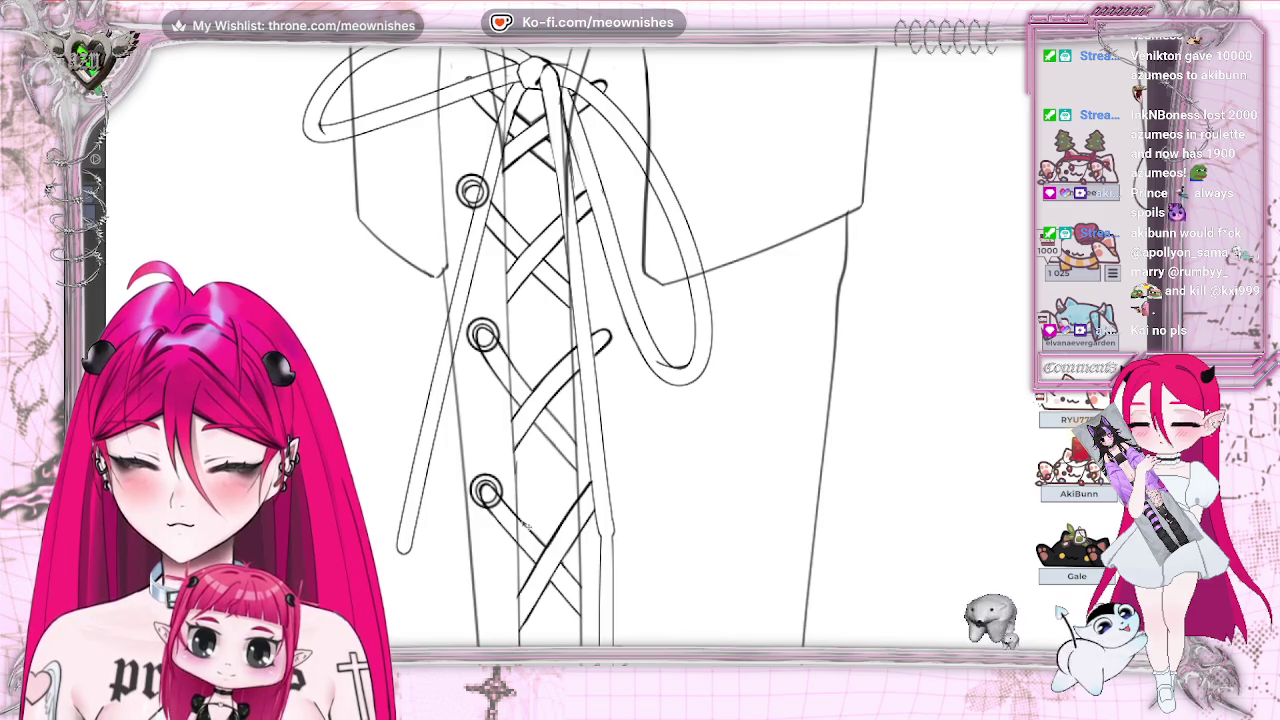
key(ctrl+minus)
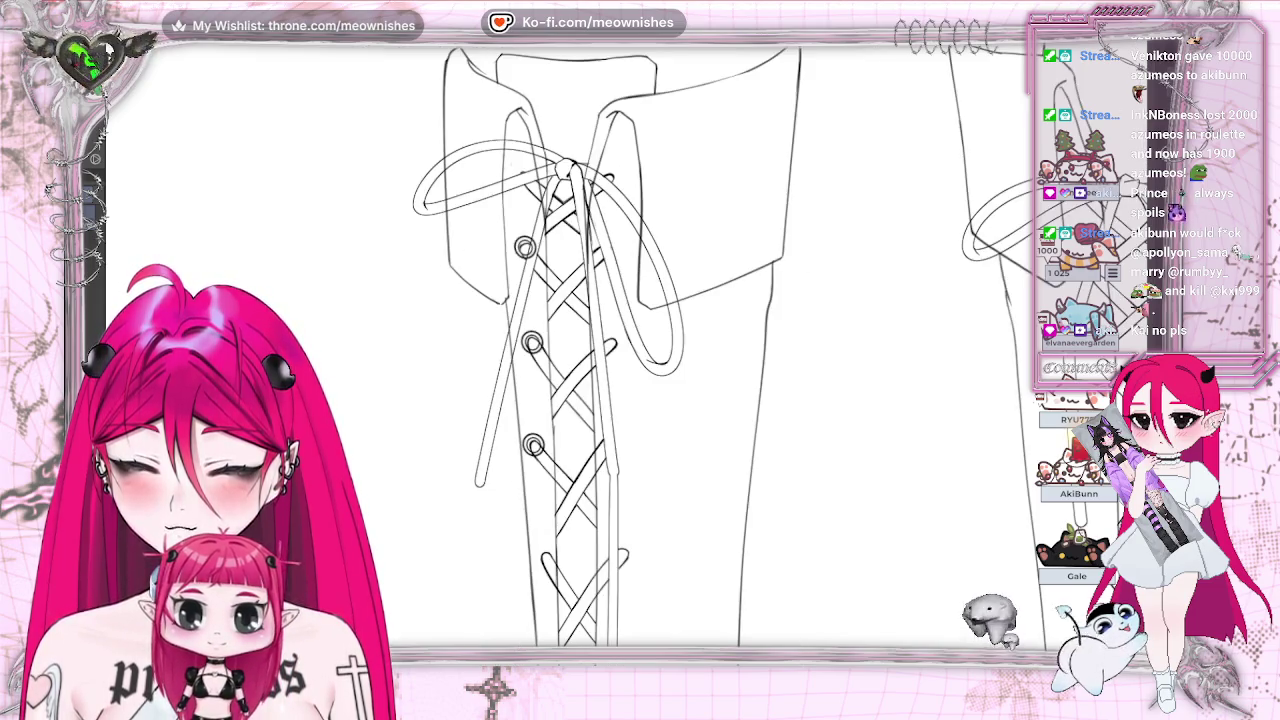
Step: Zoom out and scroll down so both full laced boots, heels included, are in view
key(ctrl+minus)
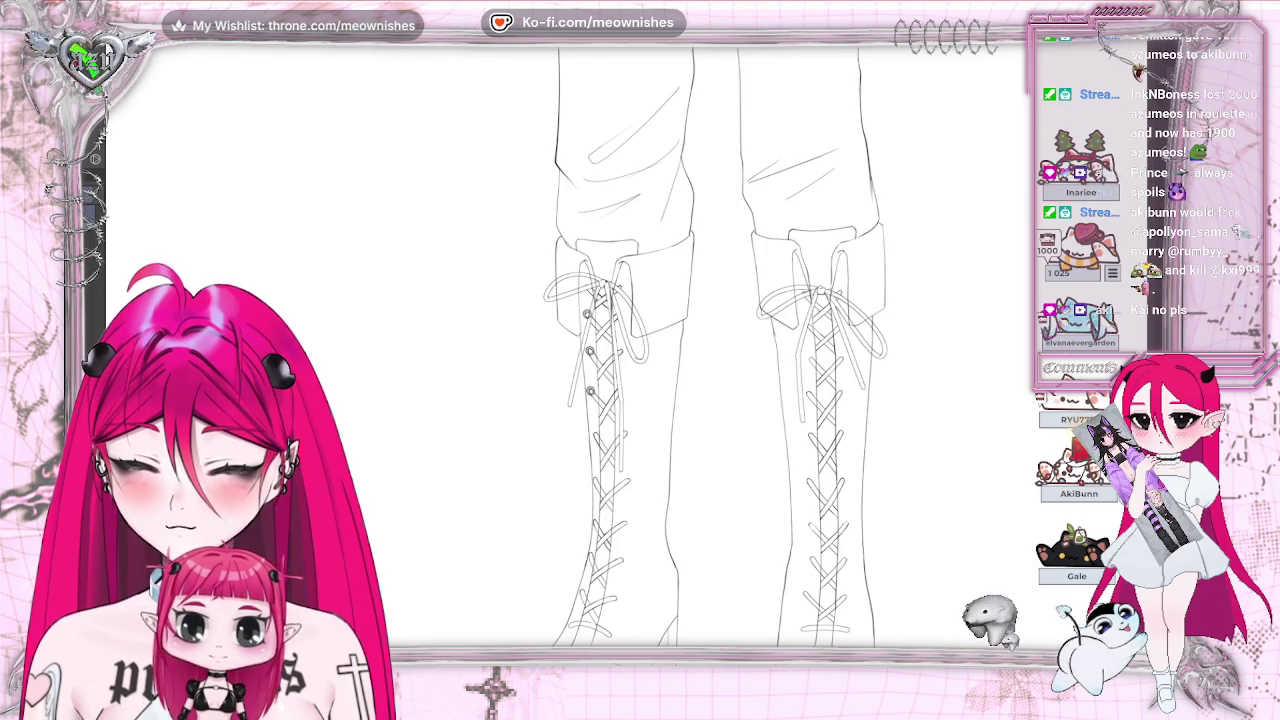
scroll(700, 350, down, 3)
scroll(700, 350, down, 2)
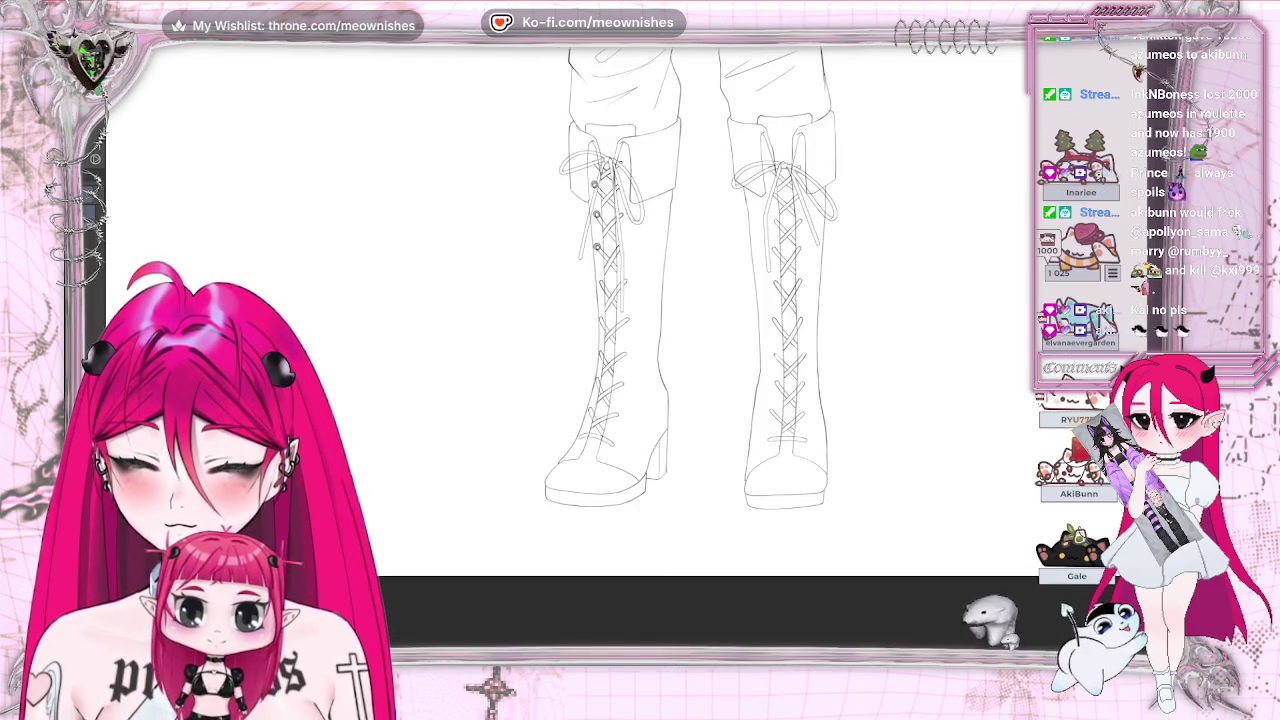
key(ctrl+plus)
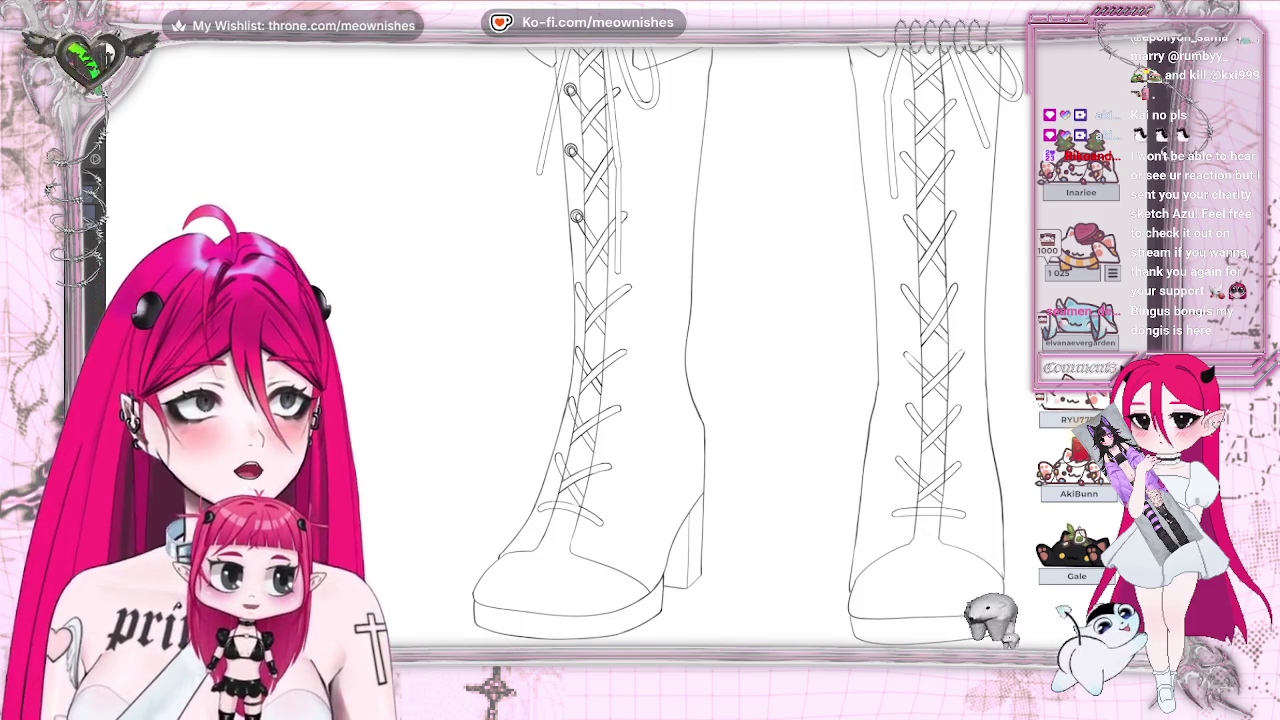
key(alt+Tab)
key(F11)
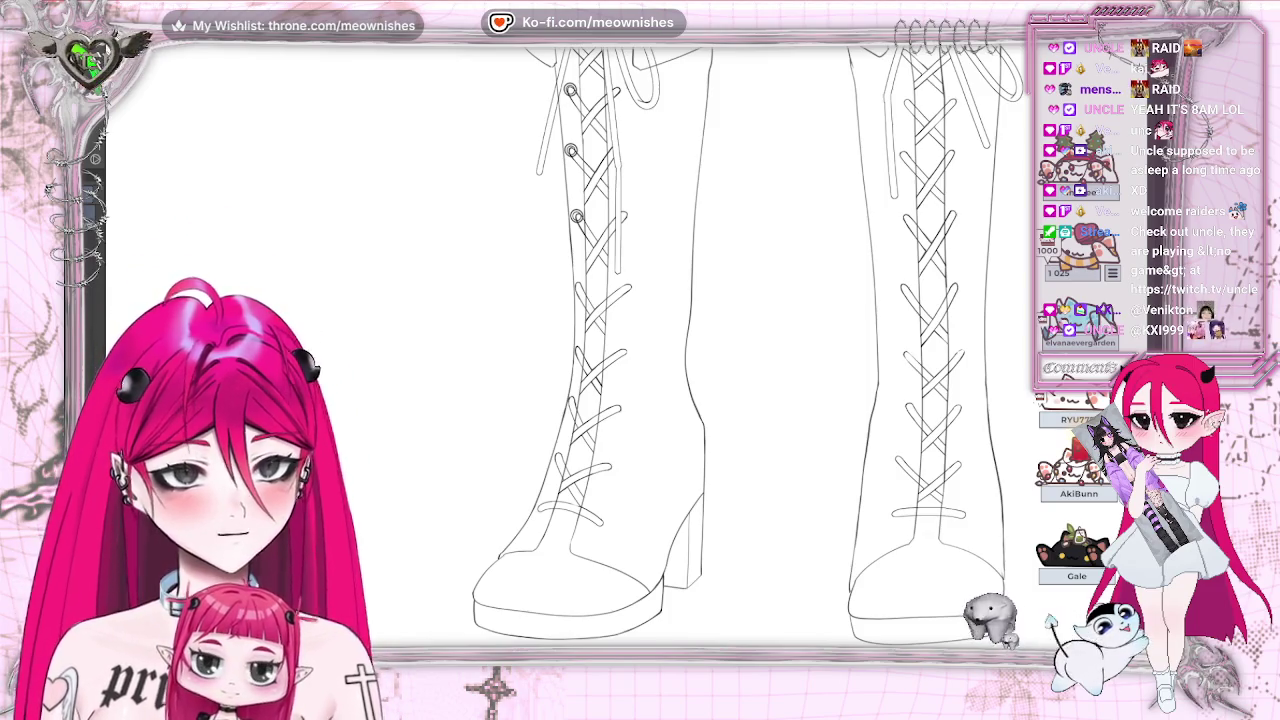
Step: Paste a copy of the eyelet and drag it higher up the left boot's lacing
key(alt+e)
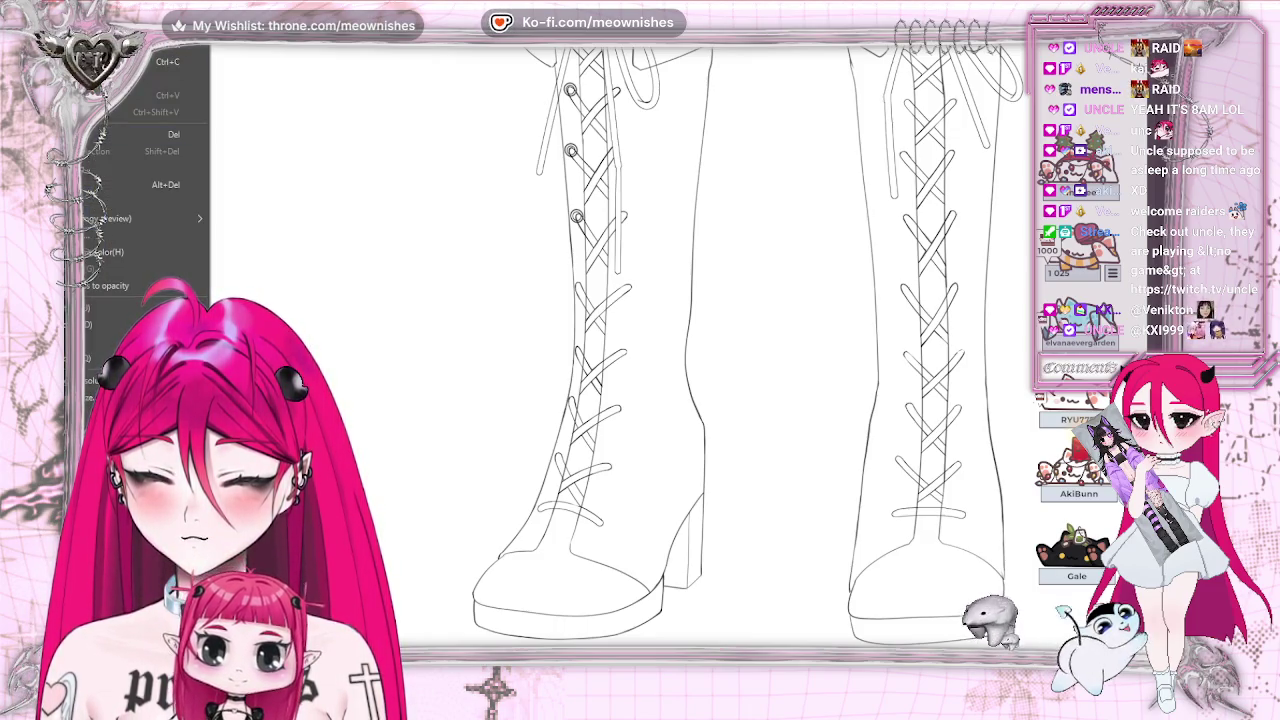
key(Escape)
scroll(745, 350, up, 2)
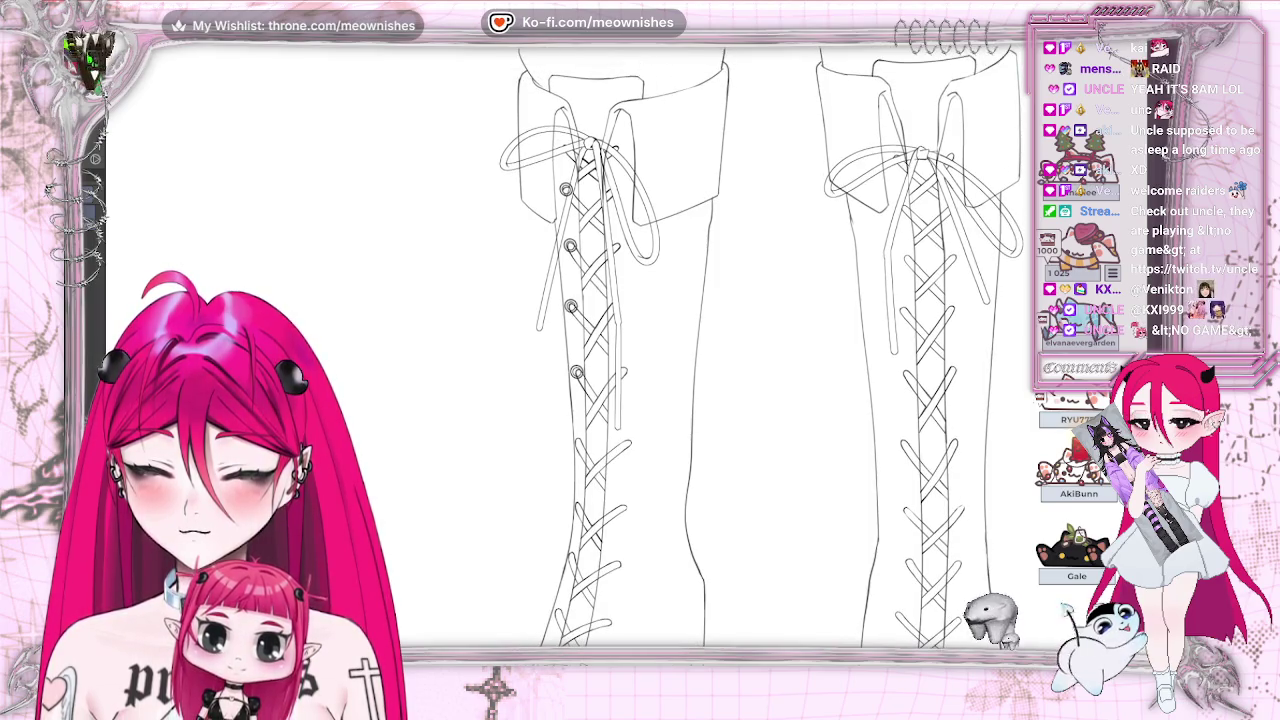
key(alt+e)
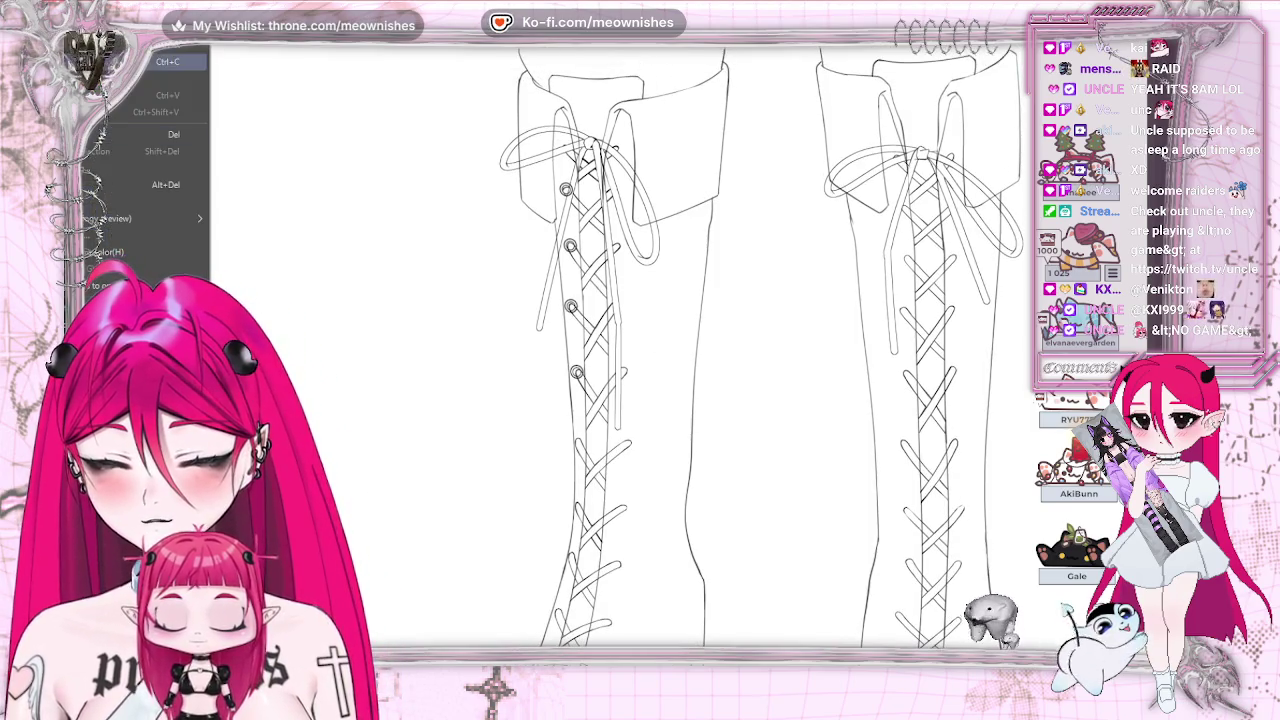
key(Escape)
drag(583, 502, 577, 441)
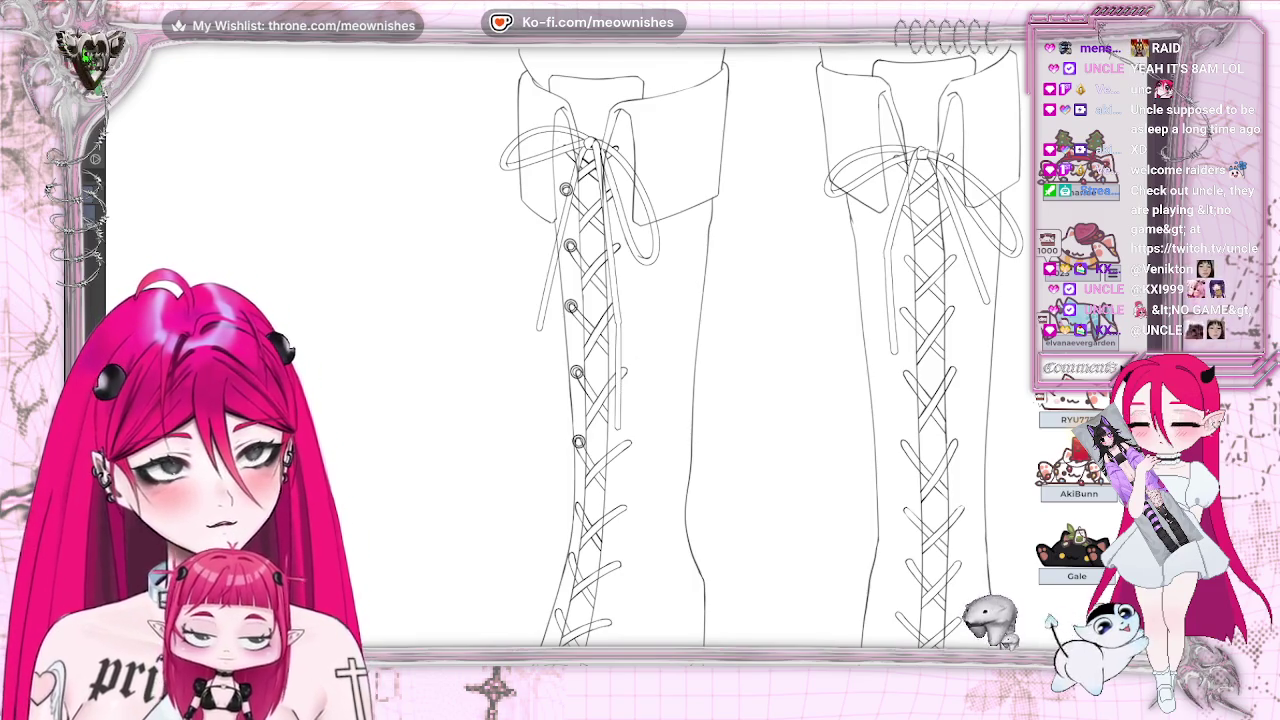
scroll(640, 350, down, 3)
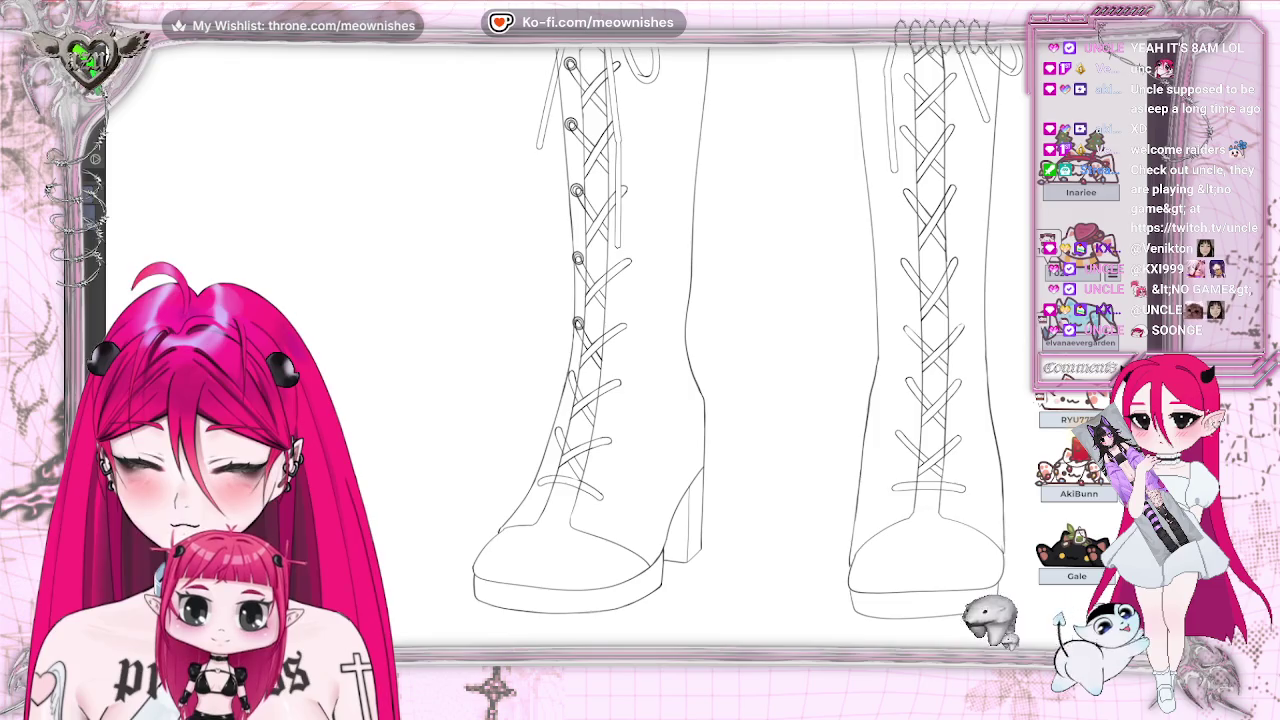
Step: Commit the current eyelet's placement and paste another eyelet copy
key(ctrl+t)
key(Return)
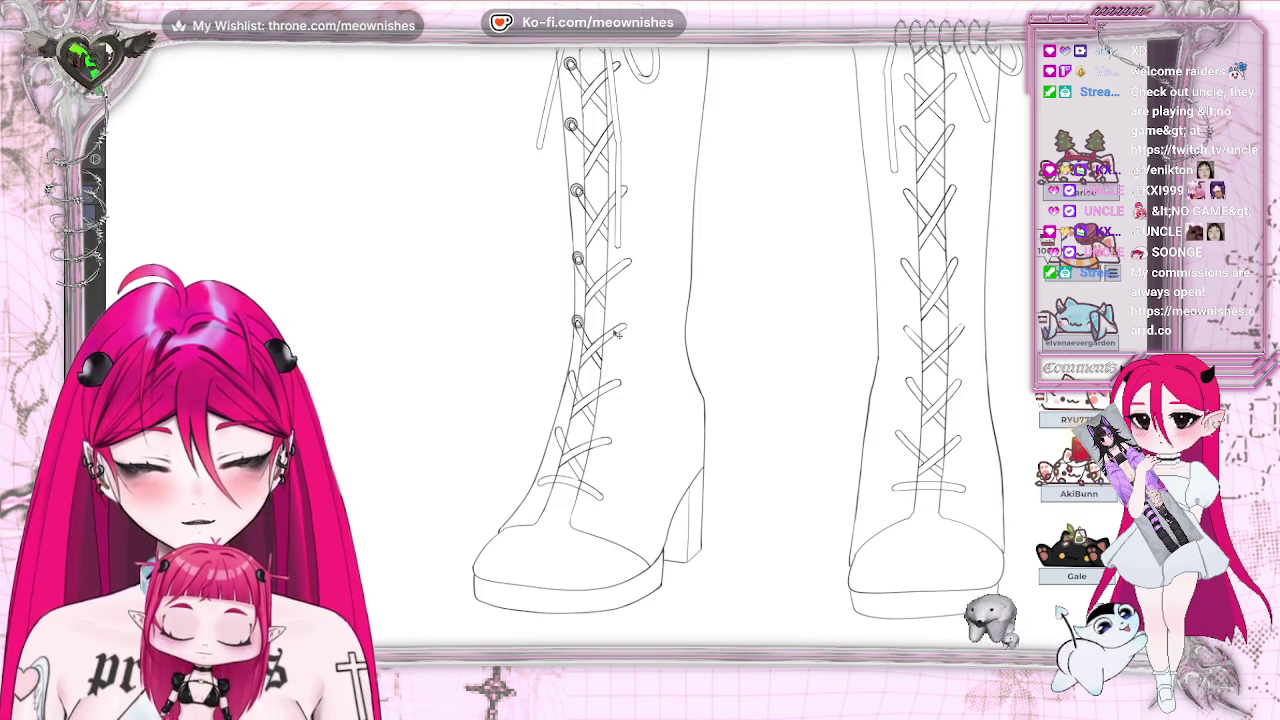
key(alt+e)
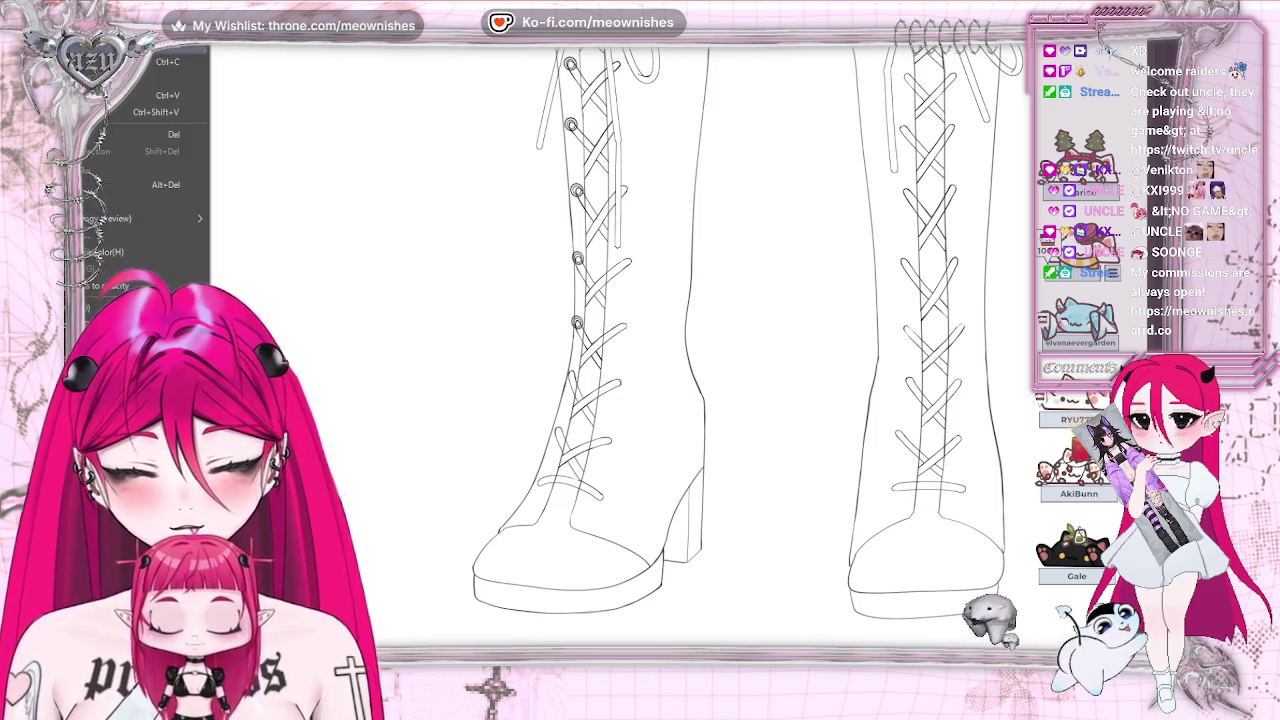
key(Return)
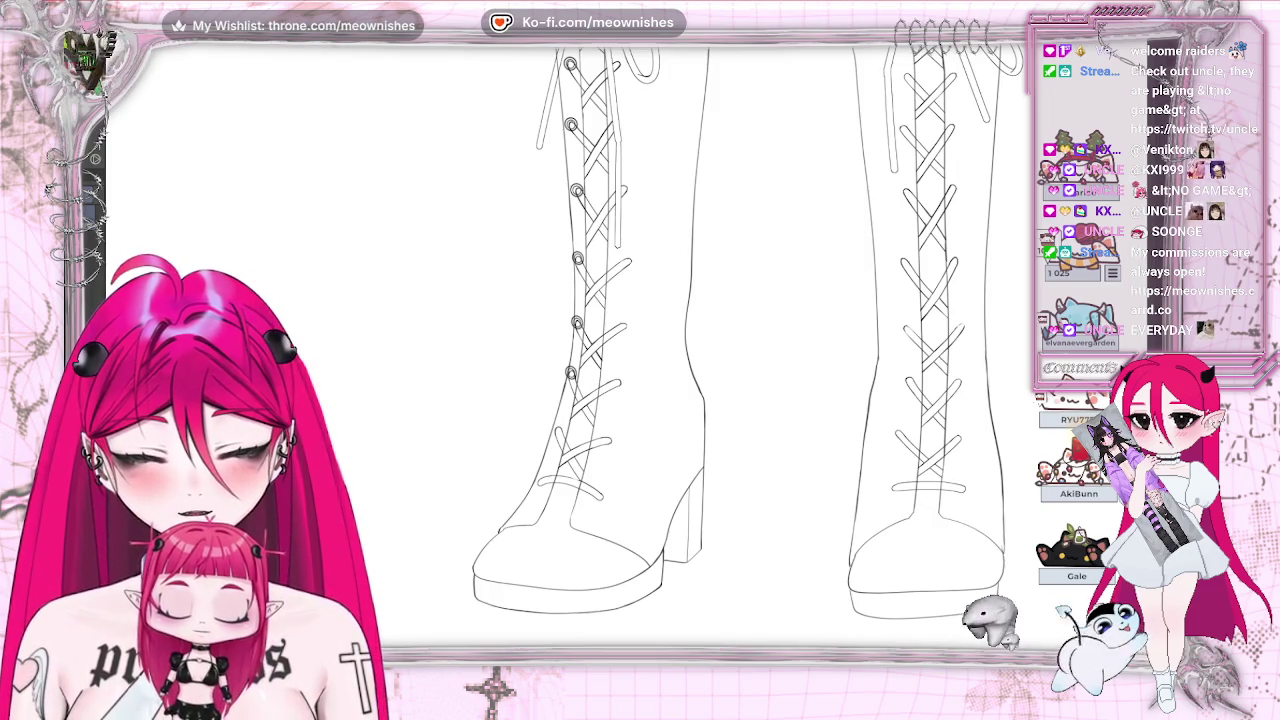
Step: Scale the pasted eyelet down slightly and place it lower on the left boot's lacing
key(ctrl+t)
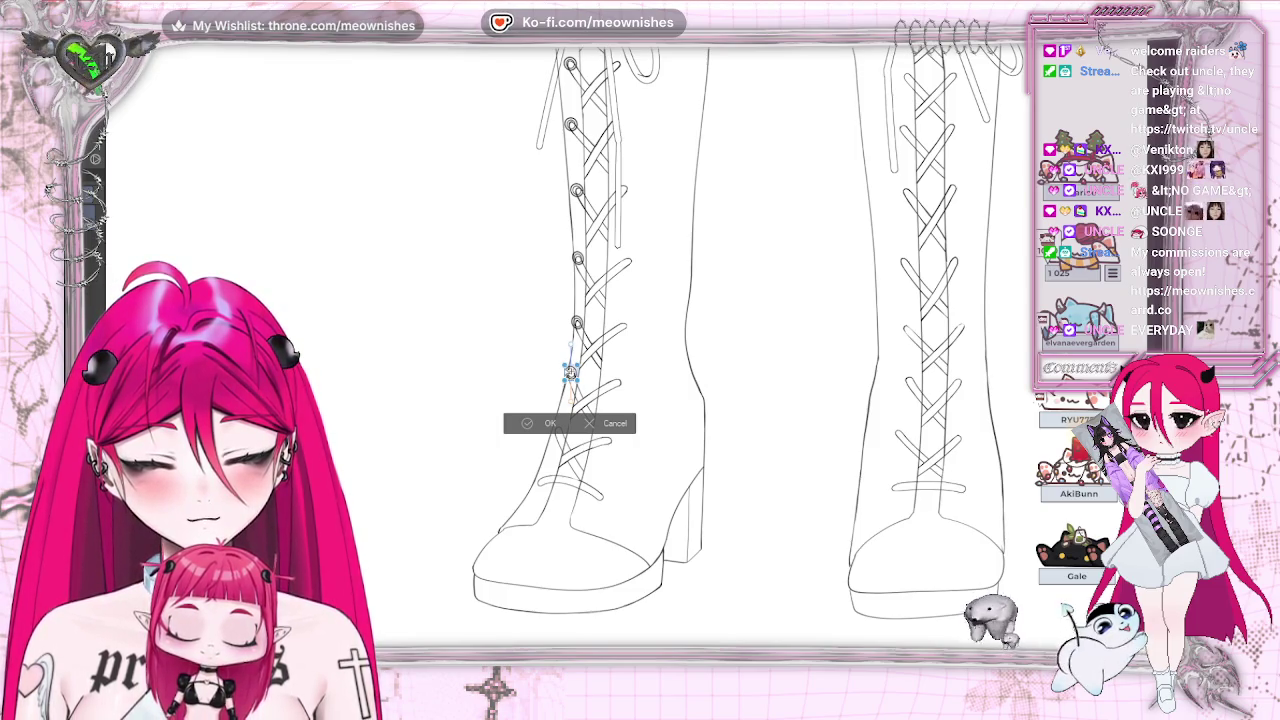
drag(570, 372, 569, 370)
key(Return)
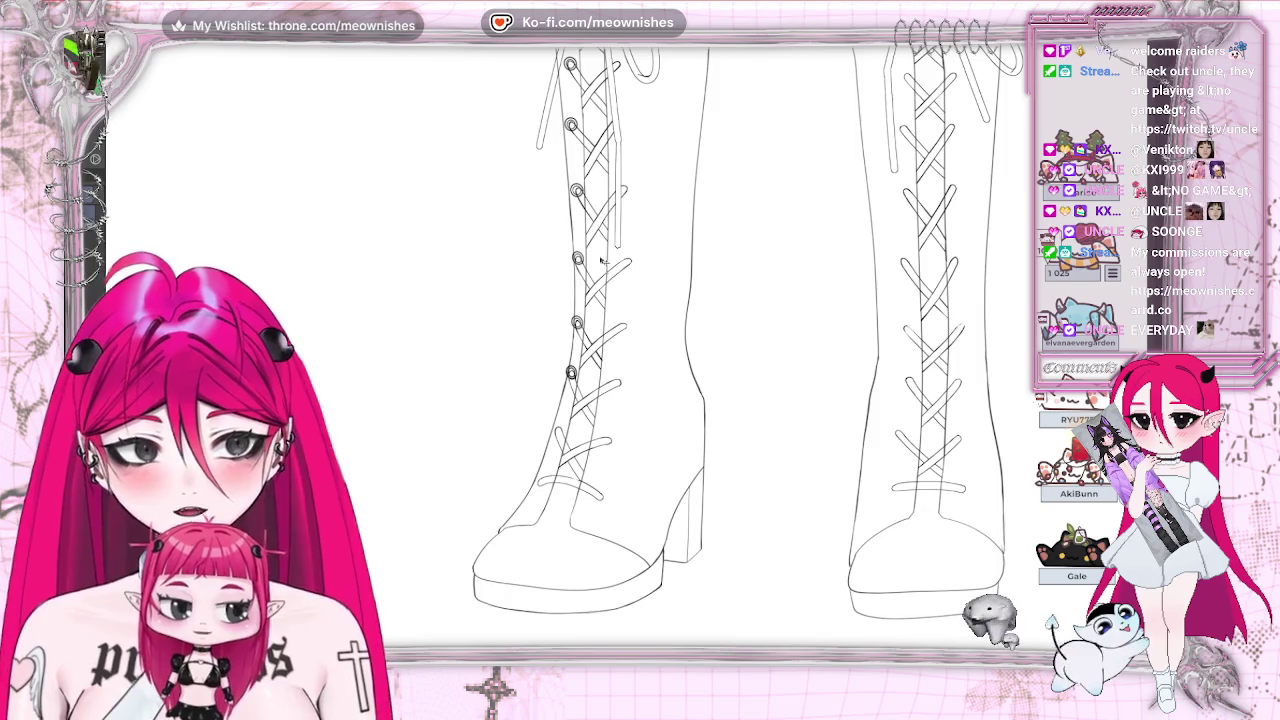
drag(597, 398, 586, 441)
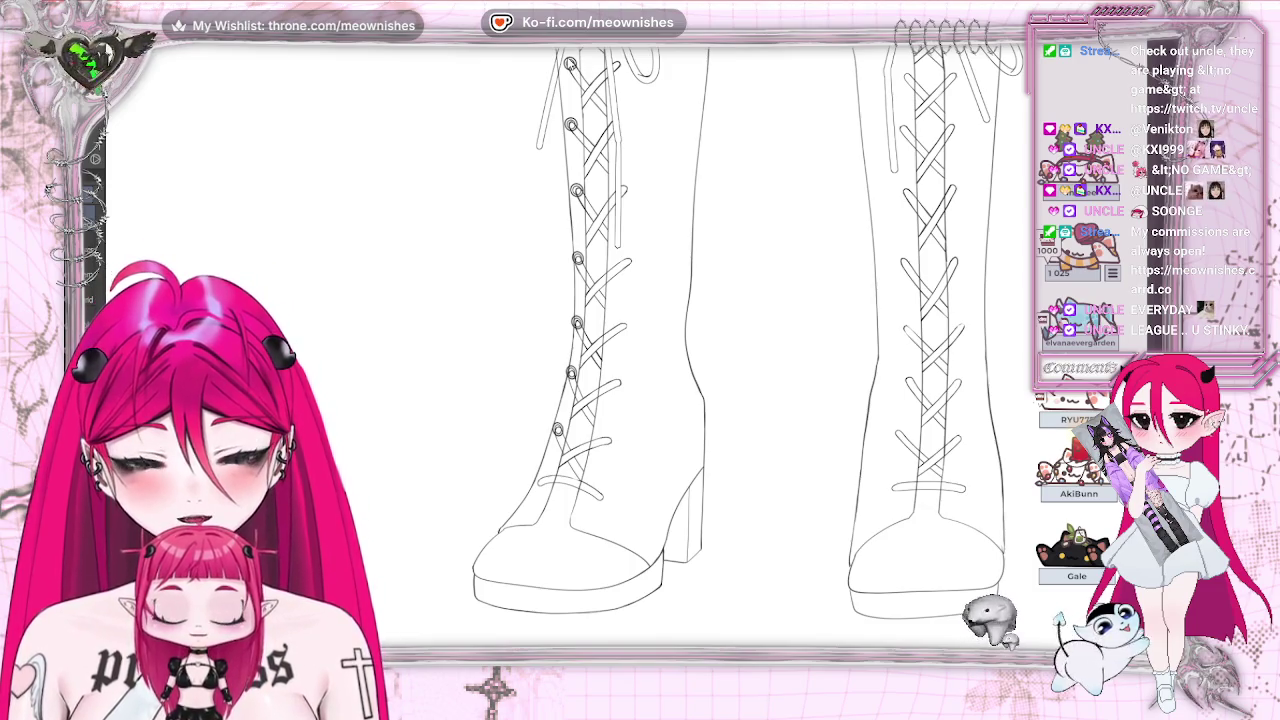
Step: Paste another eyelet via Edit > Paste and rotate it slightly into place near the ankle
click(100, 30)
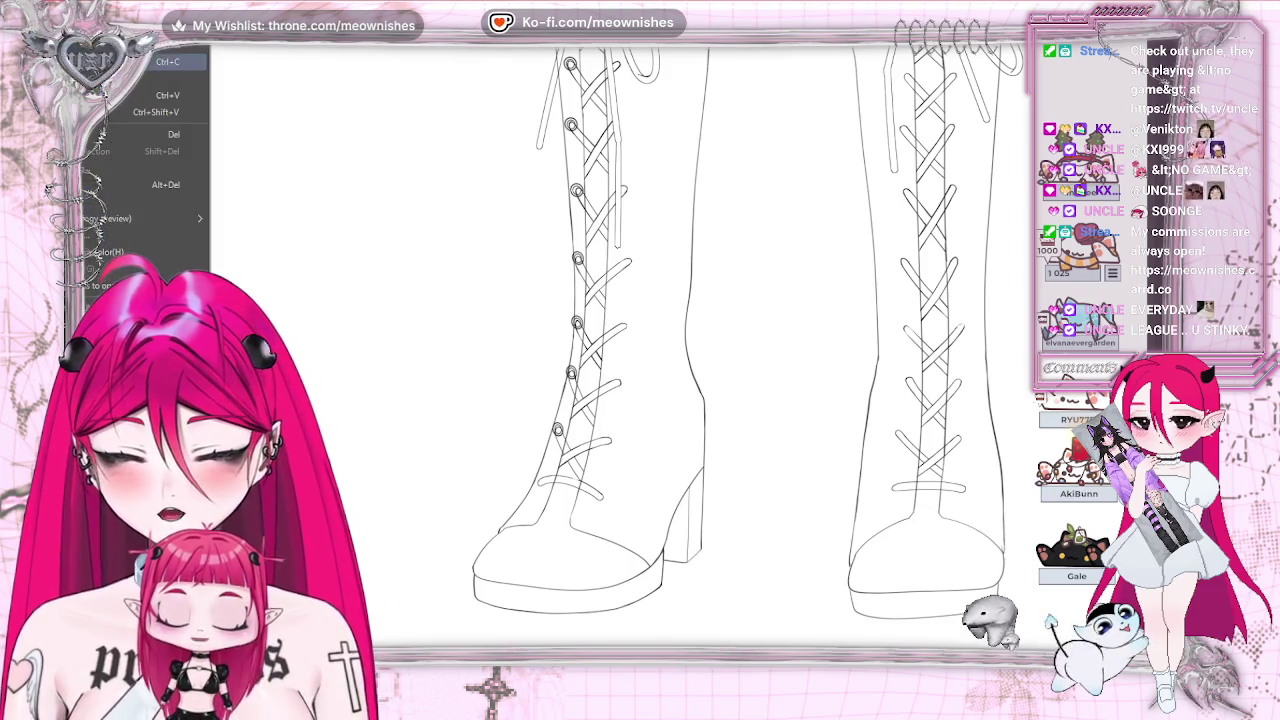
click(160, 95)
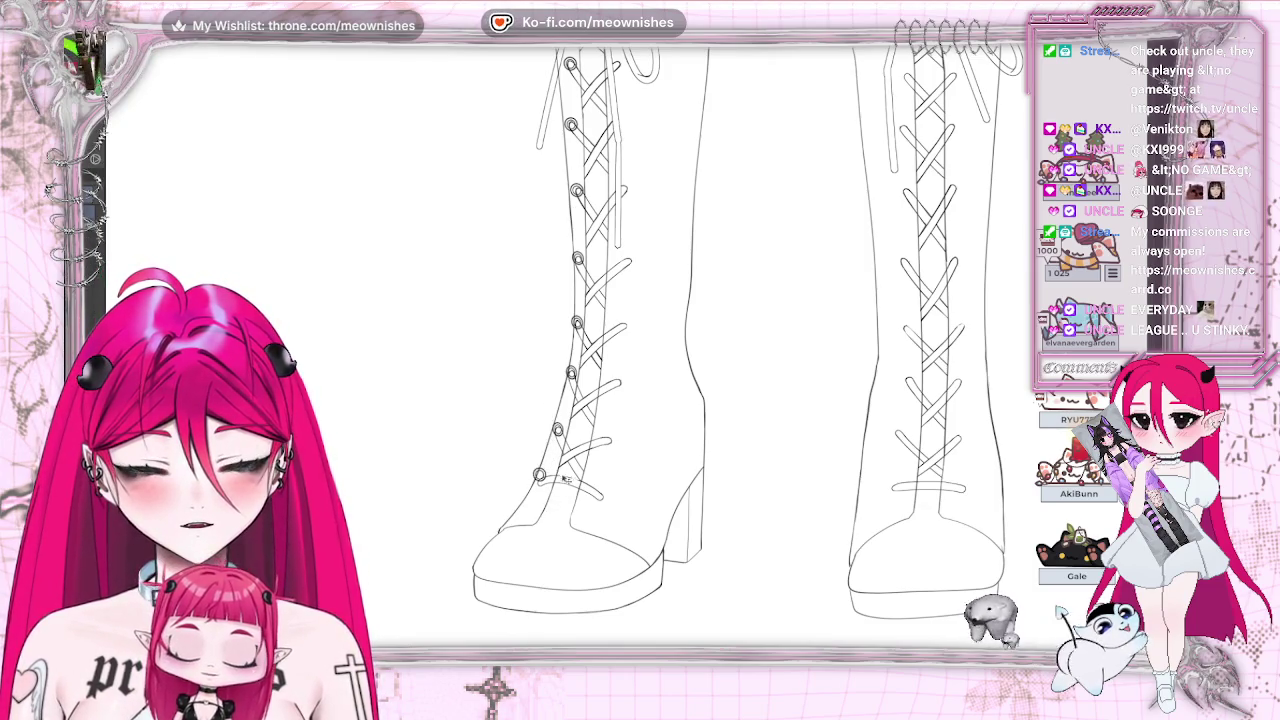
key(ctrl+t)
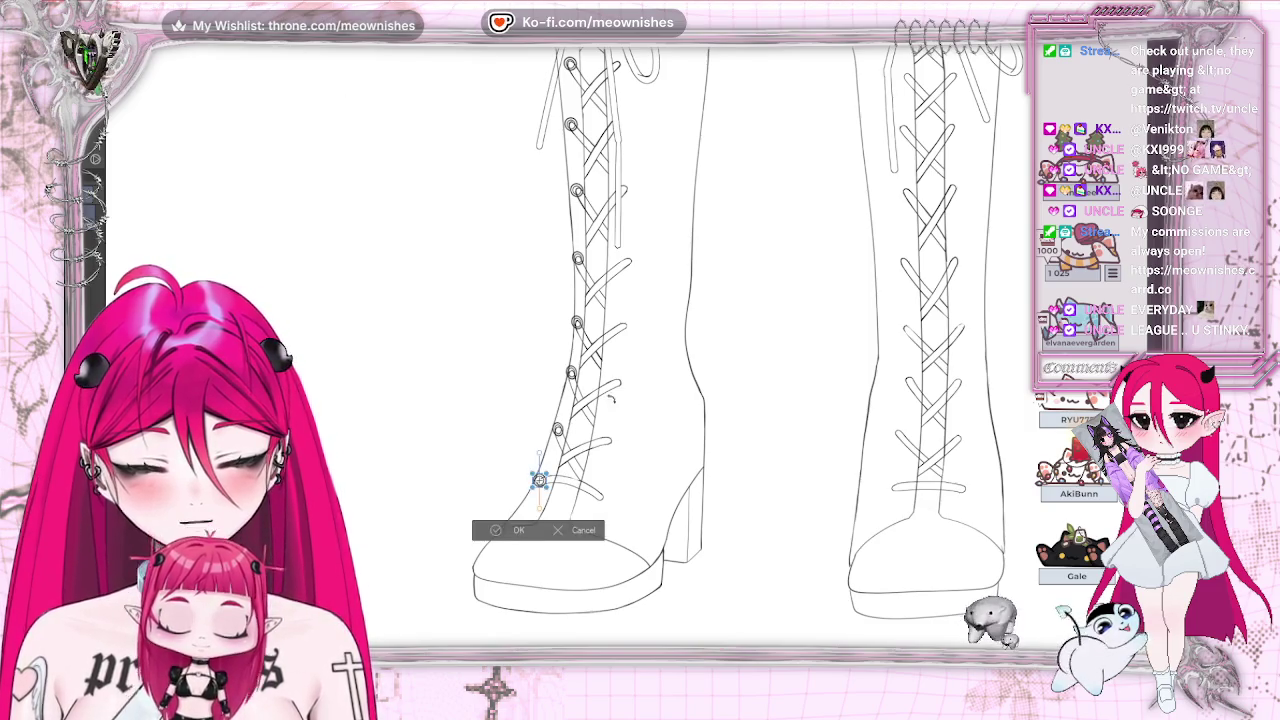
drag(539, 480, 540, 481)
key(Return)
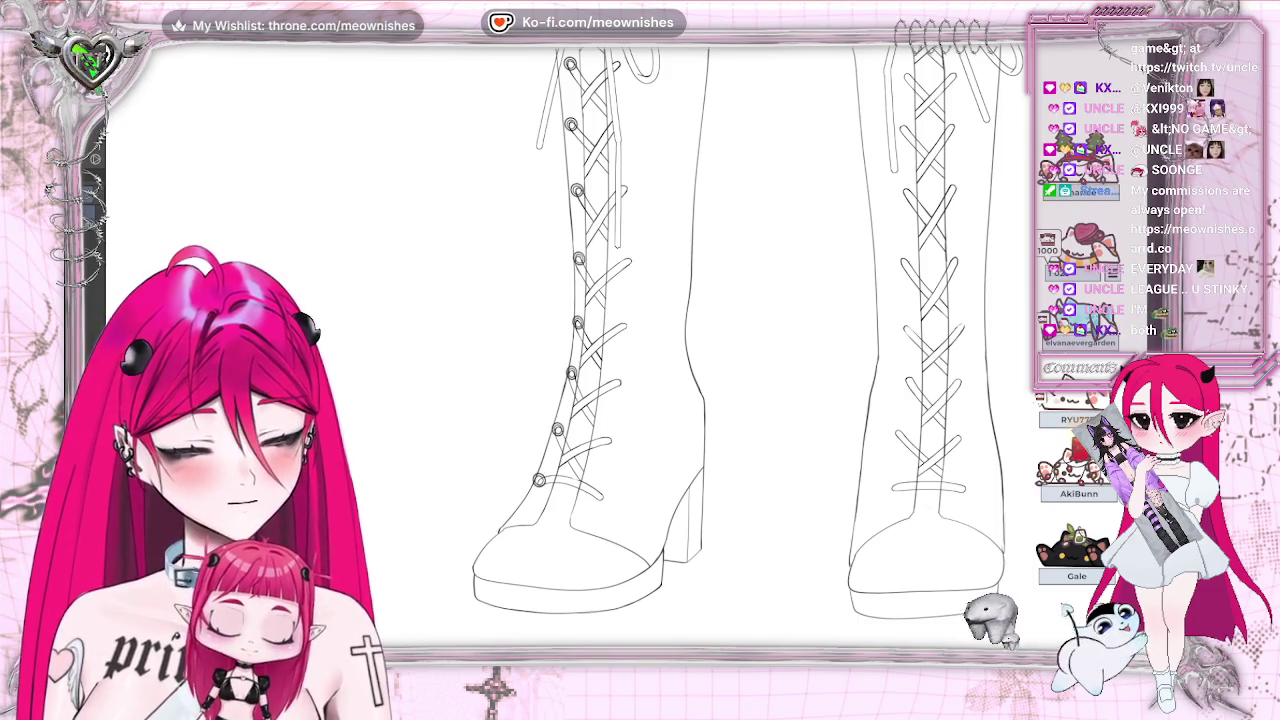
Step: Move the top eyelet up under the cuff and add one more at the top of the lacing
scroll(748, 346, up, 1)
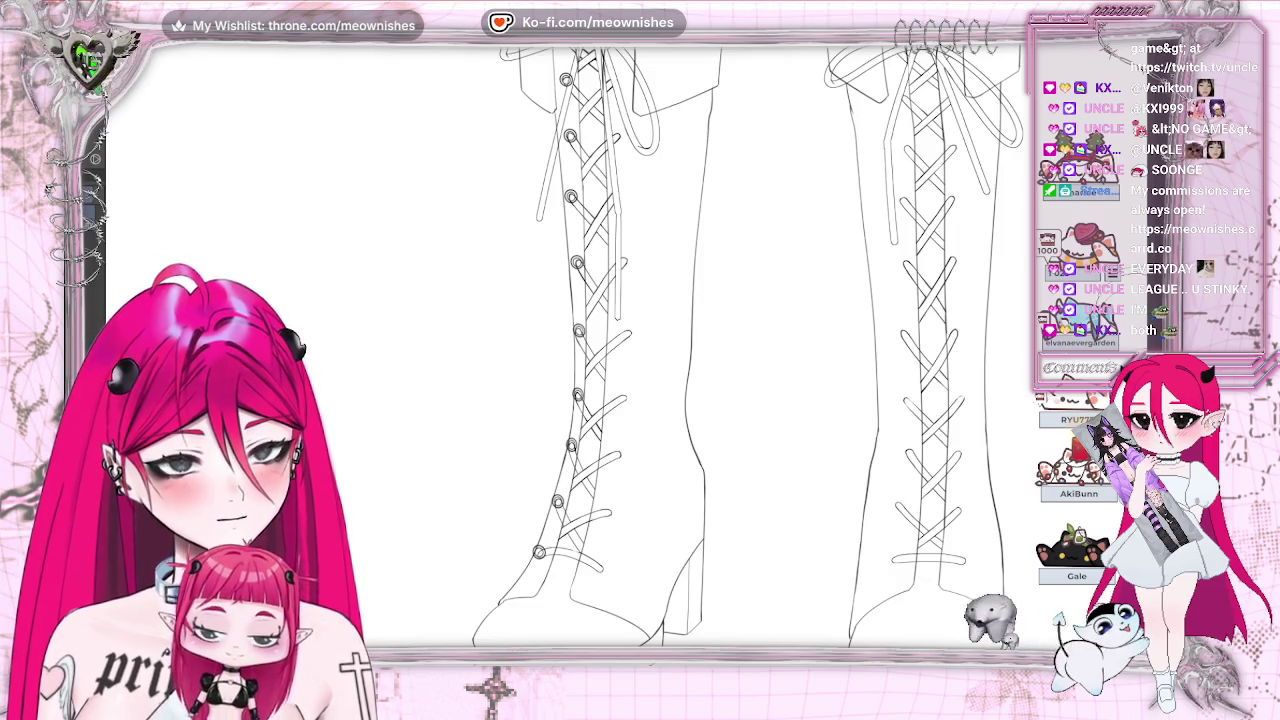
scroll(748, 346, up, 1)
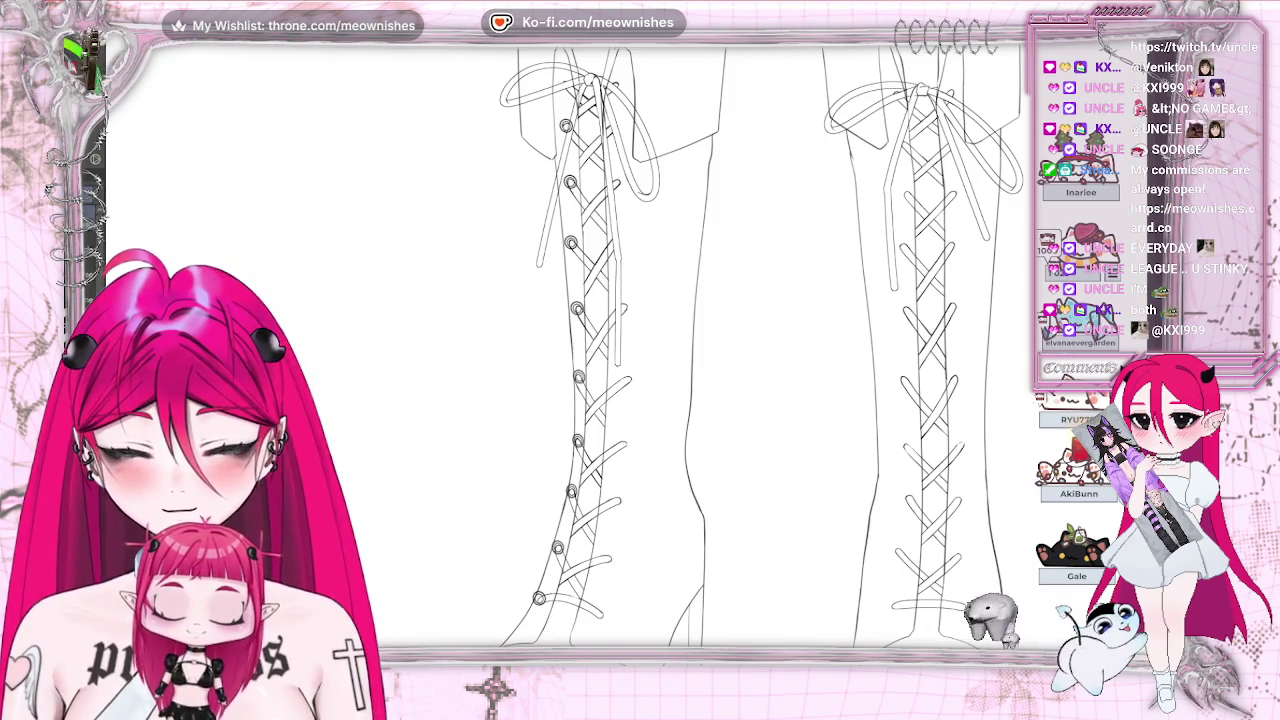
drag(554, 165, 597, 207)
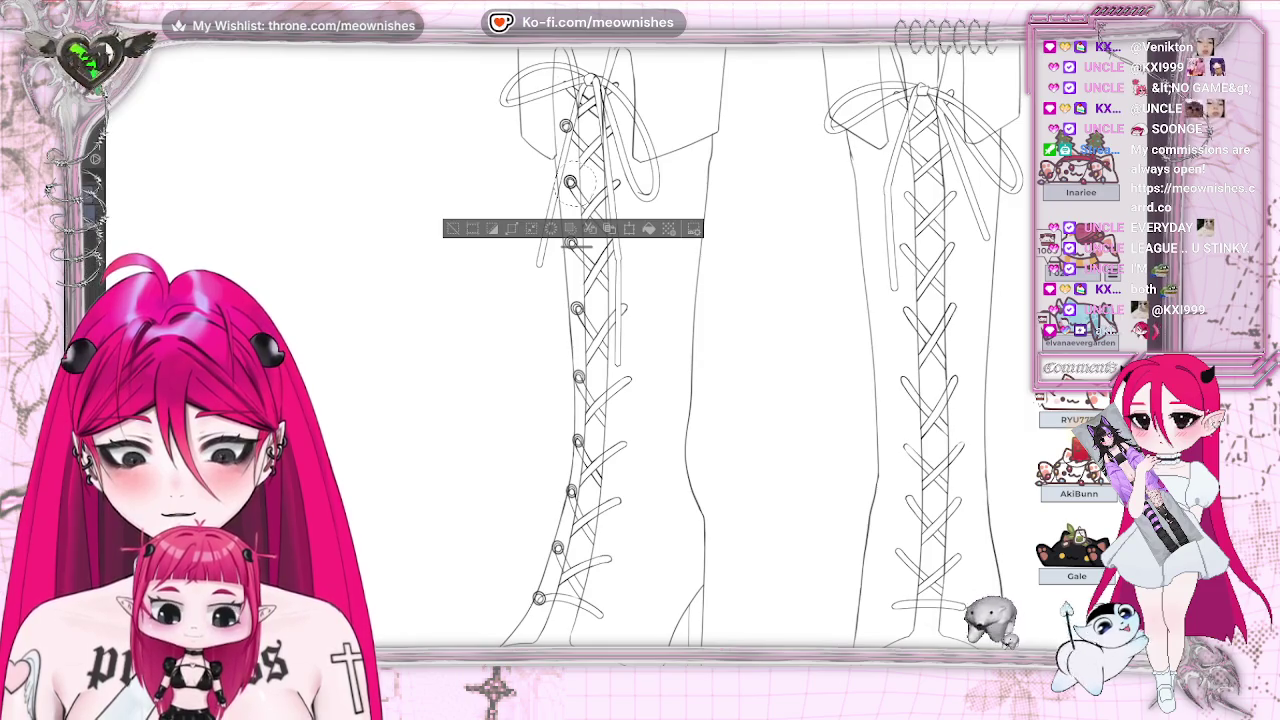
drag(570, 182, 566, 86)
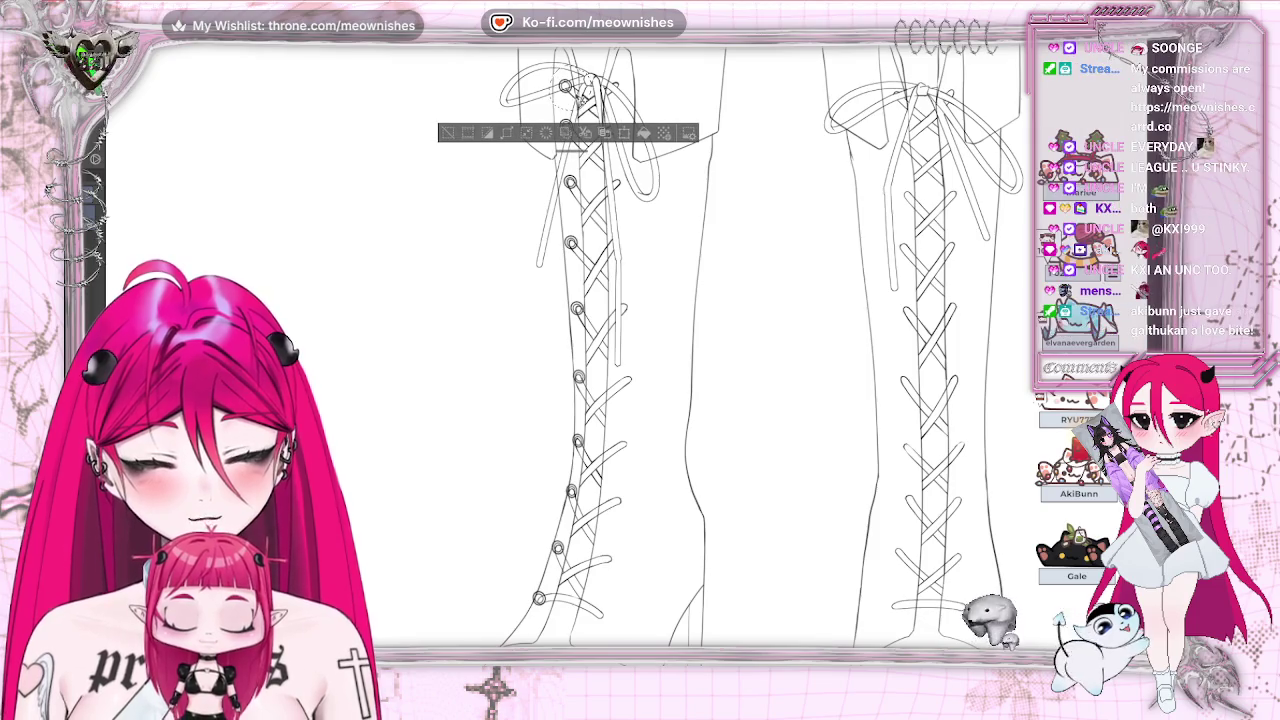
click(447, 135)
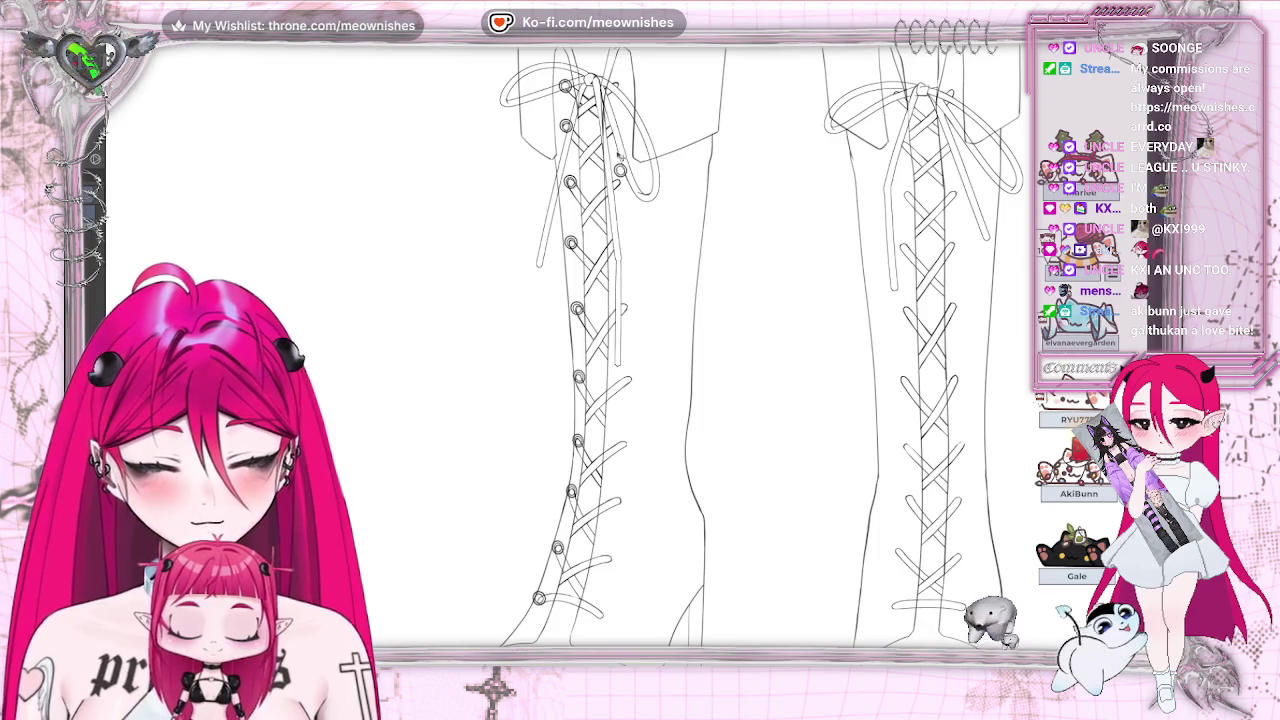
drag(614, 84, 612, 86)
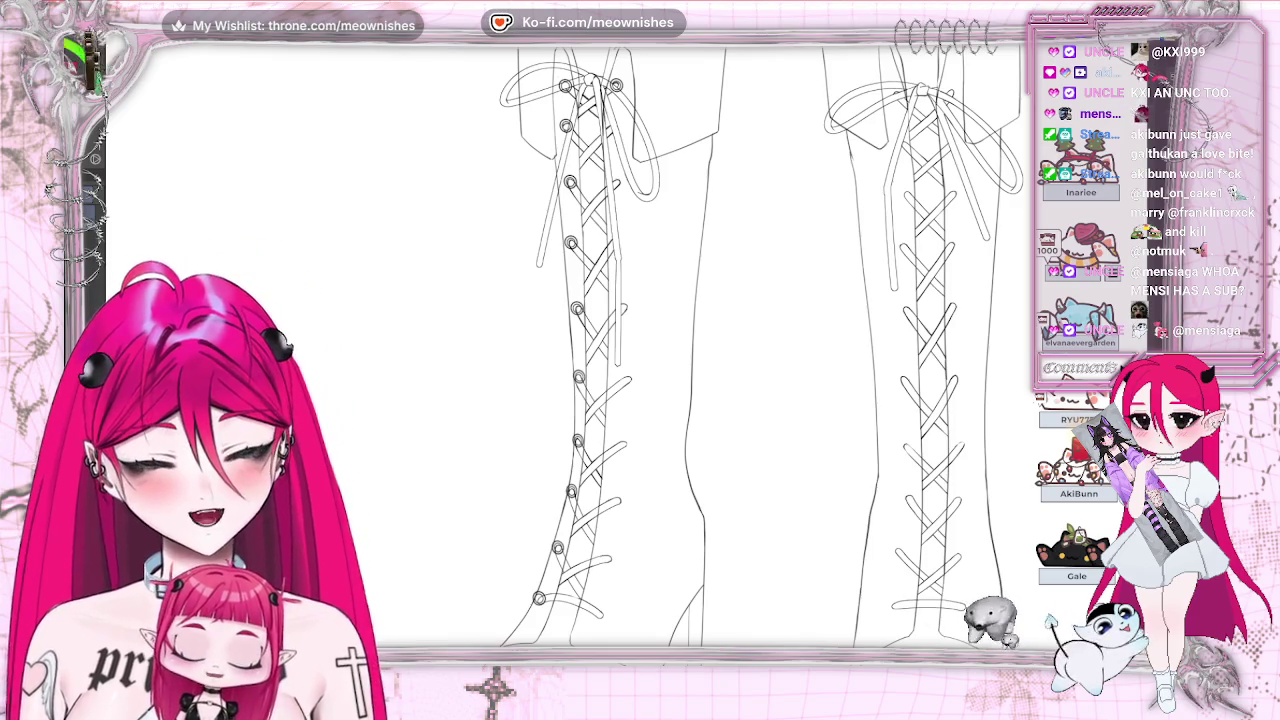
Step: Undo the latest eyelet change on the left boot's lacing
right_click(116, 45)
key(Escape)
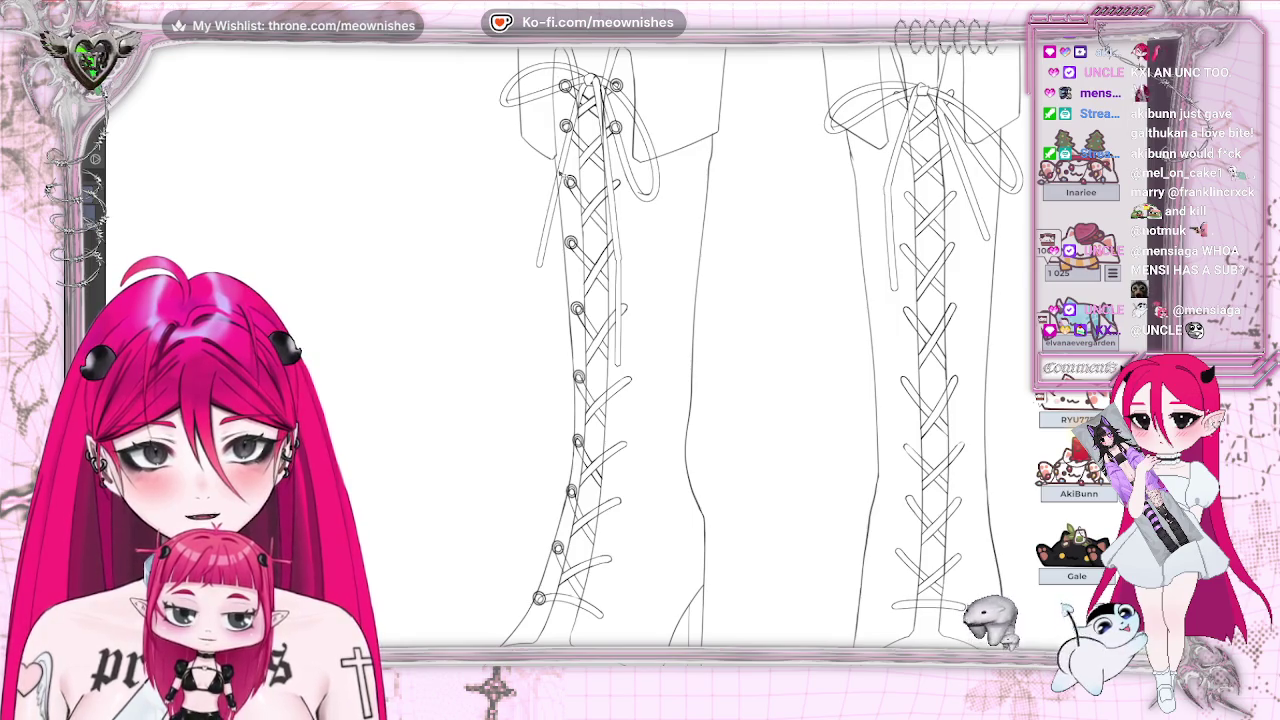
right_click(82, 44)
key(Escape)
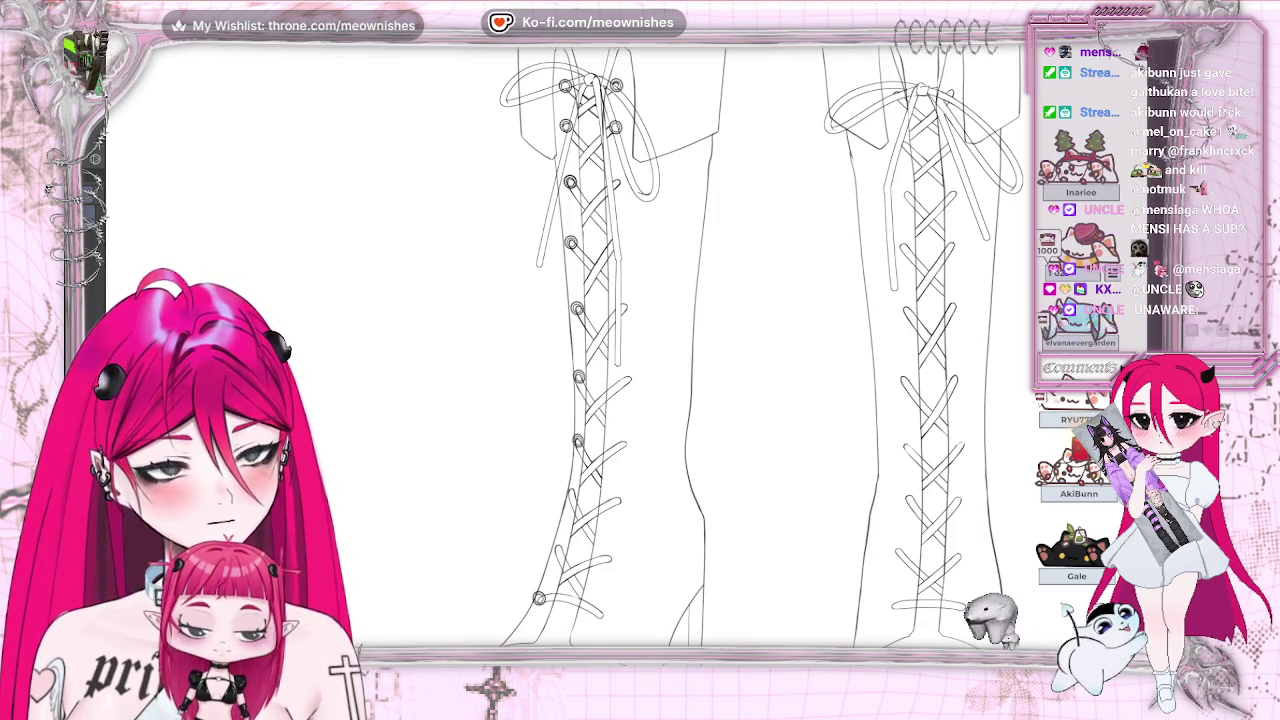
key(ctrl+z)
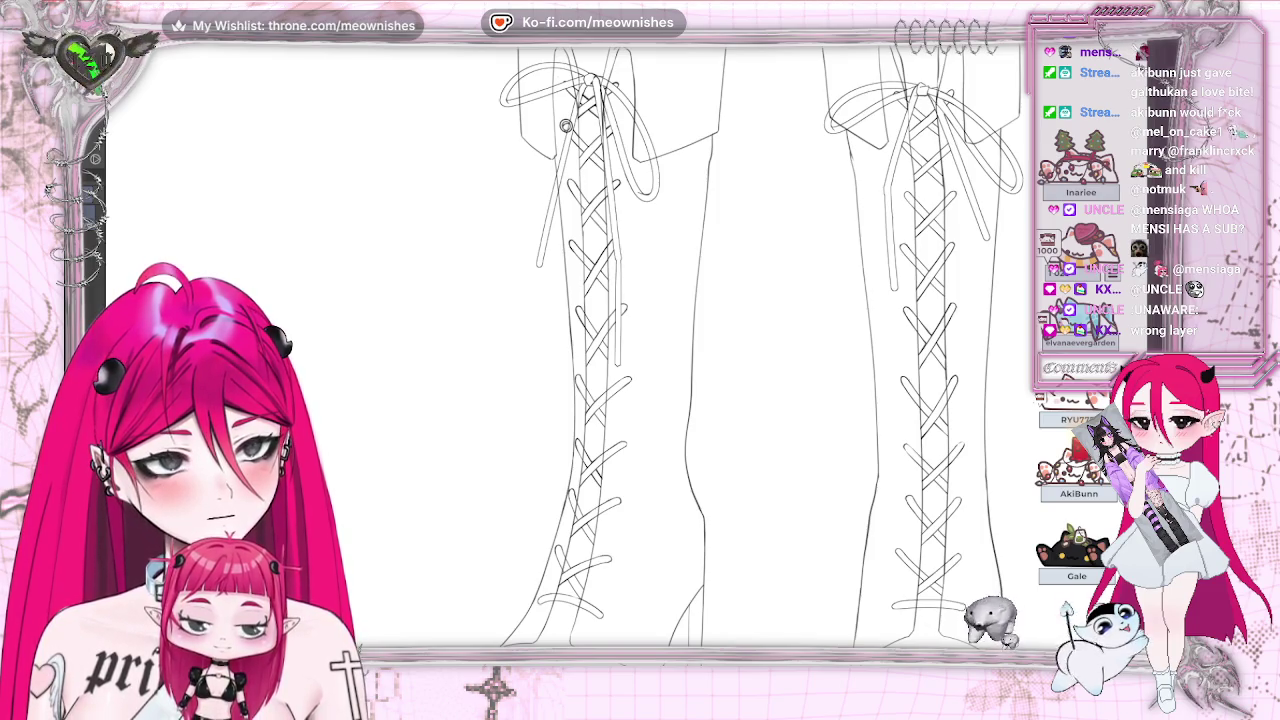
Step: Hide the criss-cross lacing with Ctrl+Z and zoom in on the eyelet beneath the left cuff
scroll(565, 126, up, 3)
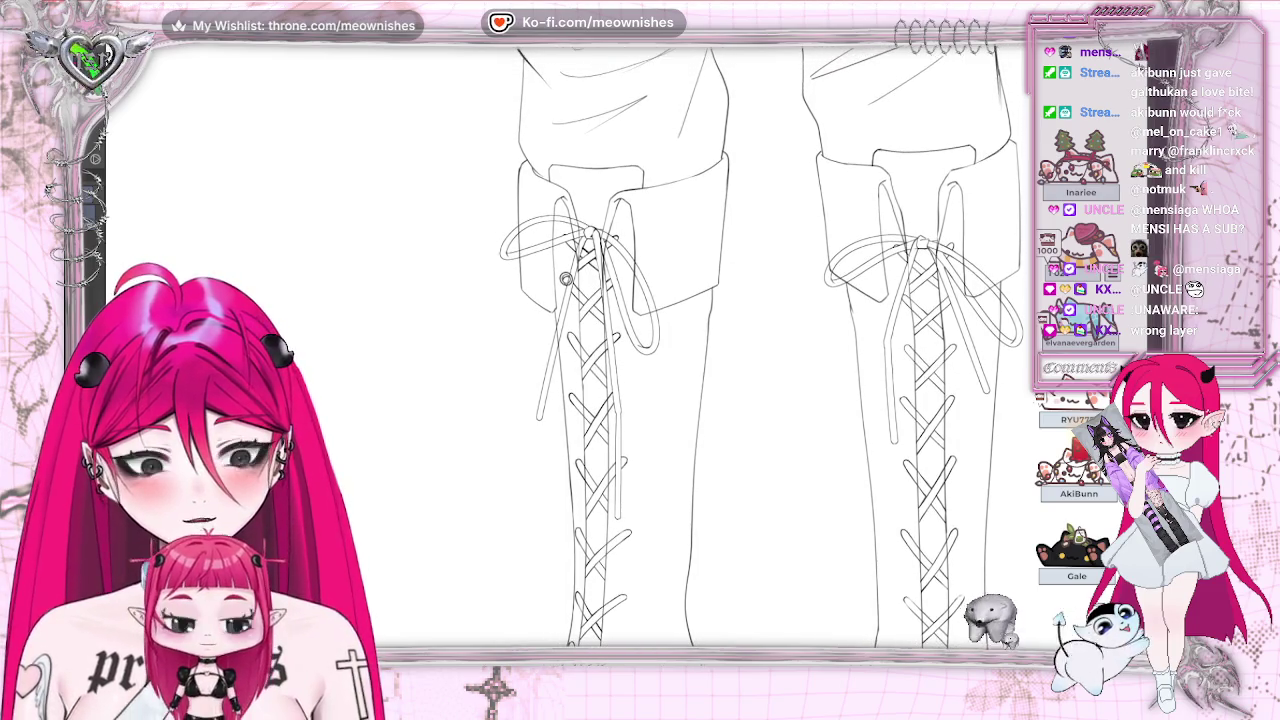
scroll(557, 268, up, 2)
scroll(636, 366, up, 2)
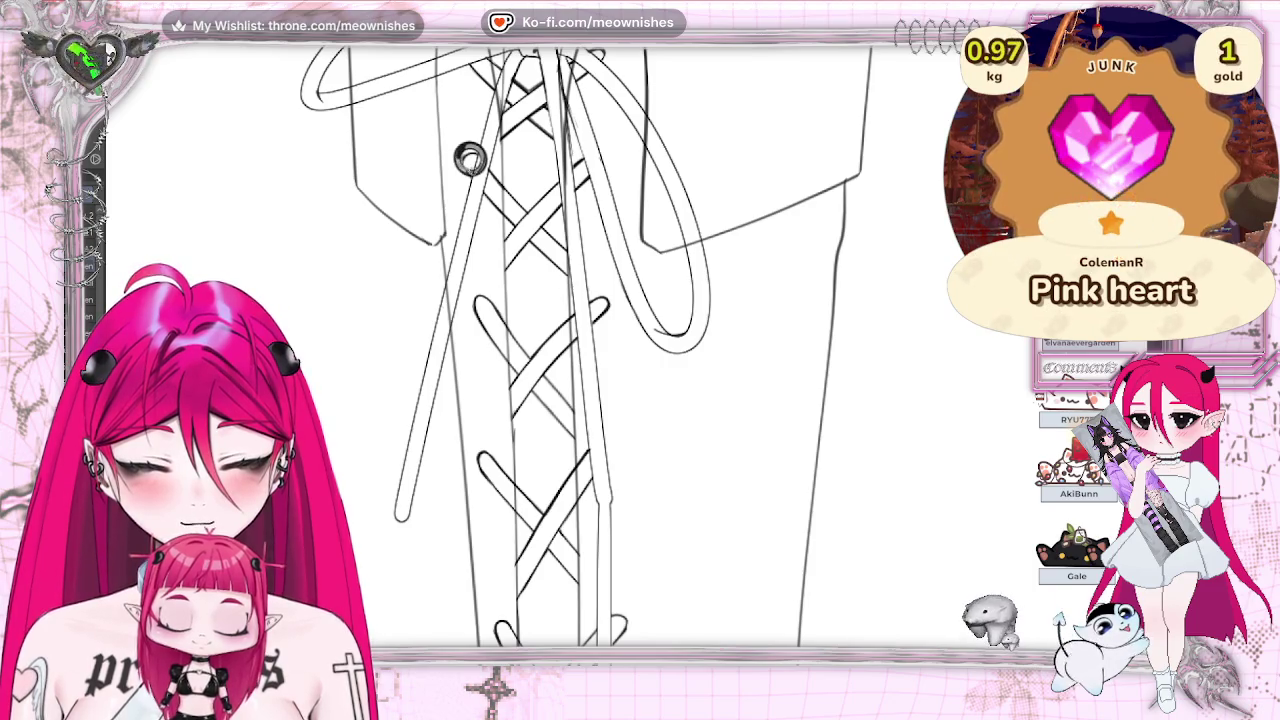
key(ctrl+z)
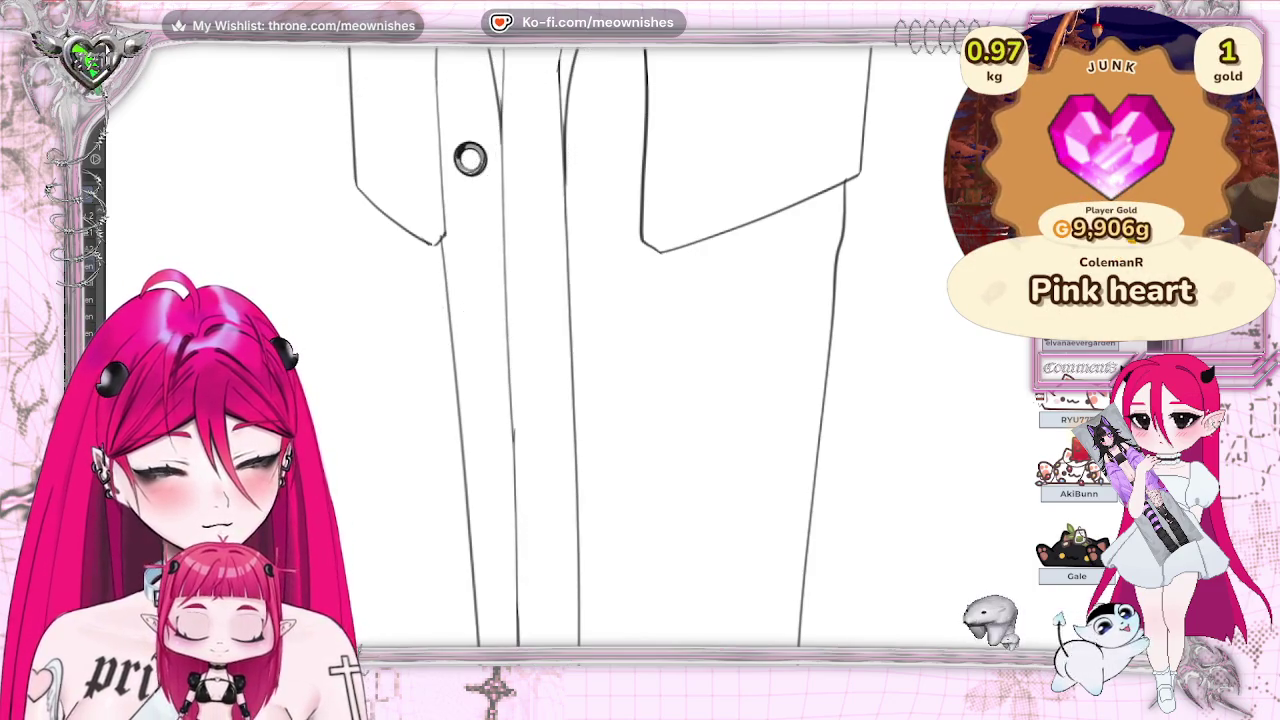
scroll(610, 345, up, 3)
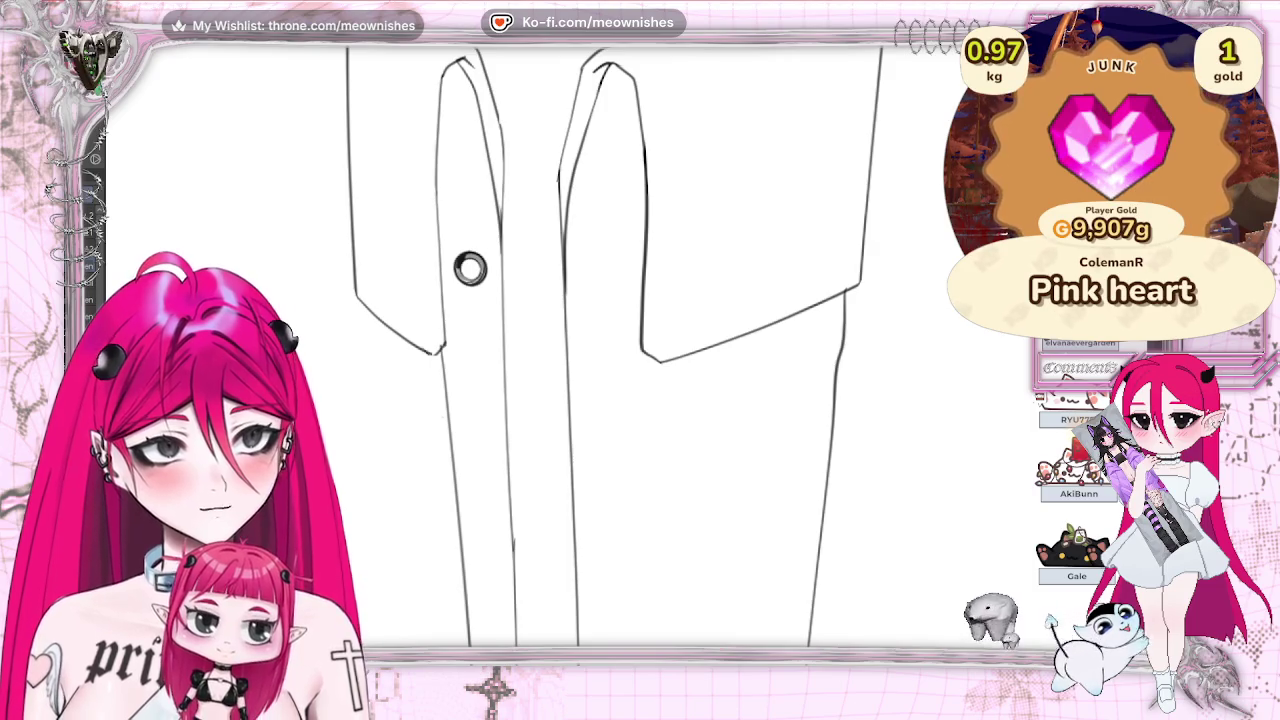
scroll(620, 350, up, 3)
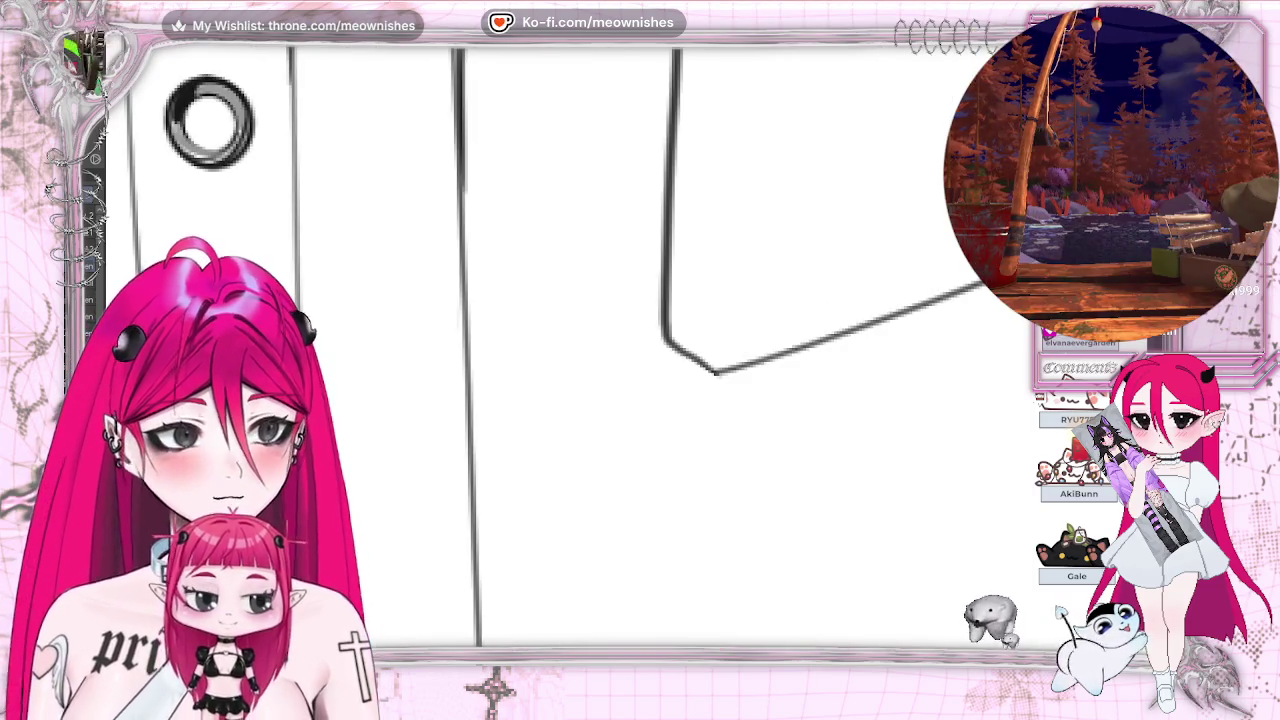